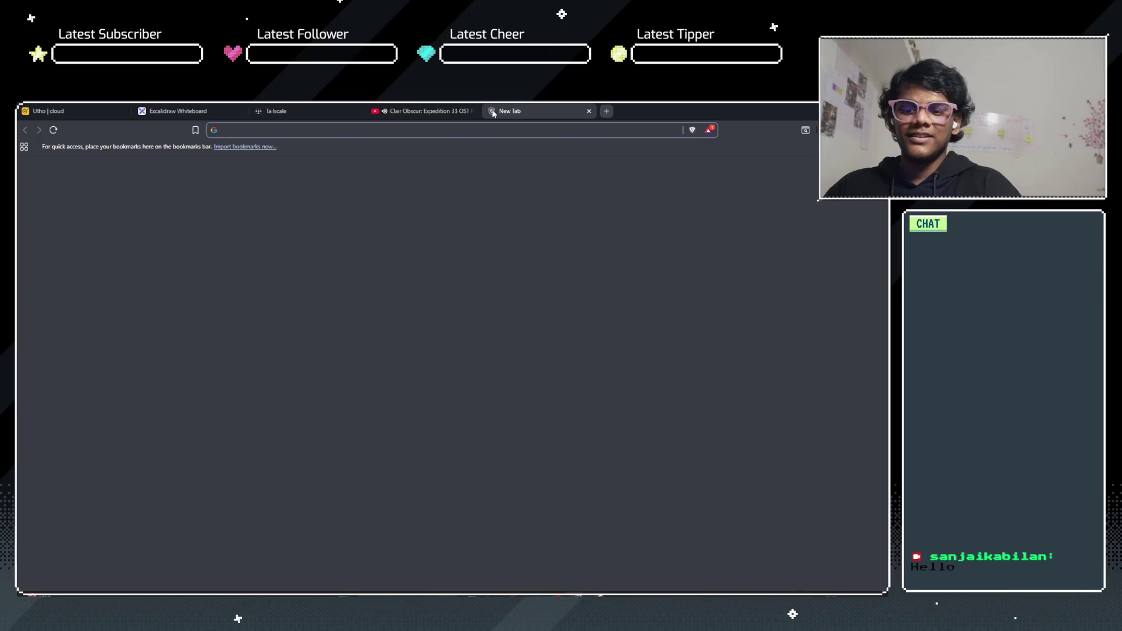
Step: Search Google for 'twingate', then open the official Twingate site and its pricing page
text(twingate)
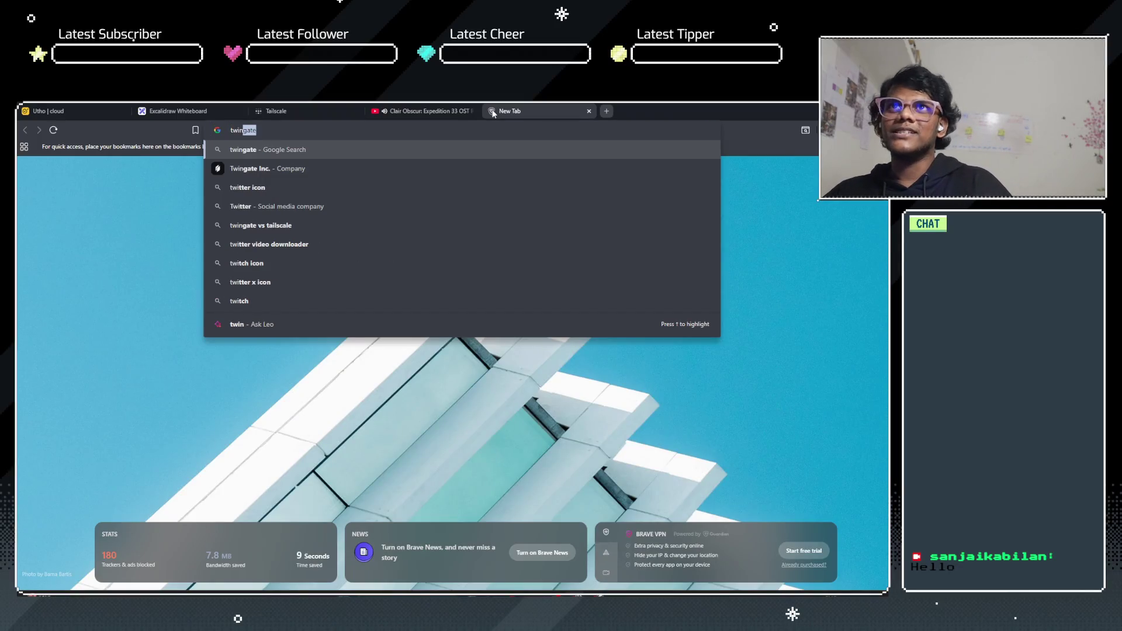
key(Return)
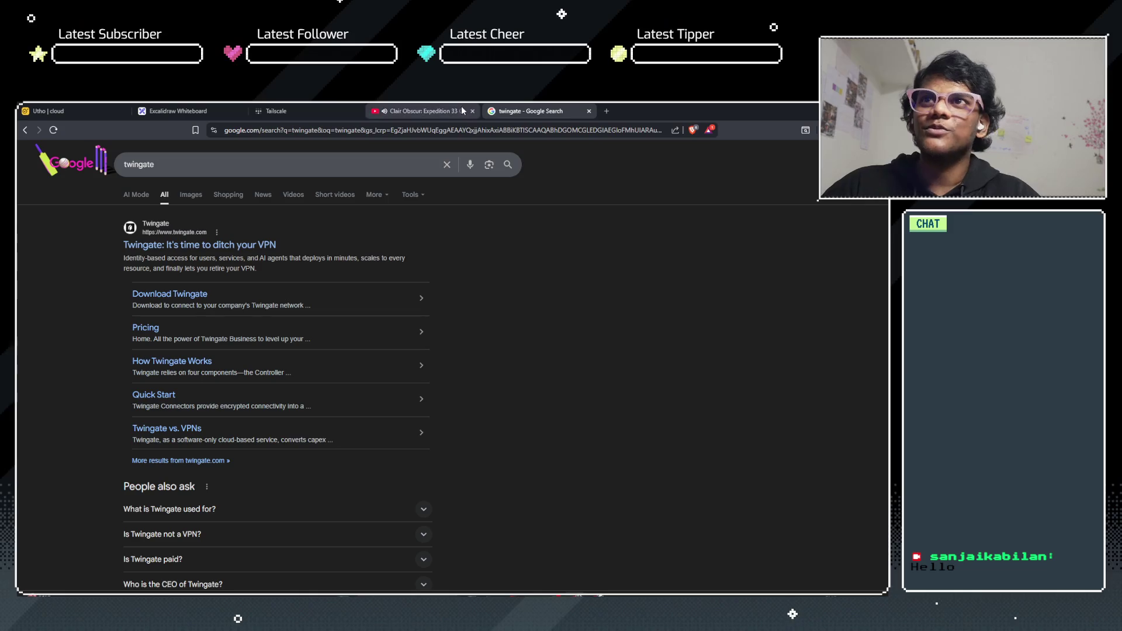
click(198, 250)
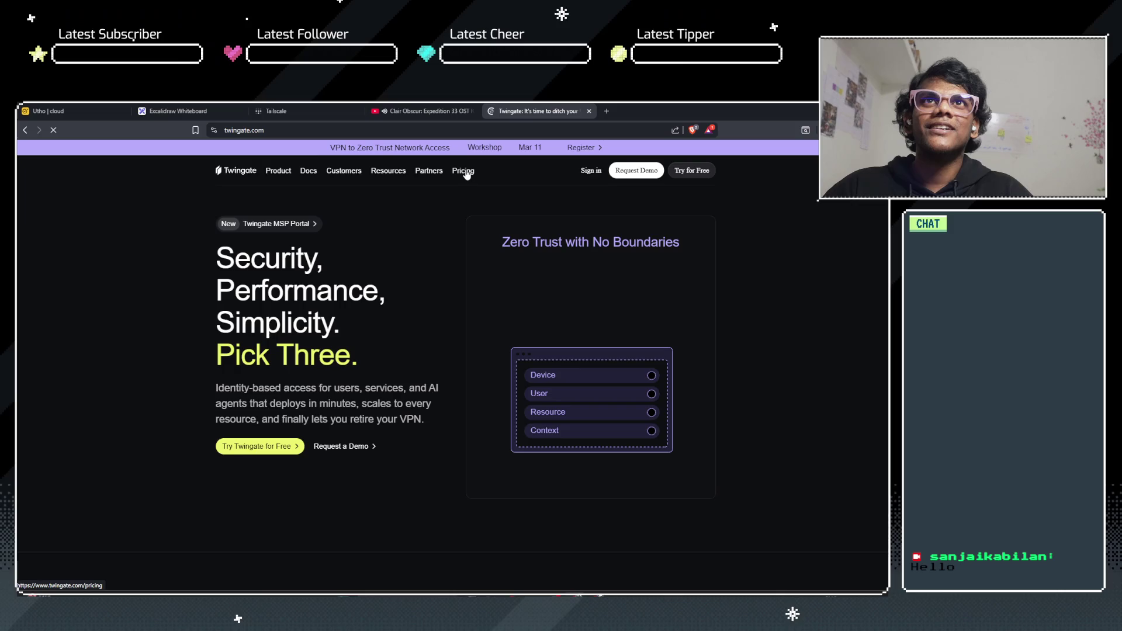
click(465, 170)
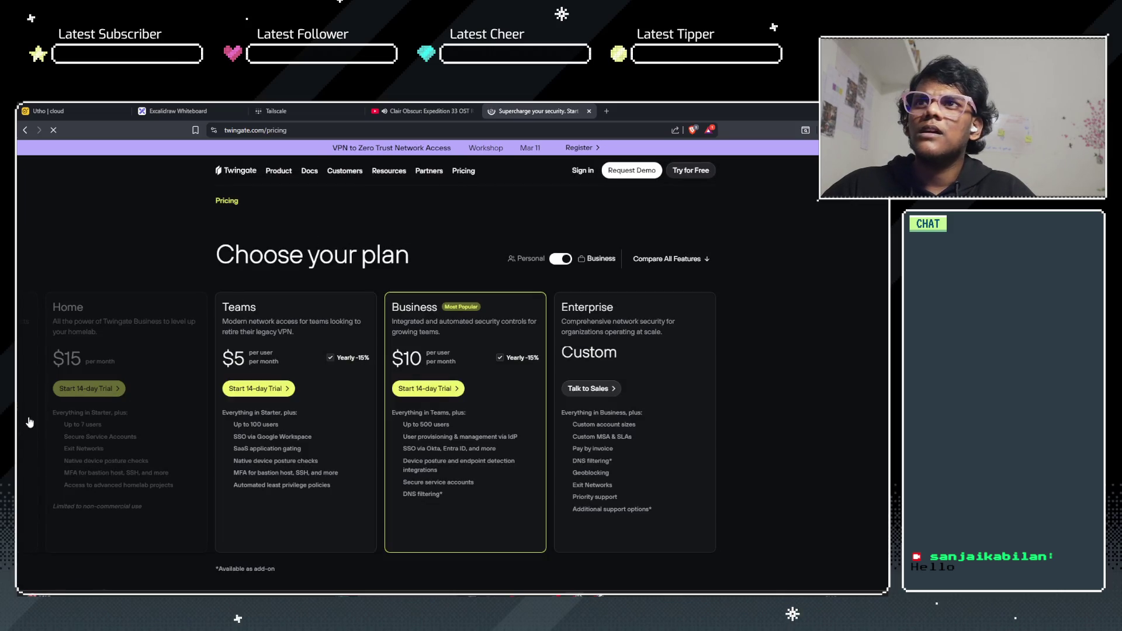
Step: Browse the Twingate plan cards, briefly opening and closing the Home plan trial signup
scroll(176, 464, down, 3)
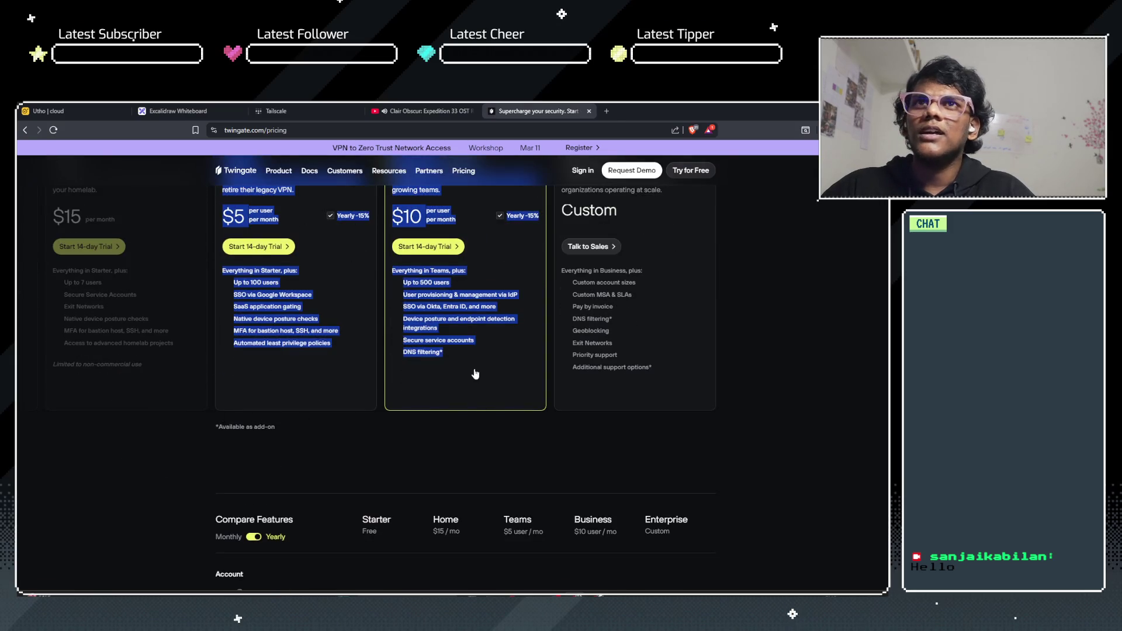
scroll(102, 437, up, 3)
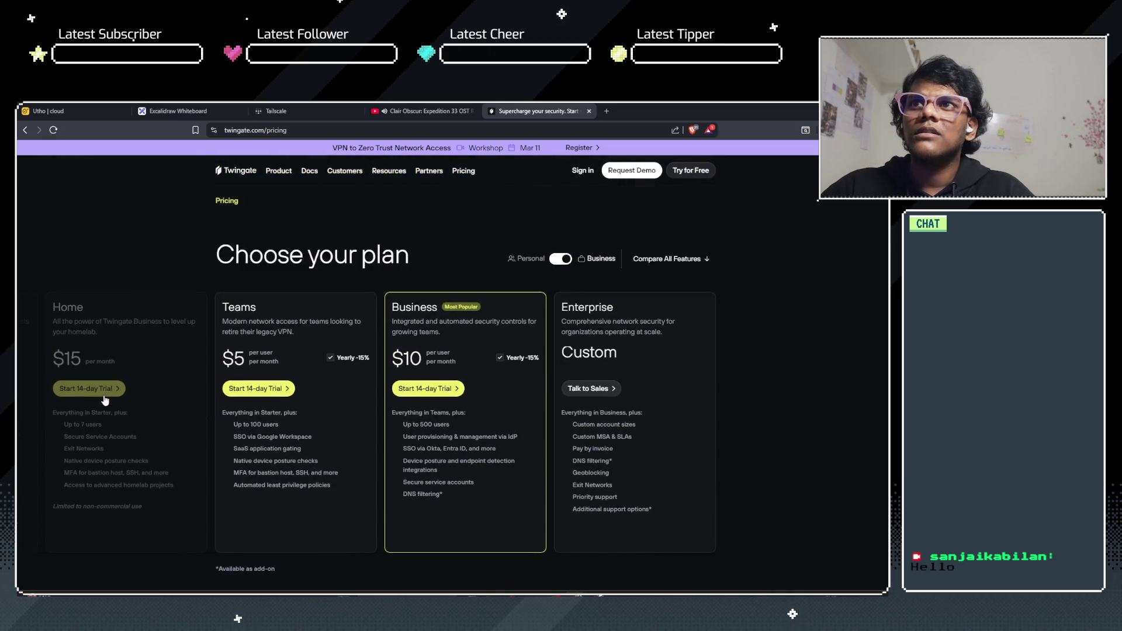
scroll(172, 488, down, 2)
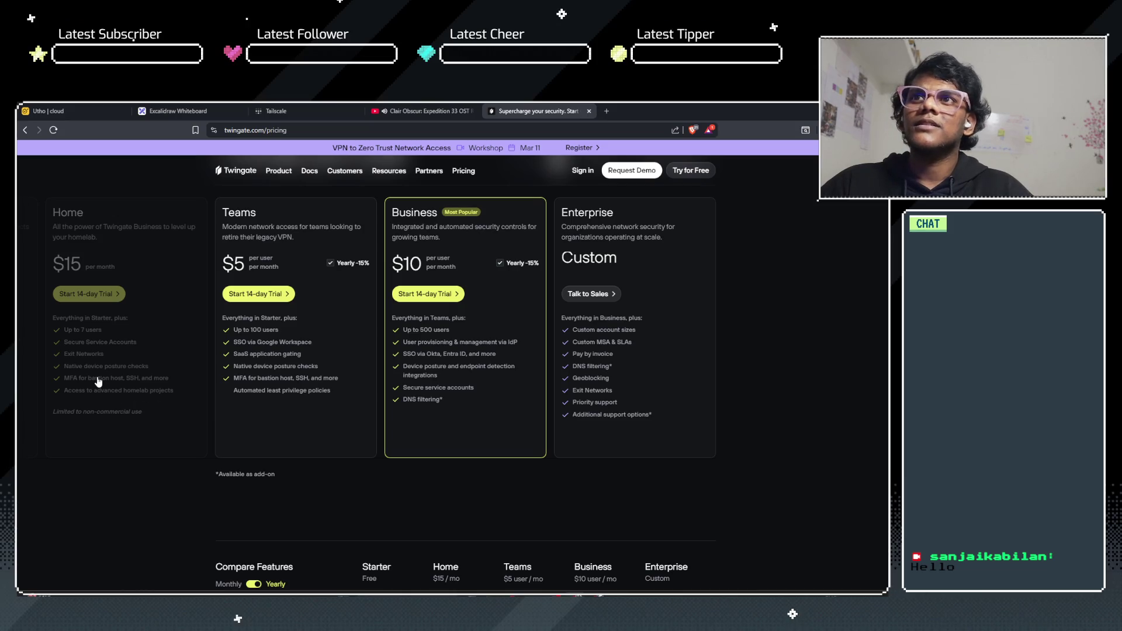
click(53, 130)
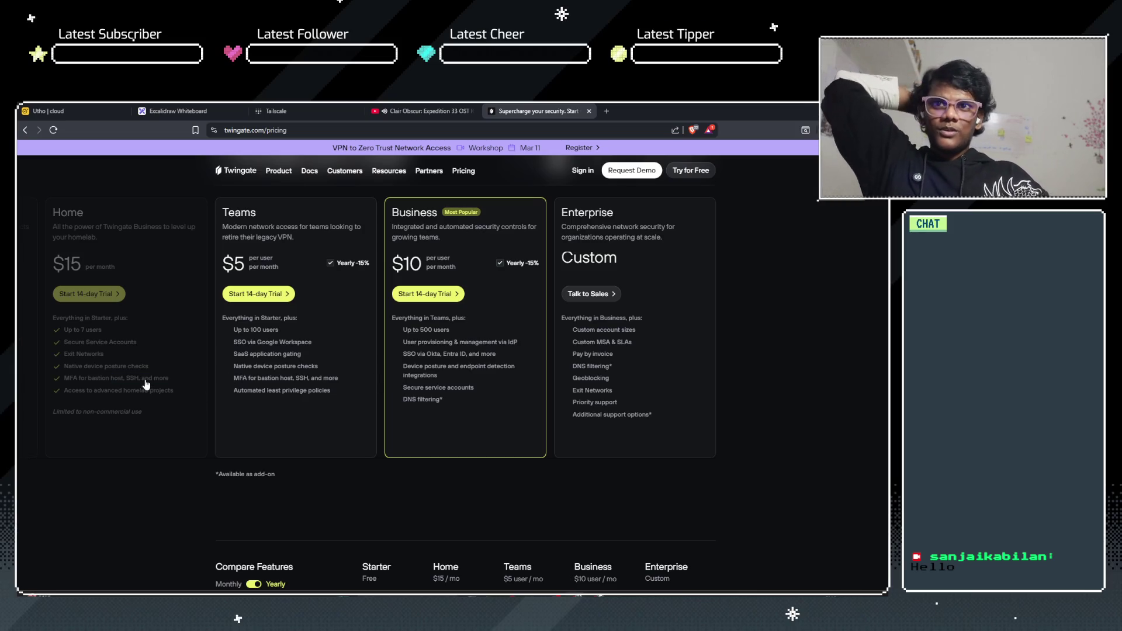
click(104, 298)
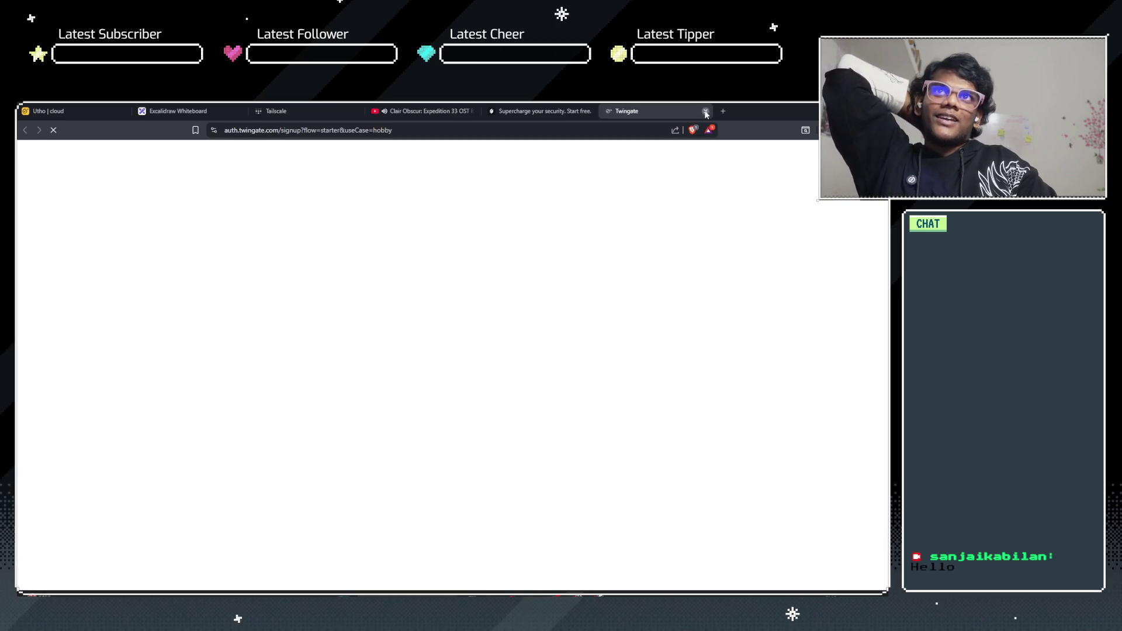
click(706, 111)
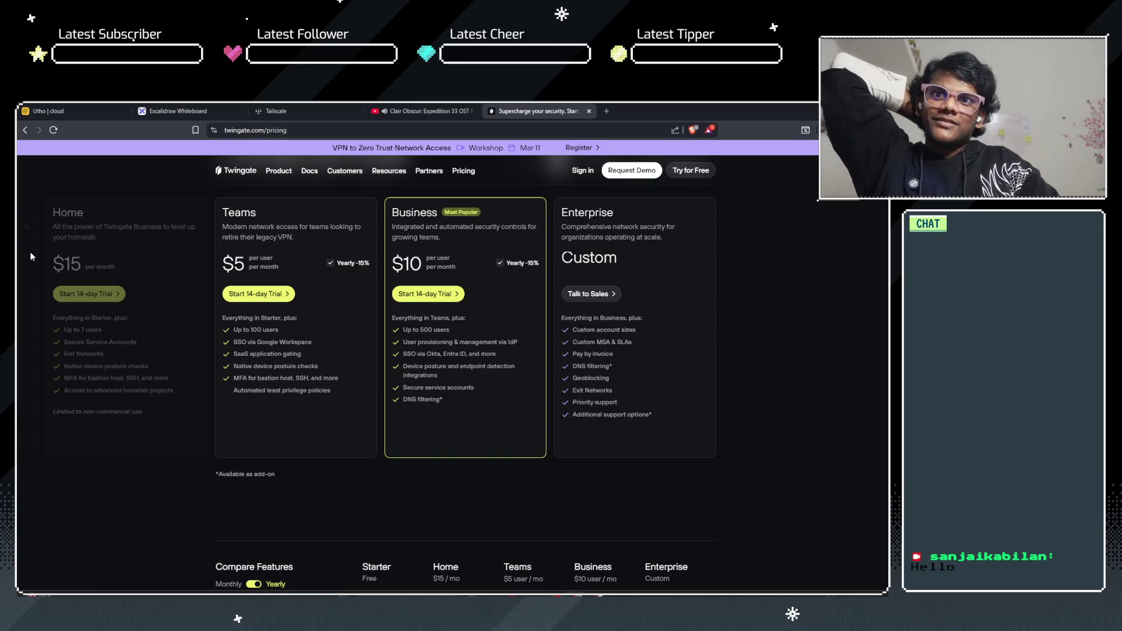
scroll(65, 345, down, 3)
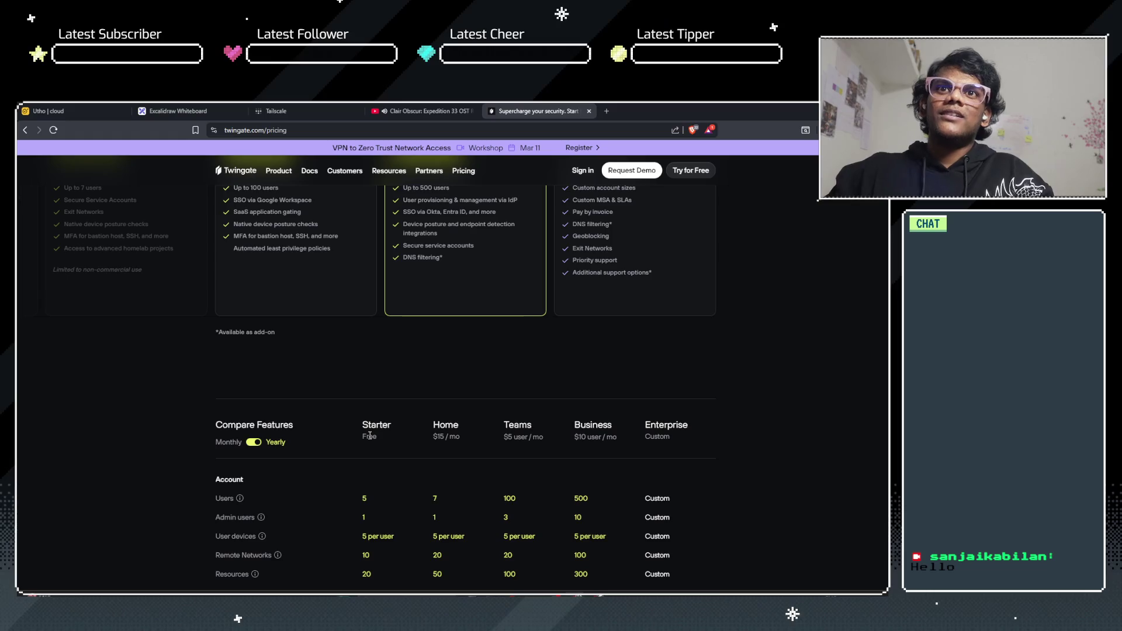
Step: Scroll into the Compare Features table and highlight the Resource-level access row
scroll(369, 436, down, 10)
scroll(369, 441, down, 15)
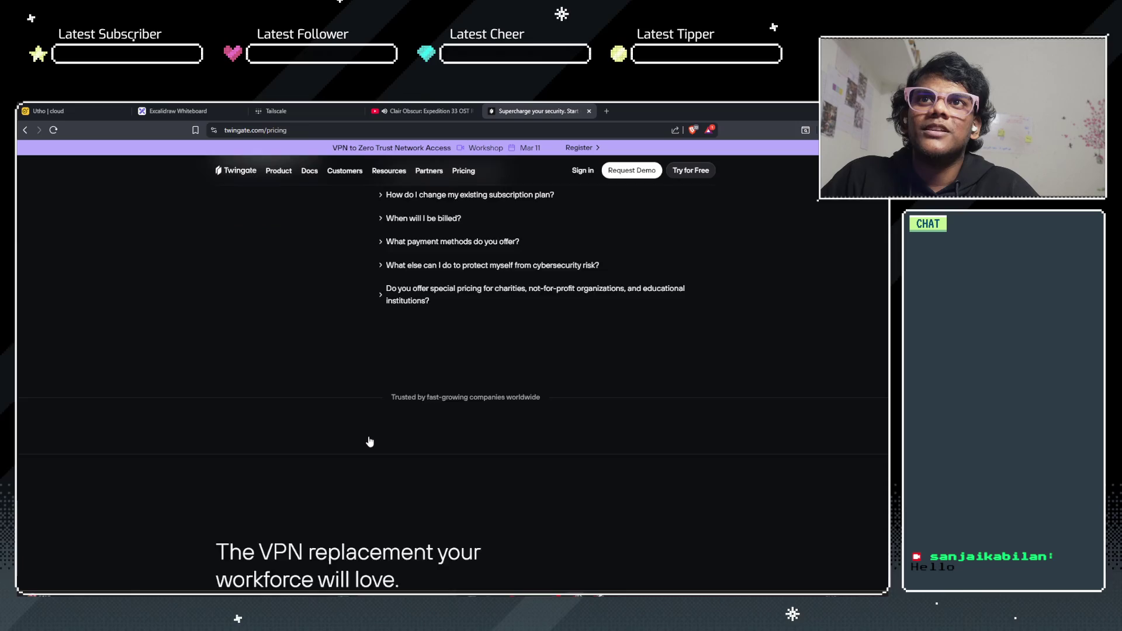
scroll(370, 441, down, 5)
scroll(368, 440, up, 10)
scroll(369, 438, up, 15)
scroll(368, 439, down, 3)
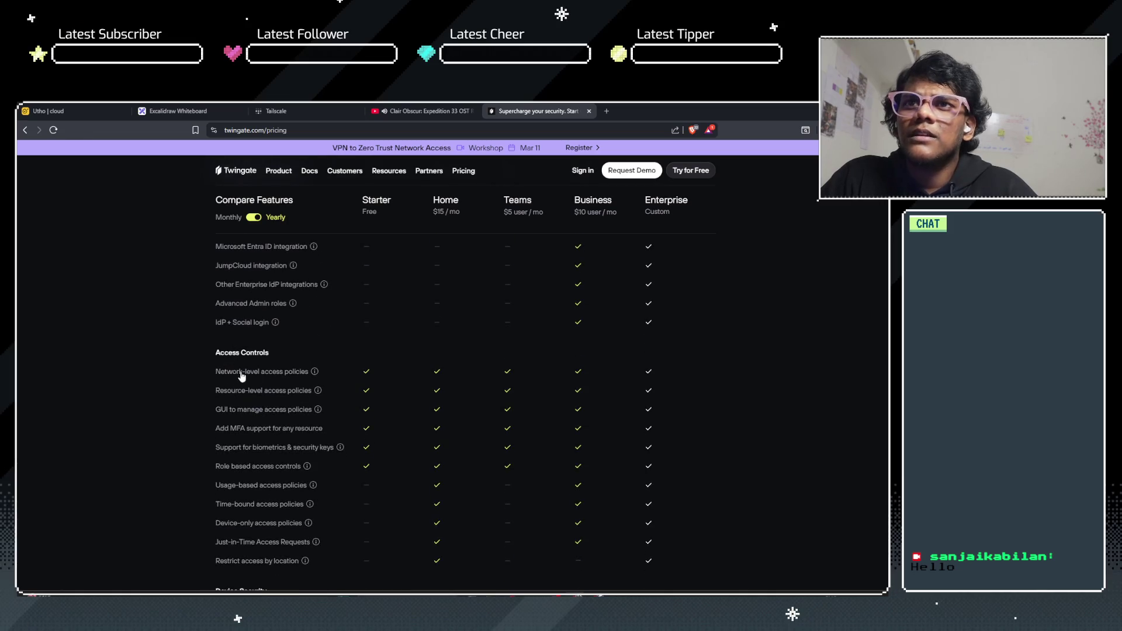
drag(214, 391, 287, 392)
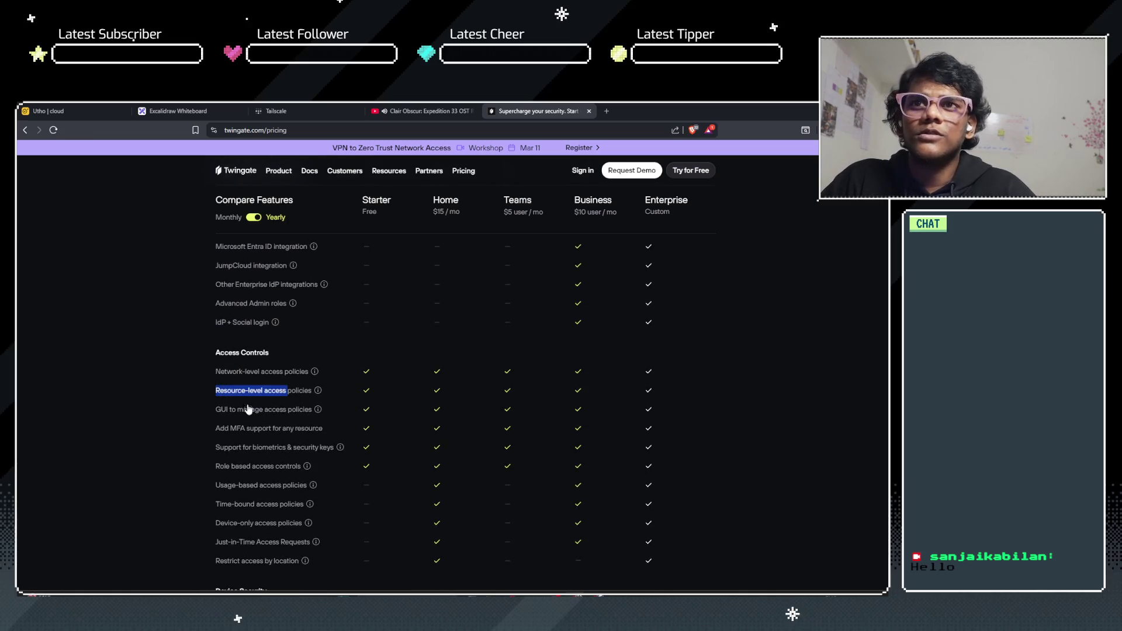
triple_click(155, 417)
click(154, 417)
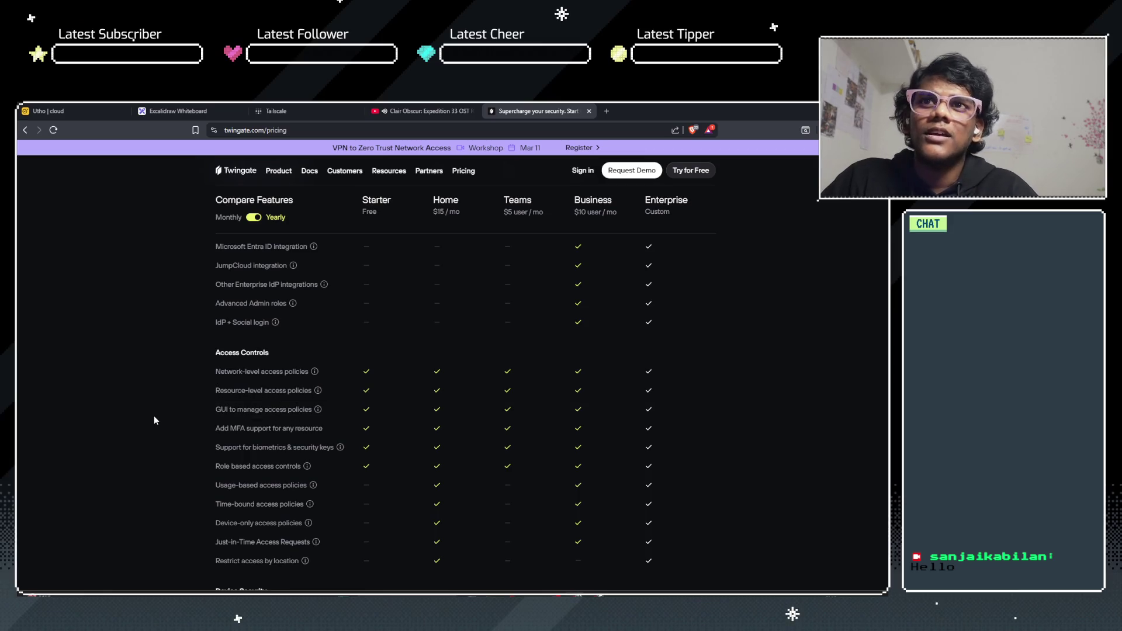
Step: Scroll further through the table and back up, highlighting the Networking & Connectivity heading
scroll(155, 420, down, 3)
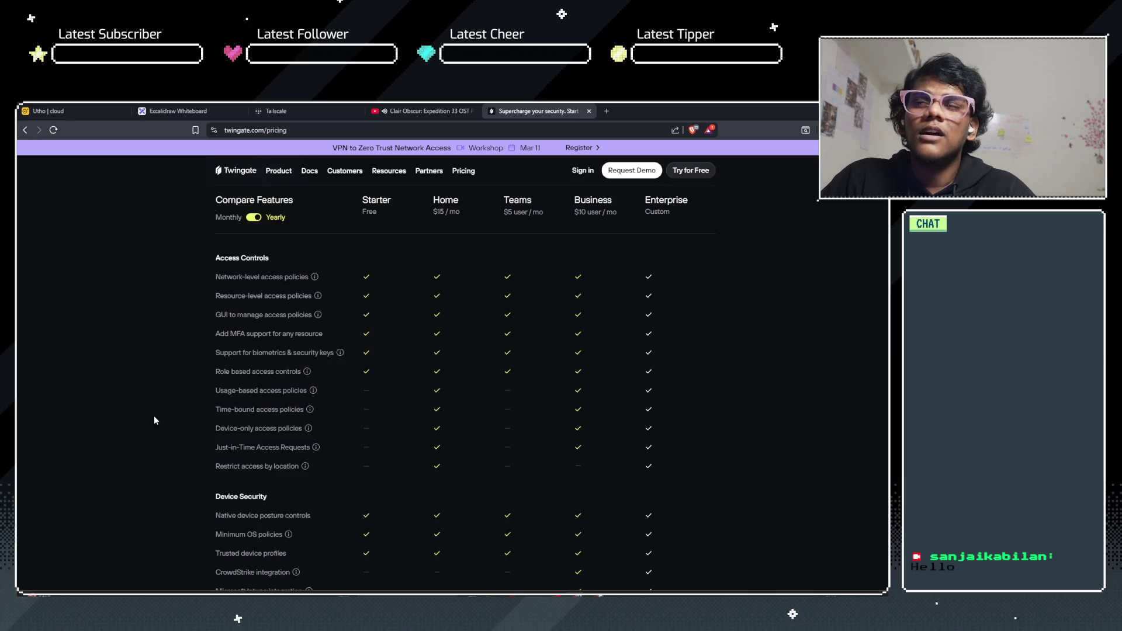
scroll(155, 417, down, 3)
scroll(154, 420, down, 3)
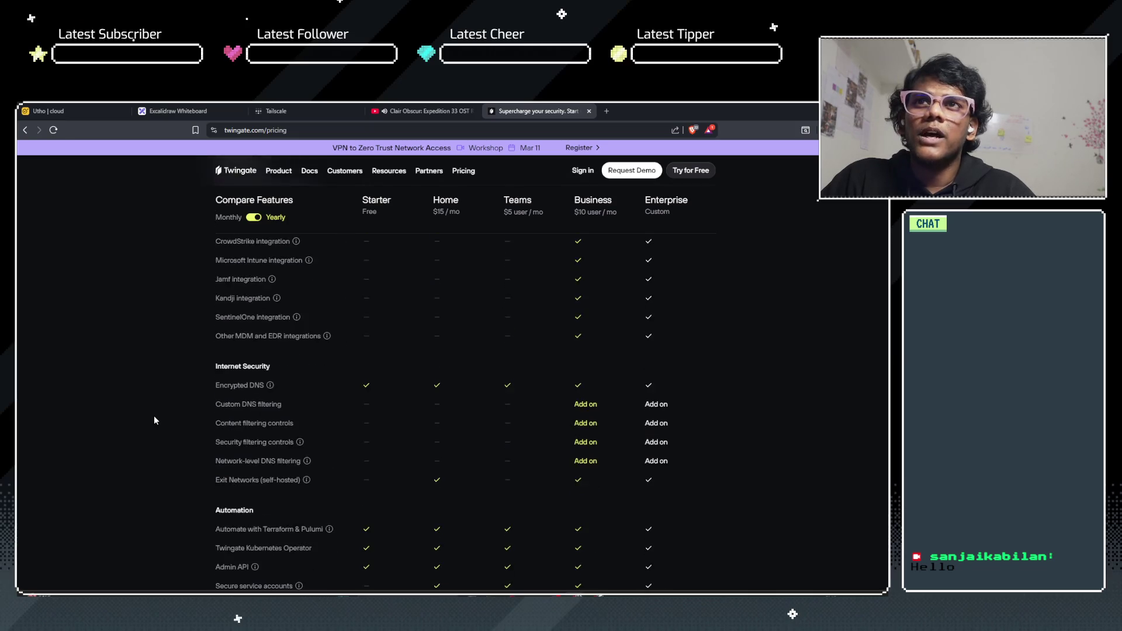
scroll(154, 420, down, 2)
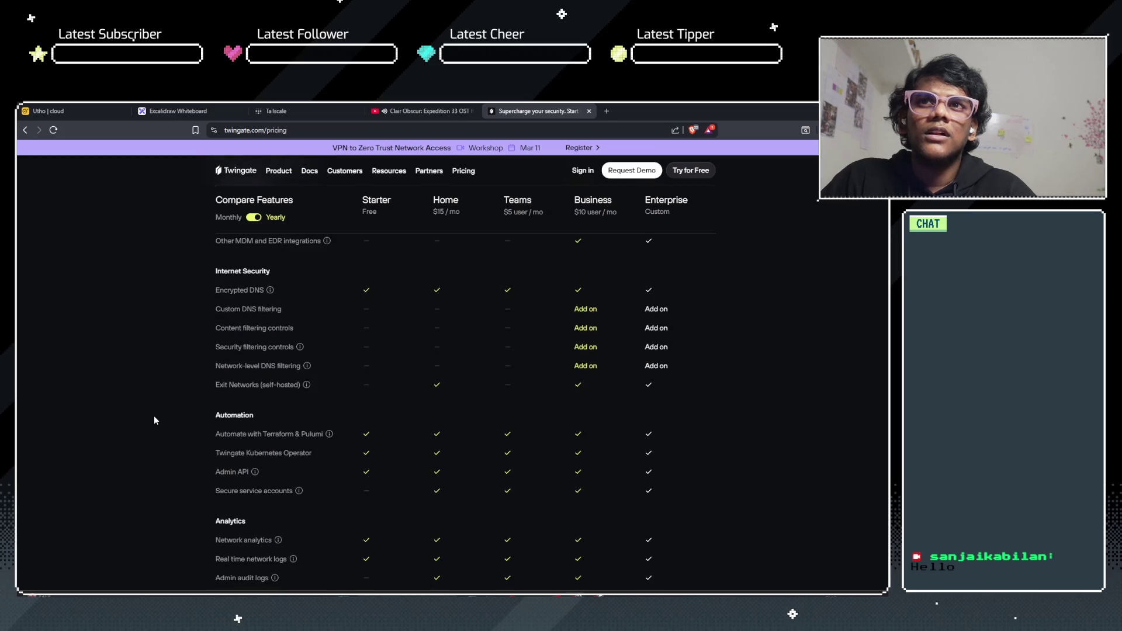
scroll(155, 420, down, 15)
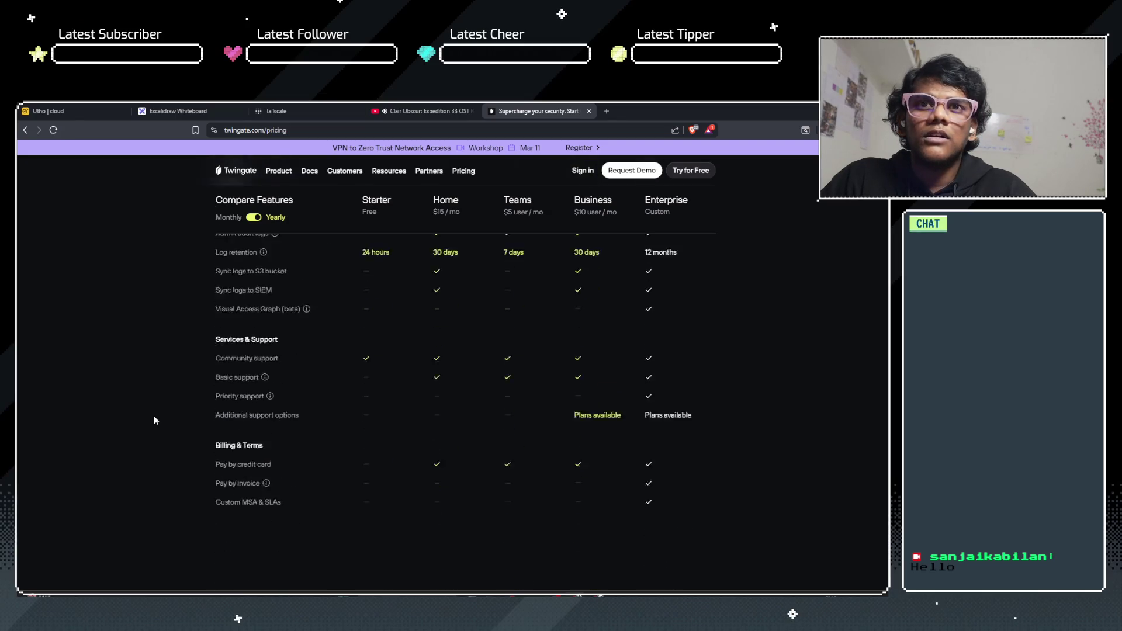
scroll(154, 420, up, 20)
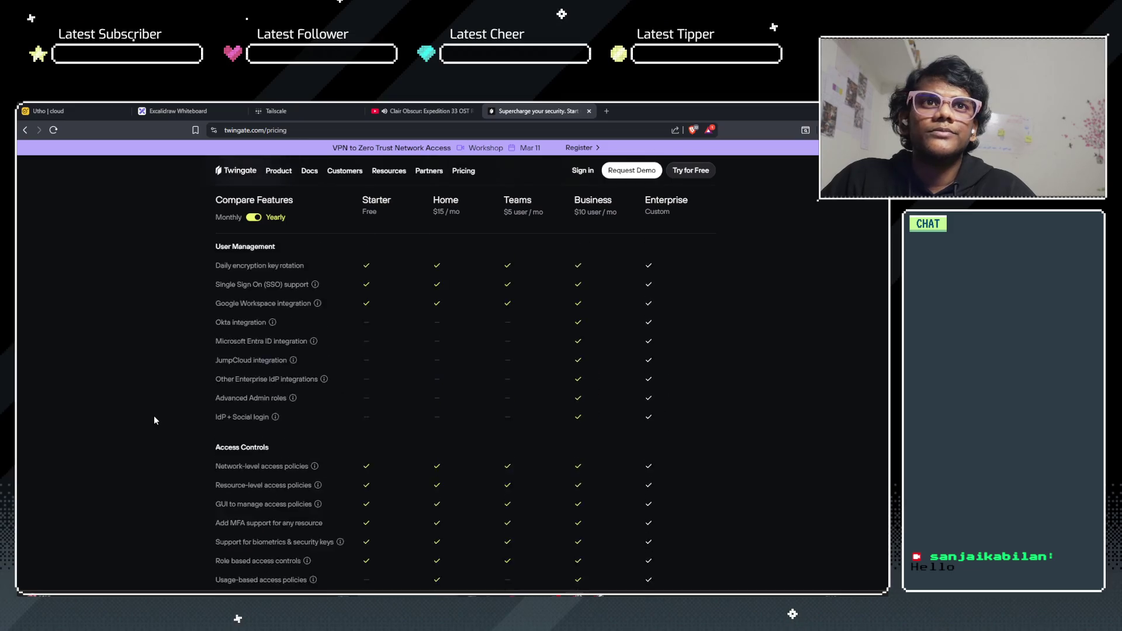
scroll(154, 420, up, 5)
scroll(154, 420, down, 4)
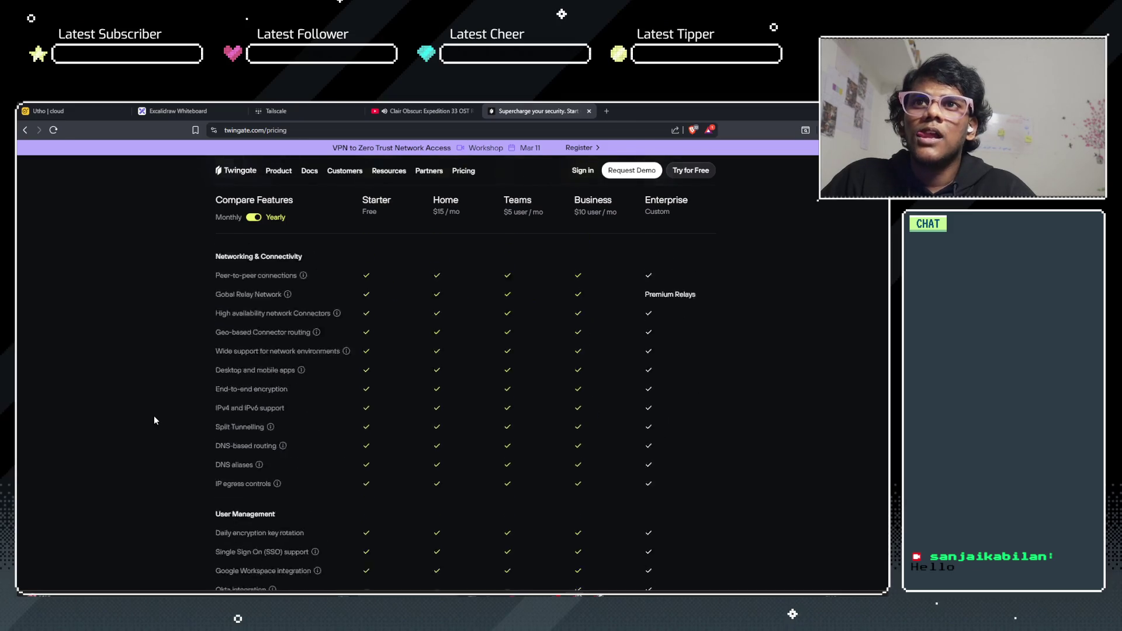
scroll(154, 420, up, 1)
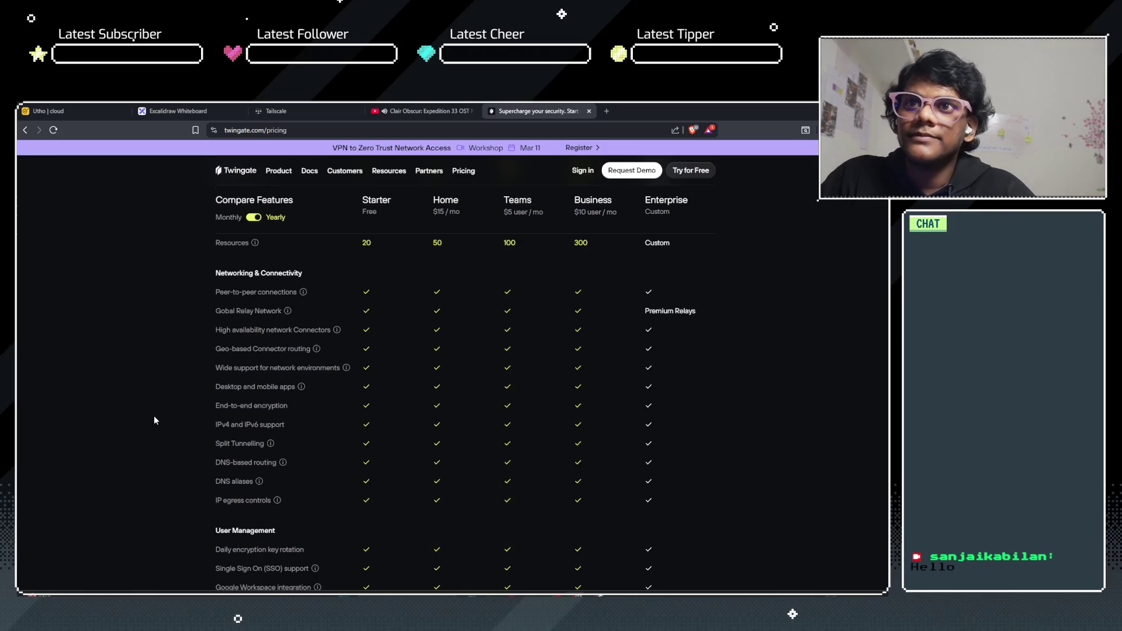
scroll(155, 420, up, 2)
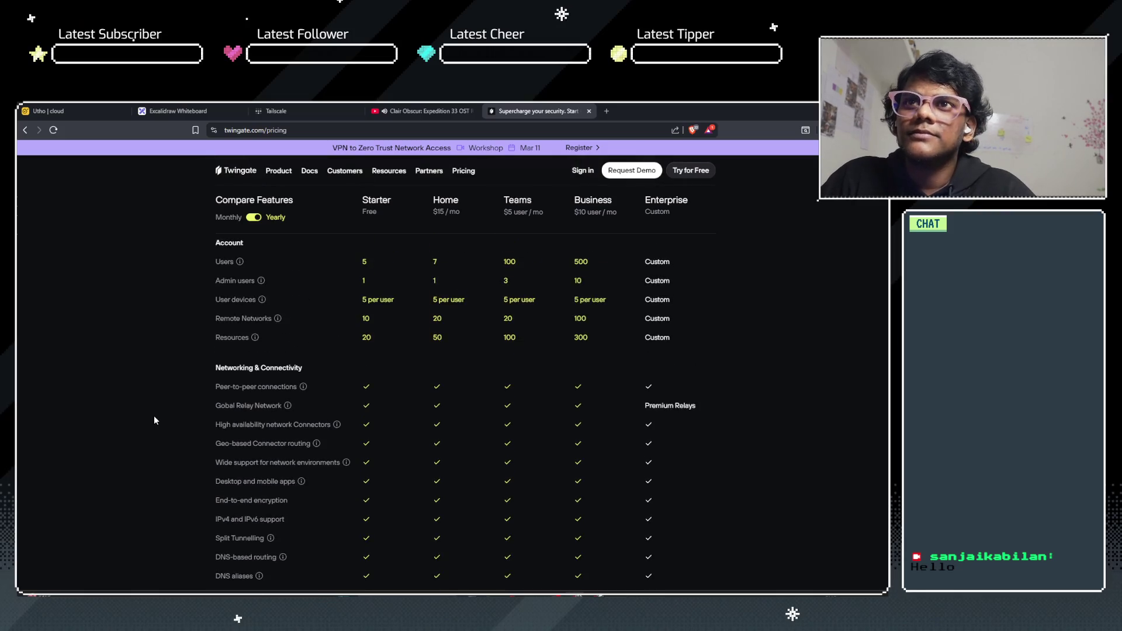
triple_click(232, 367)
click(164, 373)
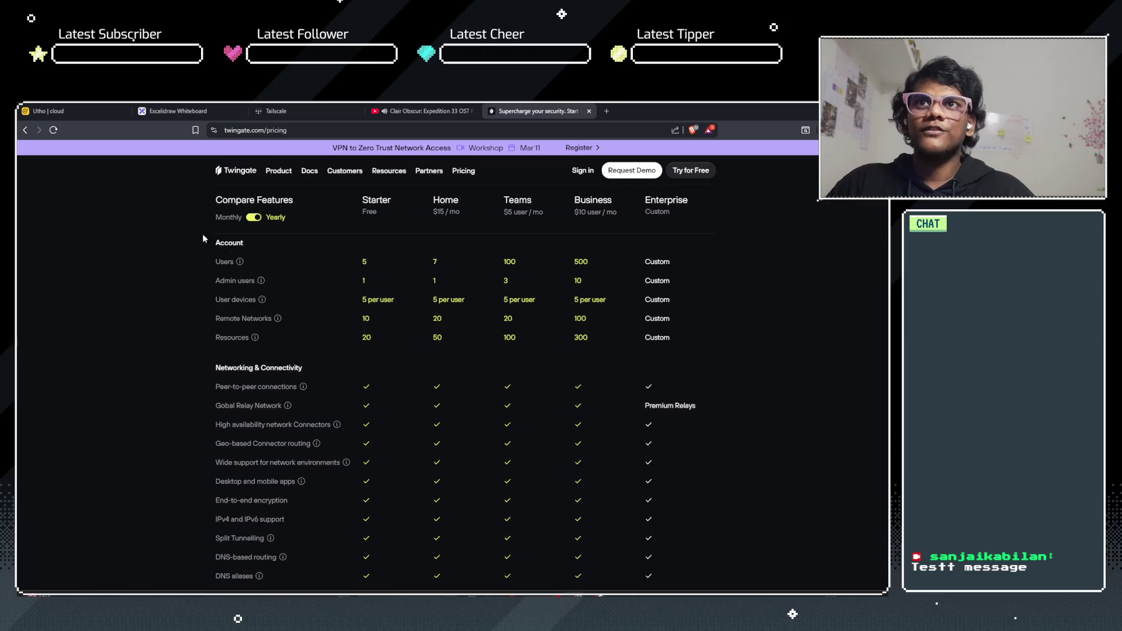
scroll(218, 325, up, 2)
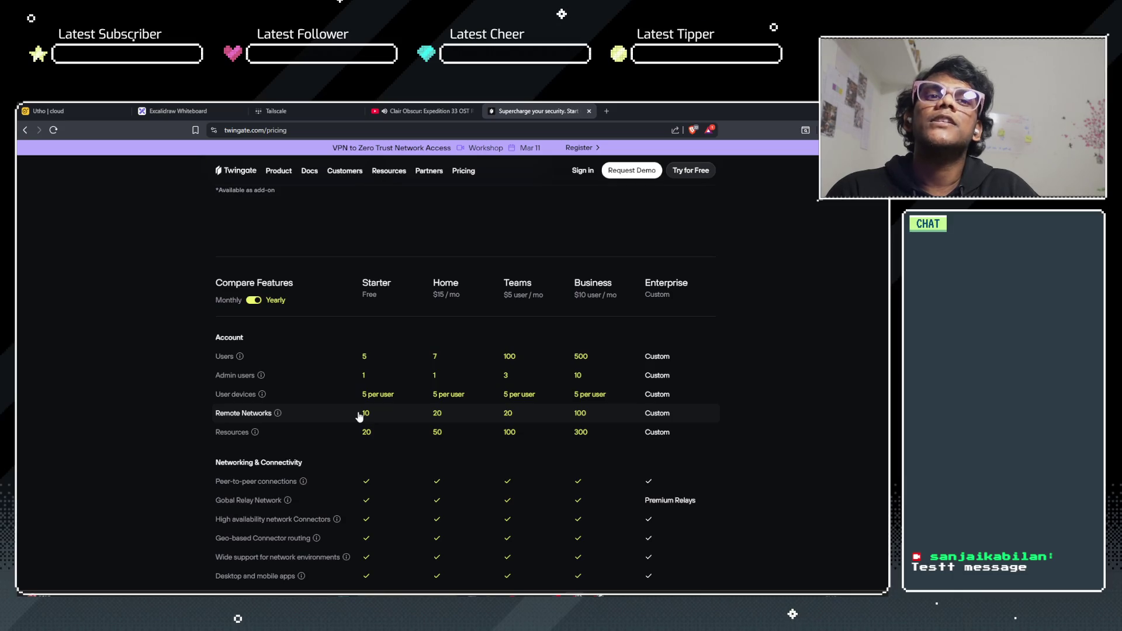
scroll(359, 416, down, 2)
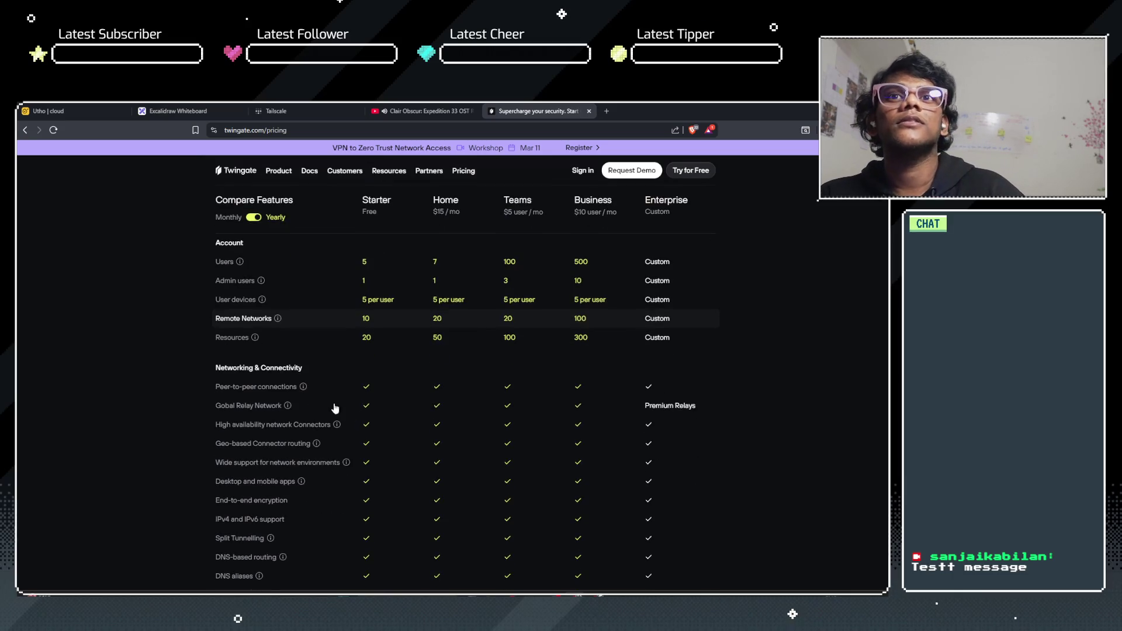
mouse_move(256, 339)
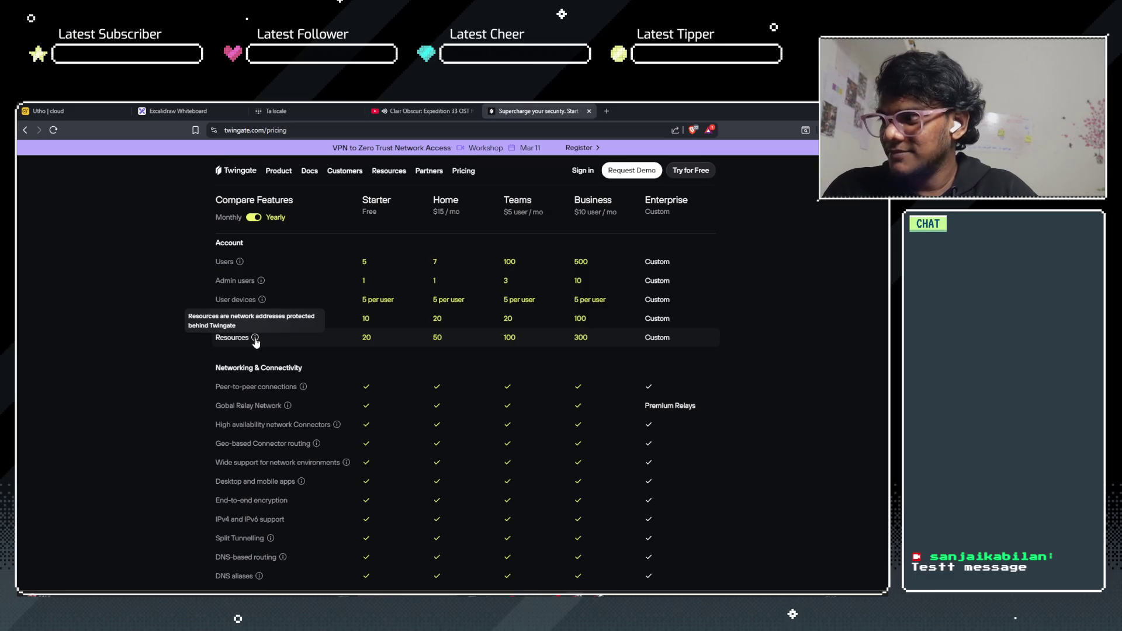
mouse_move(278, 321)
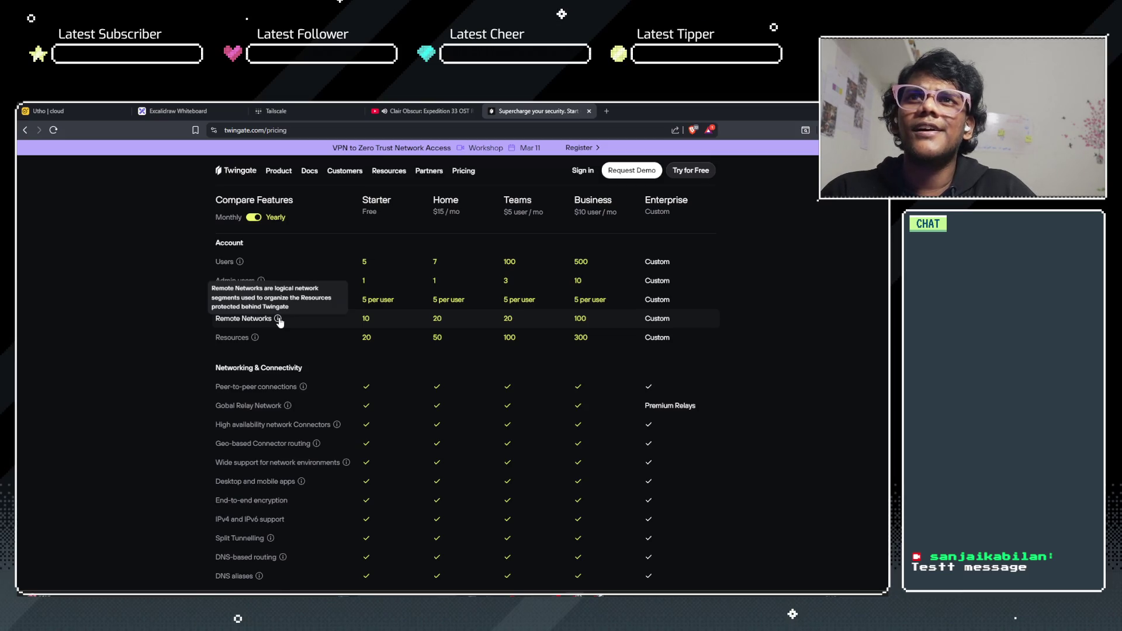
scroll(103, 381, down, 15)
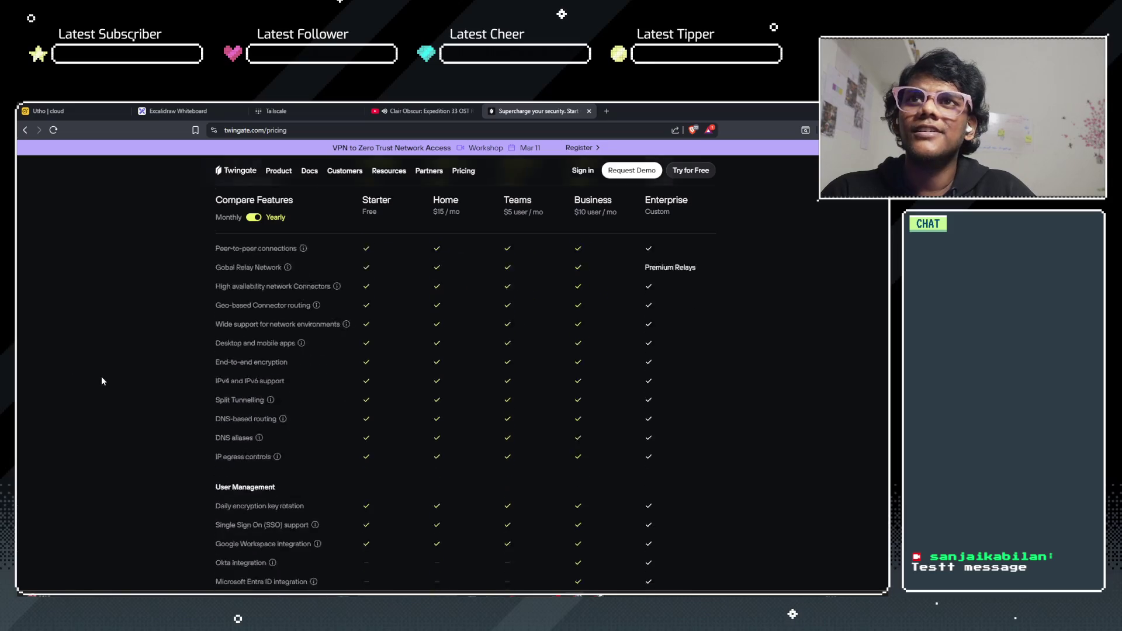
scroll(102, 381, up, 6)
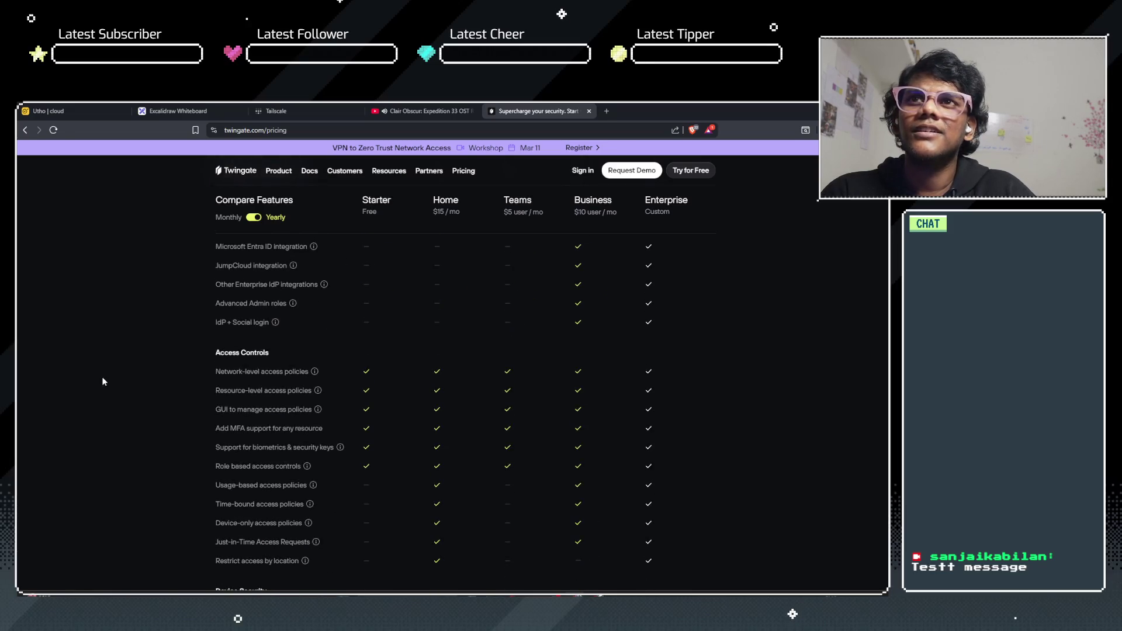
scroll(103, 381, up, 3)
scroll(102, 381, up, 10)
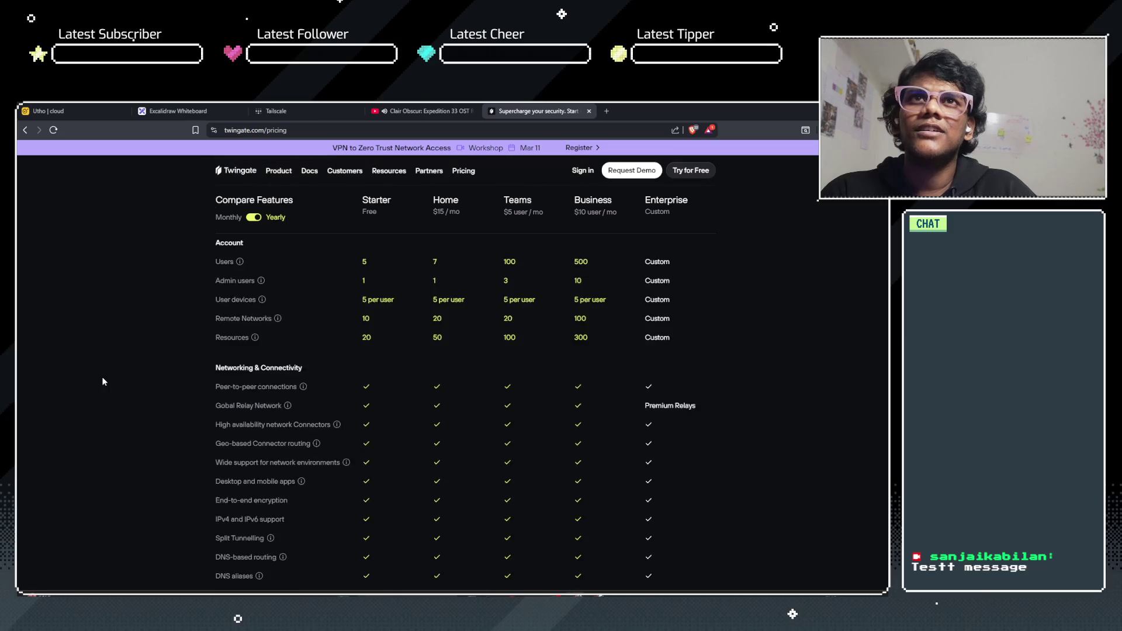
scroll(103, 381, down, 15)
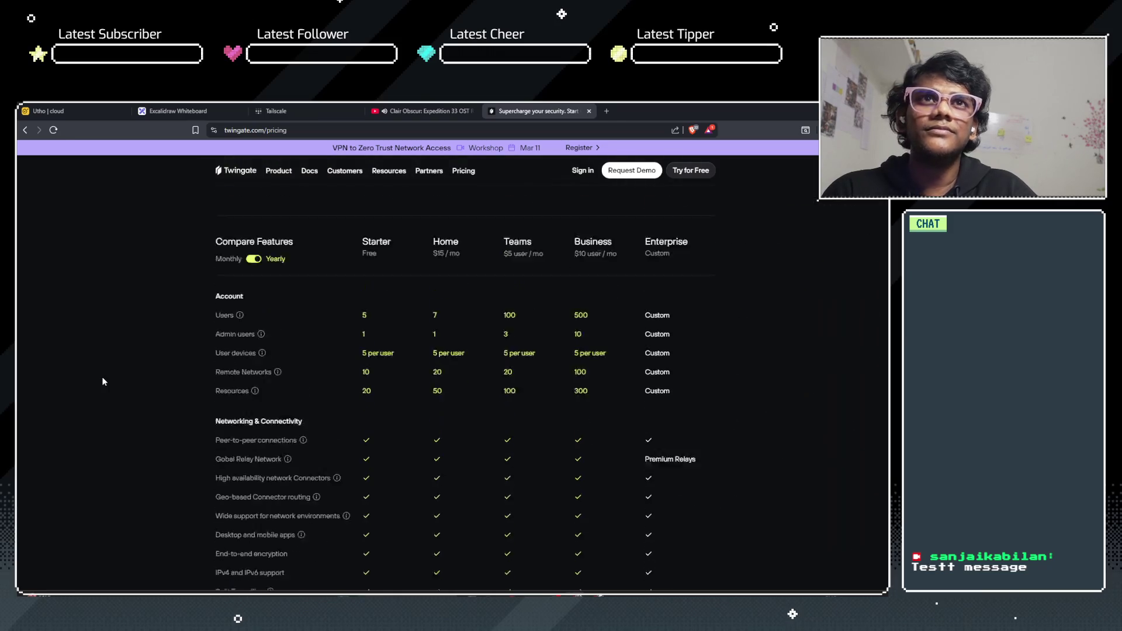
scroll(106, 381, up, 4)
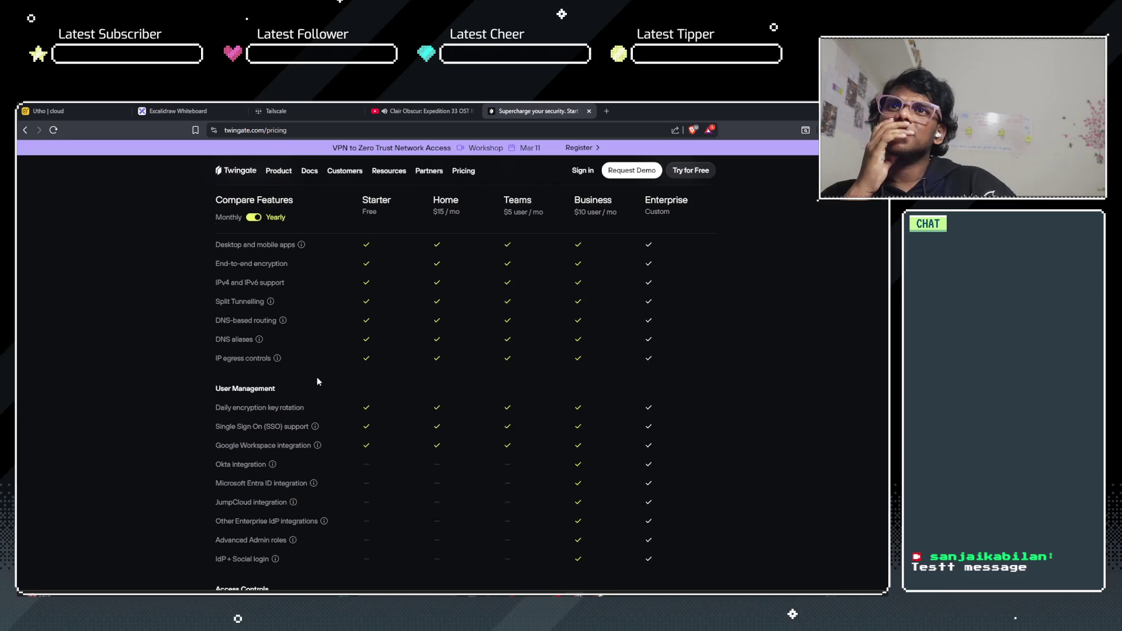
scroll(256, 373, up, 3)
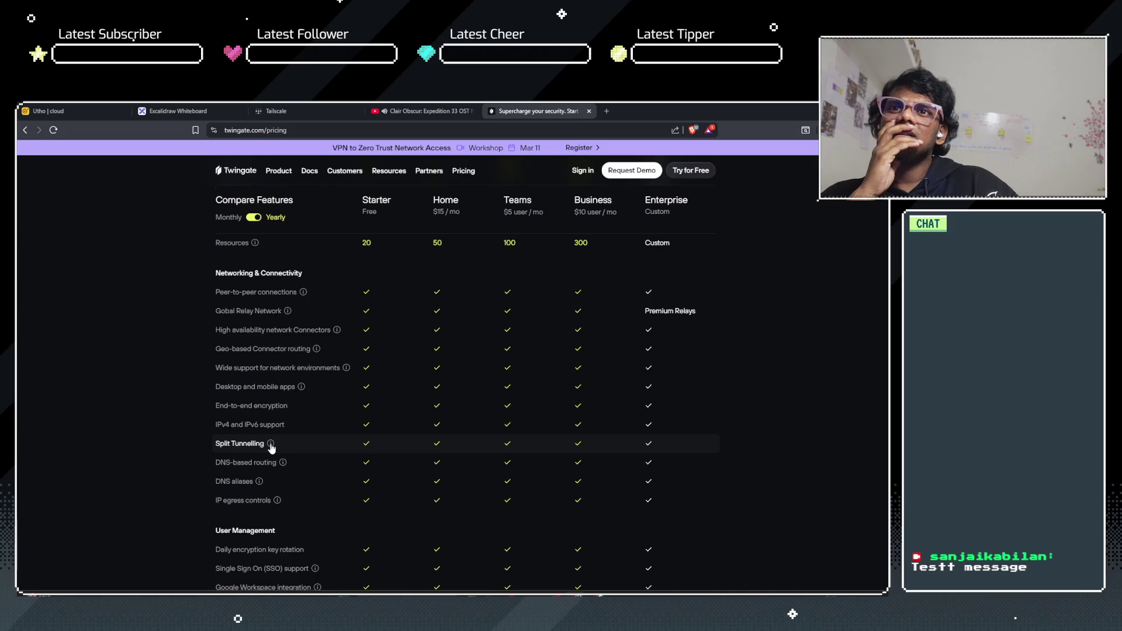
mouse_move(271, 445)
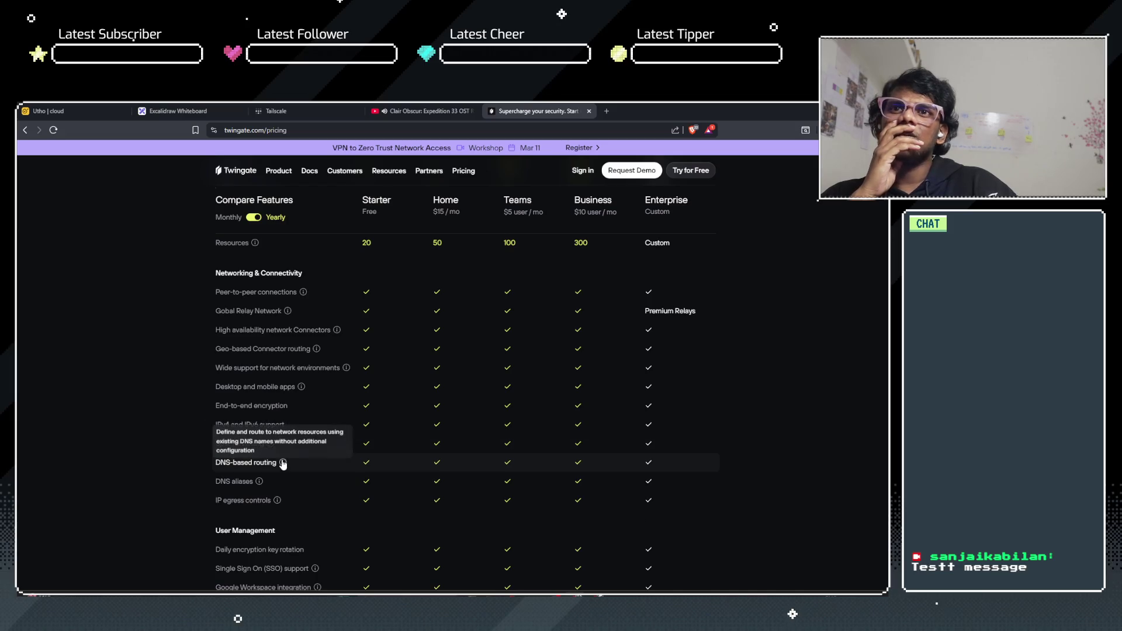
scroll(177, 453, up, 1)
scroll(176, 453, down, 5)
scroll(177, 453, down, 8)
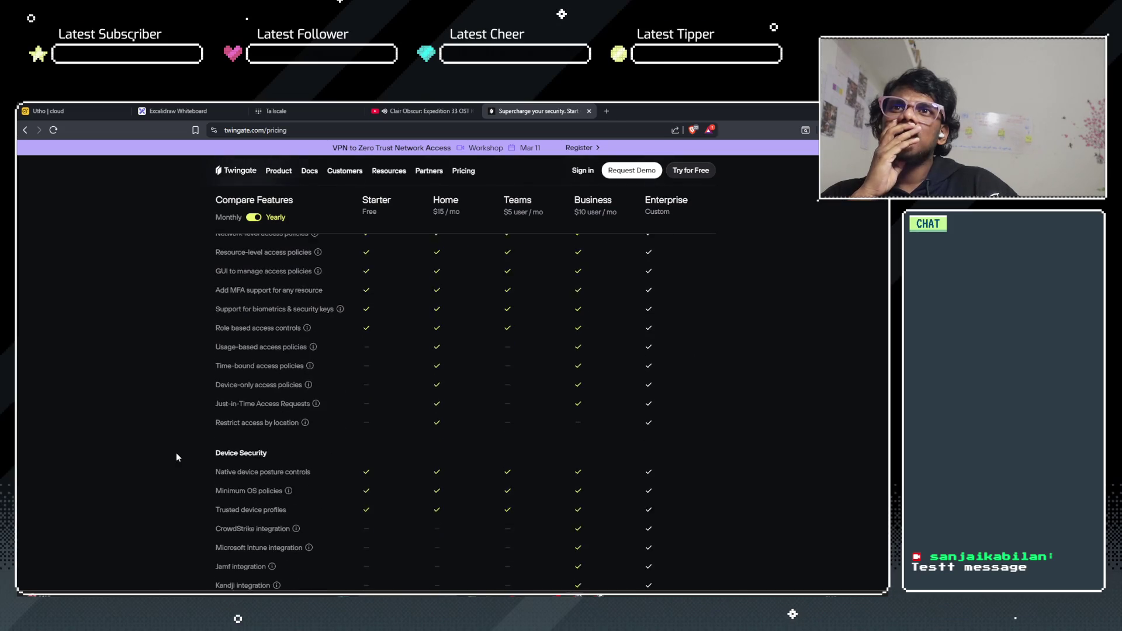
scroll(176, 453, down, 5)
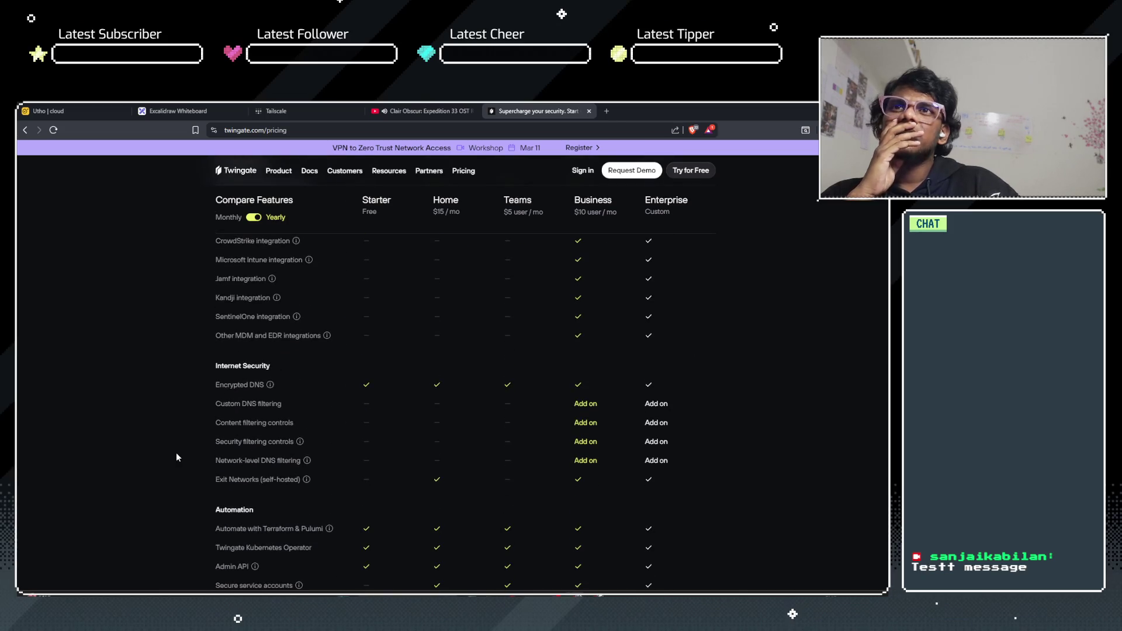
scroll(171, 453, down, 5)
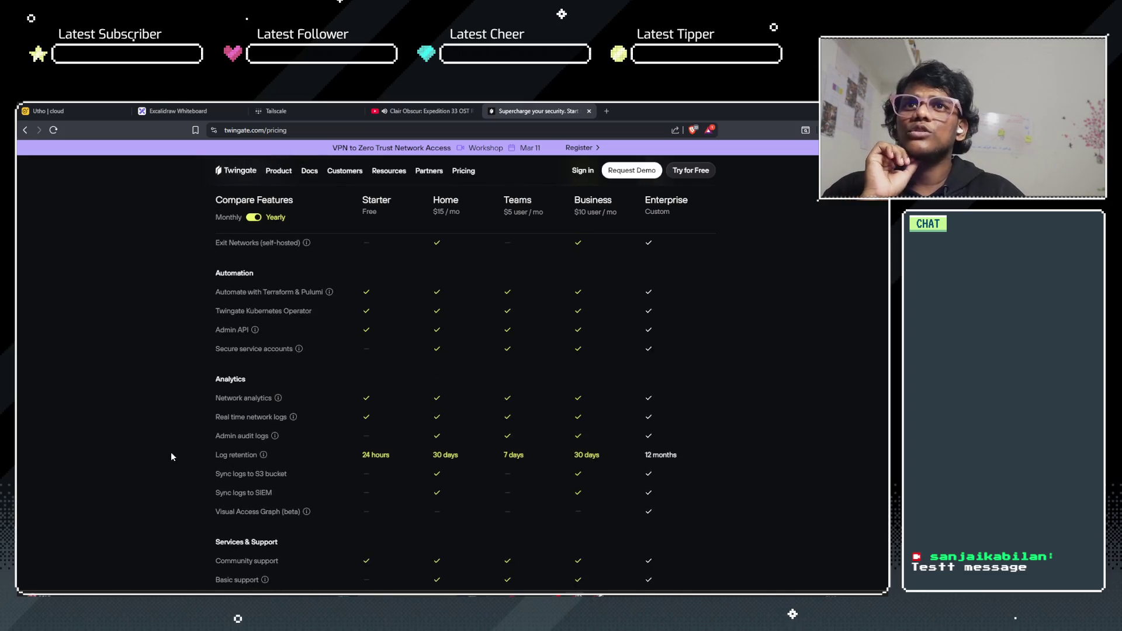
scroll(171, 452, down, 10)
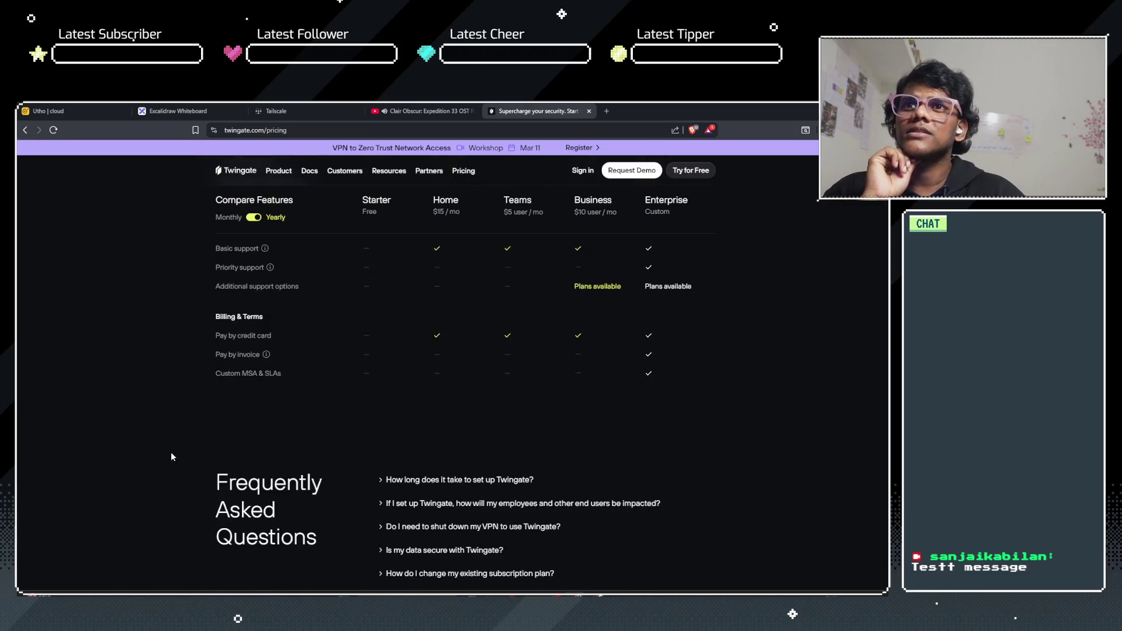
scroll(170, 456, down, 5)
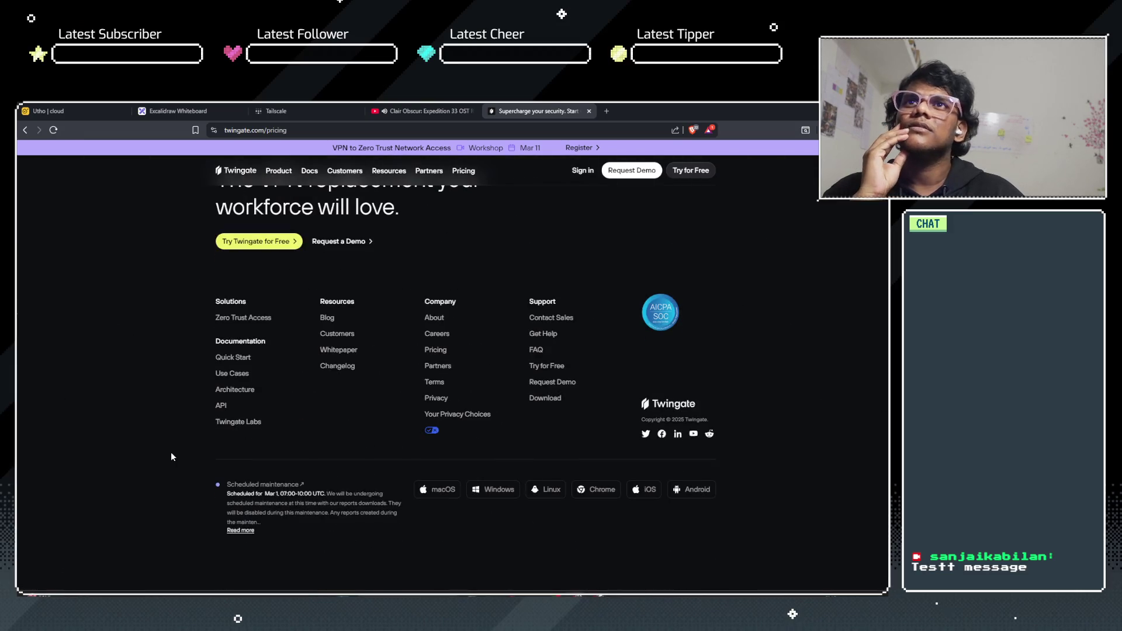
Step: Tick Twingate as a VPN in use, choose YouTube as the source, and submit the survey
click(275, 111)
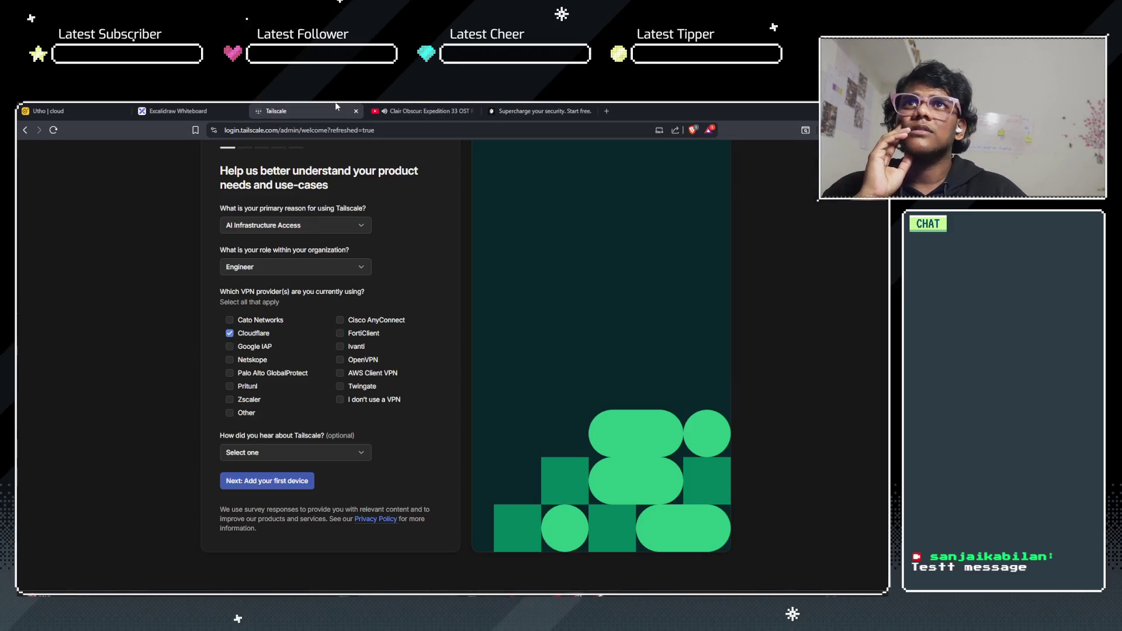
click(340, 387)
click(287, 462)
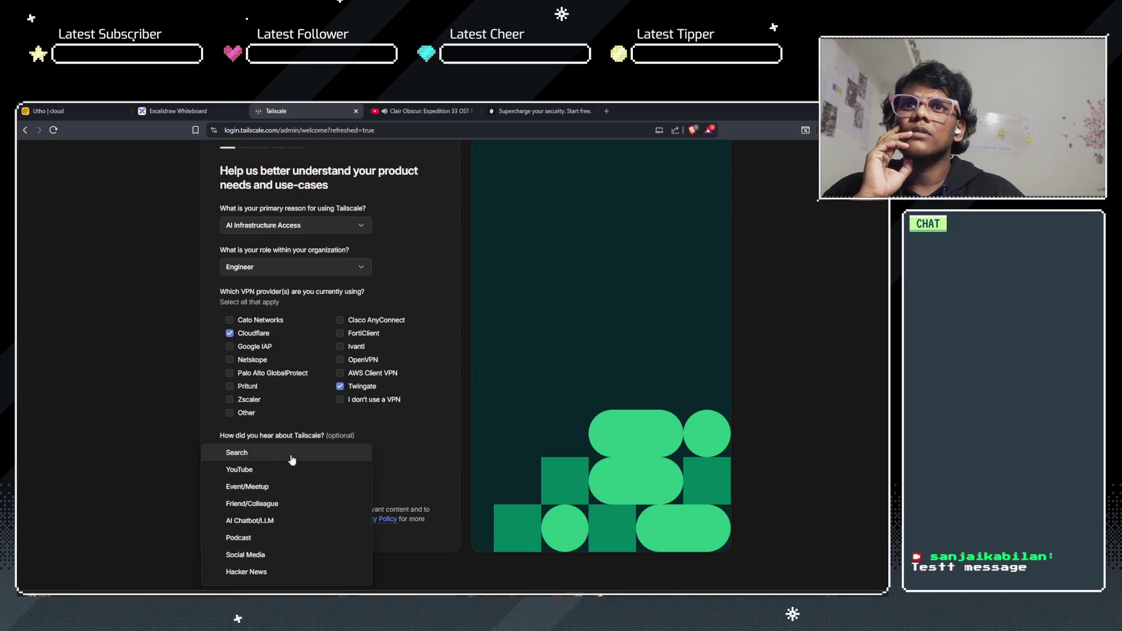
click(271, 469)
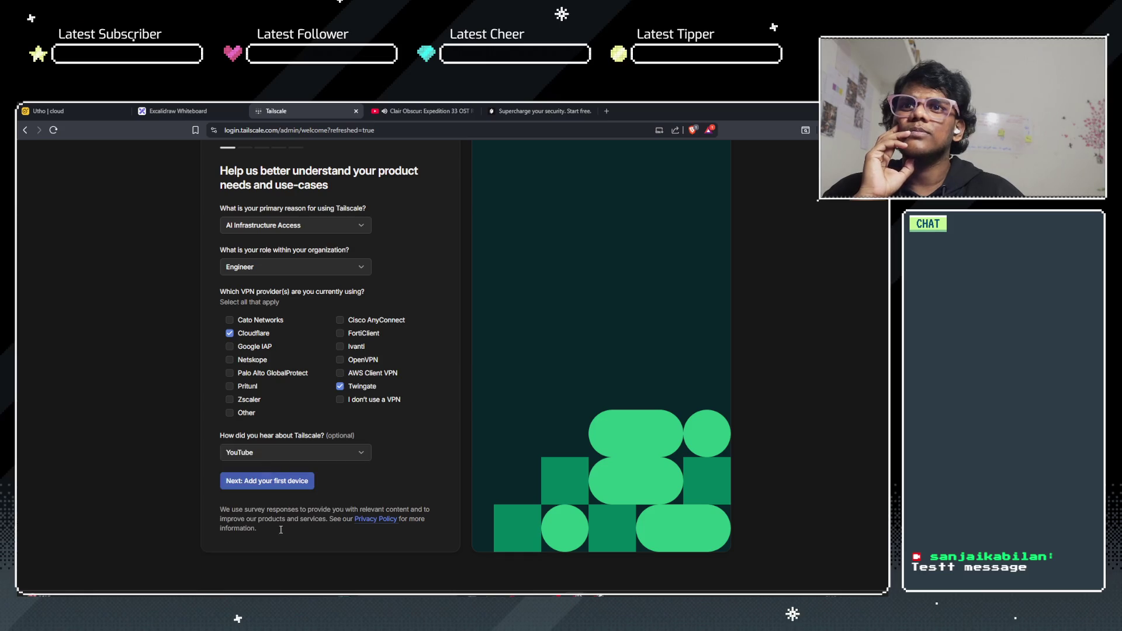
click(280, 484)
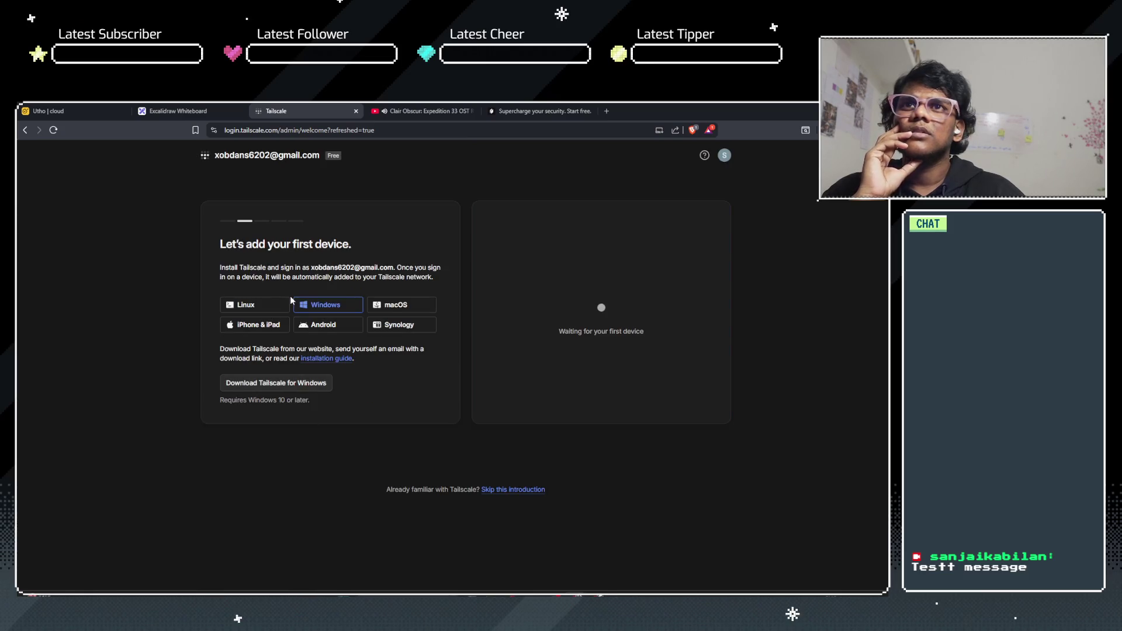
Step: Read through the add-your-first-device install paragraph, highlighting parts of it
drag(239, 267, 333, 265)
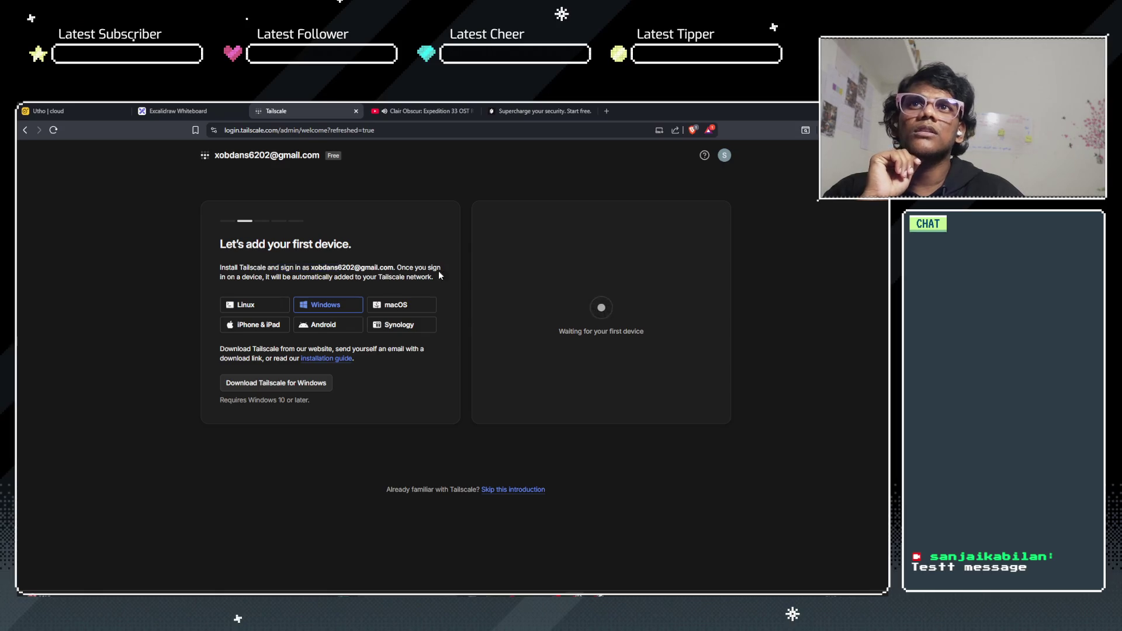
triple_click(390, 272)
click(280, 279)
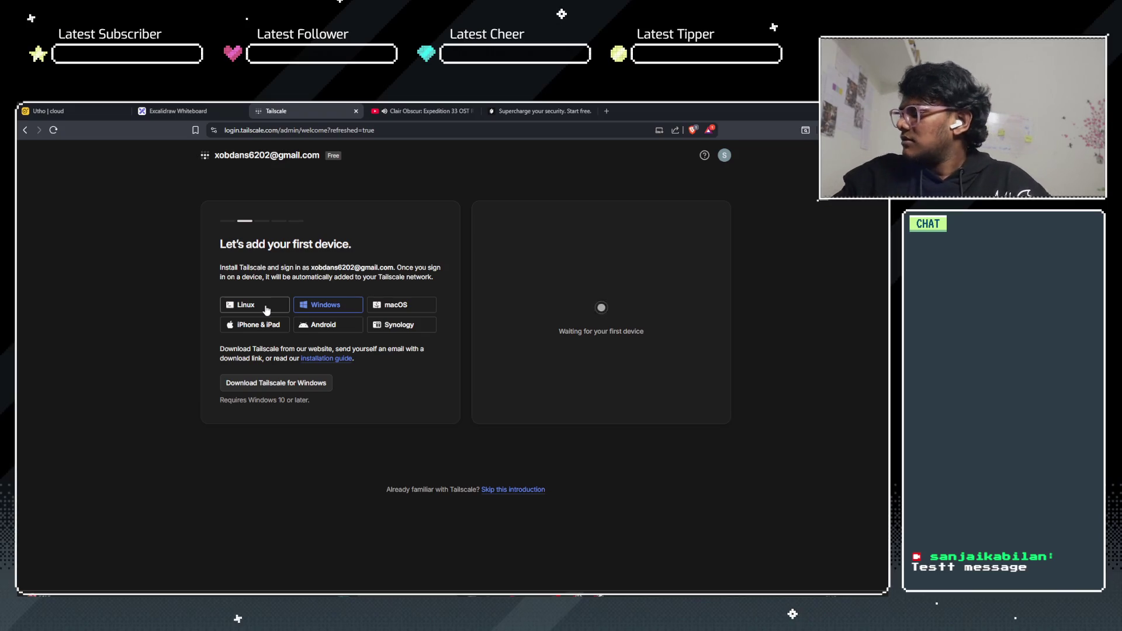
Step: Show the Linux curl install instructions, then return to the Excalidraw diagram
click(266, 310)
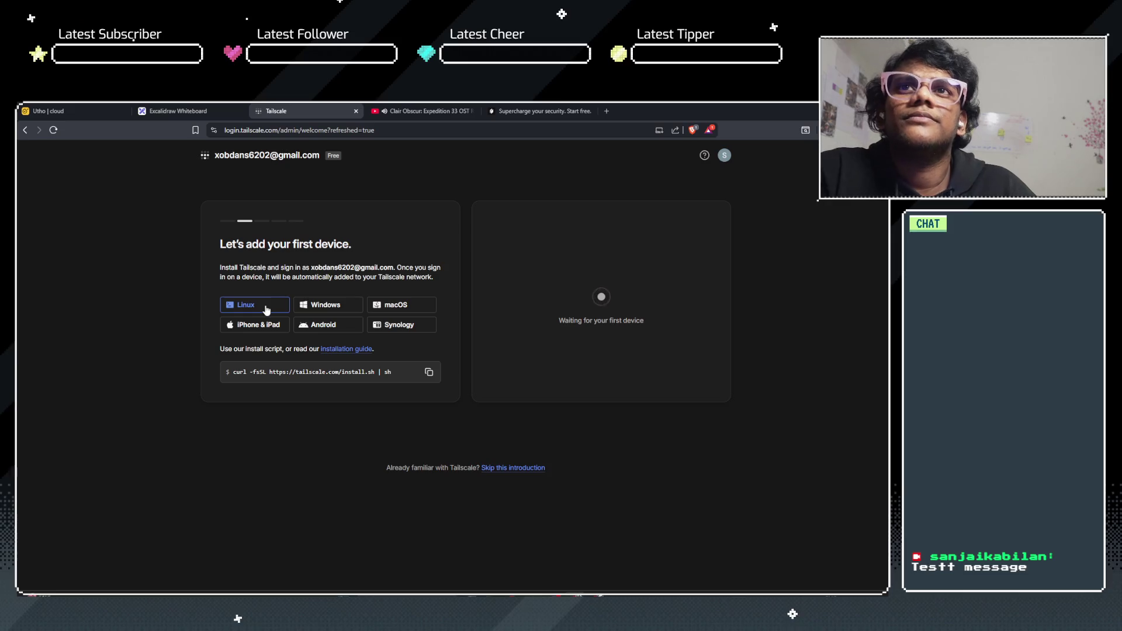
mouse_move(397, 269)
mouse_down()
mouse_move(428, 270)
mouse_move(249, 276)
mouse_move(432, 279)
mouse_up()
click(267, 276)
click(432, 278)
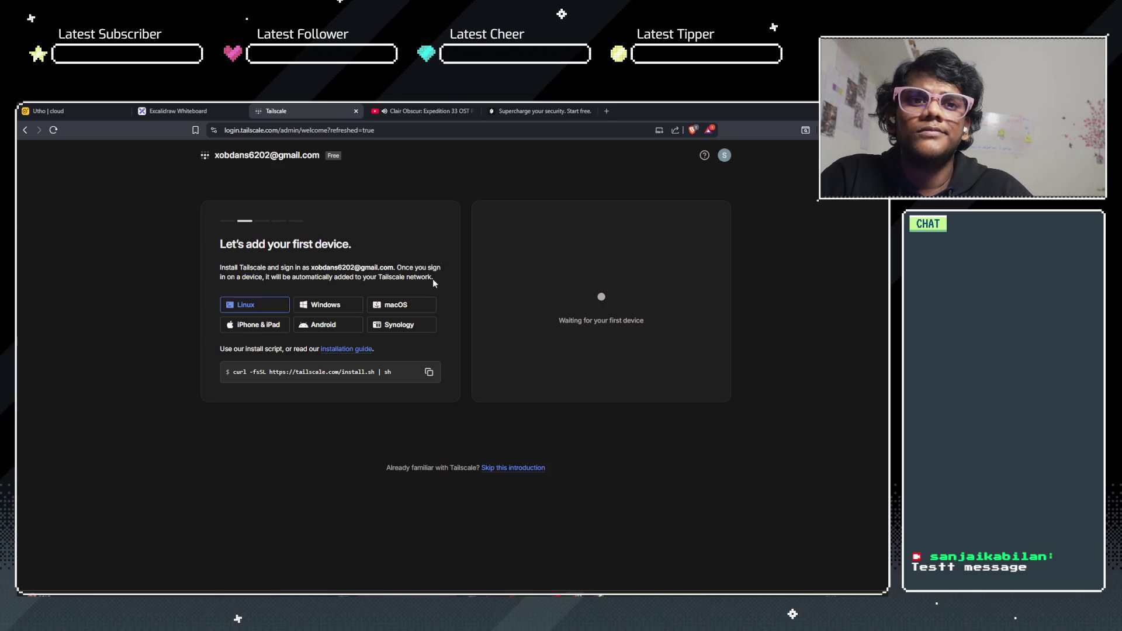
click(176, 107)
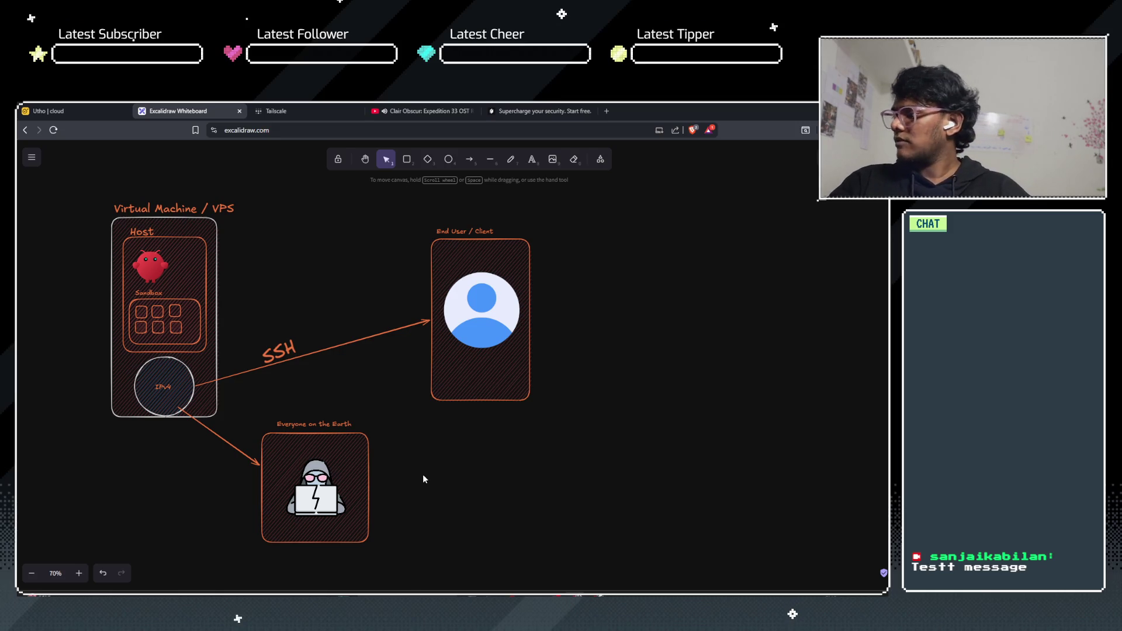
Step: Frame the VPS/SSH diagram and marquee-select all of its elements to copy them
drag(425, 472, 368, 450)
scroll(368, 450, down, 3)
scroll(368, 455, up, 2)
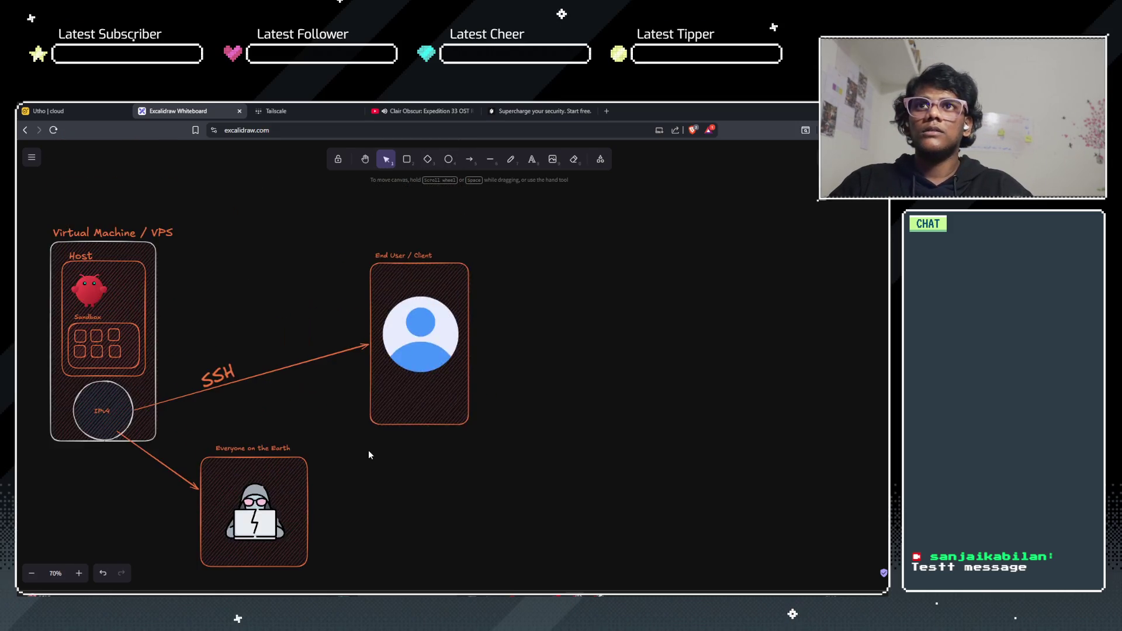
ctrl+scroll(368, 455, down, 3)
ctrl+scroll(344, 422, up, 2)
mouse_move(358, 446)
mouse_down()
mouse_move(561, 426)
mouse_move(503, 465)
mouse_move(411, 471)
mouse_move(474, 476)
mouse_up()
ctrl+scroll(558, 427, up, 1)
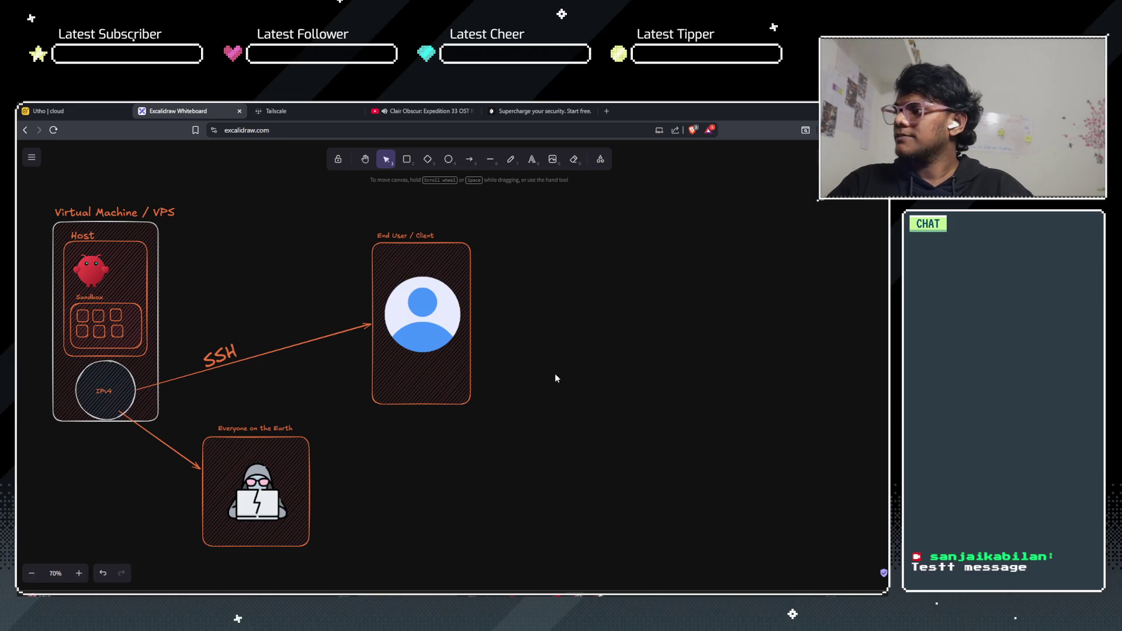
scroll(524, 376, down, 1)
scroll(350, 396, up, 2)
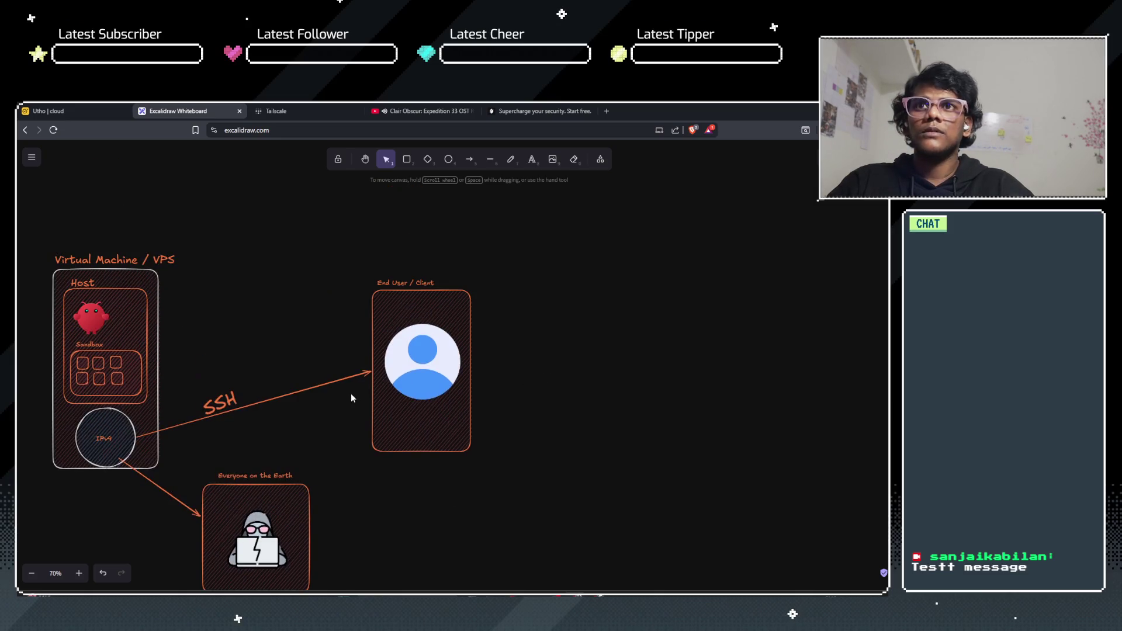
scroll(531, 400, left, 5)
scroll(541, 398, up, 1)
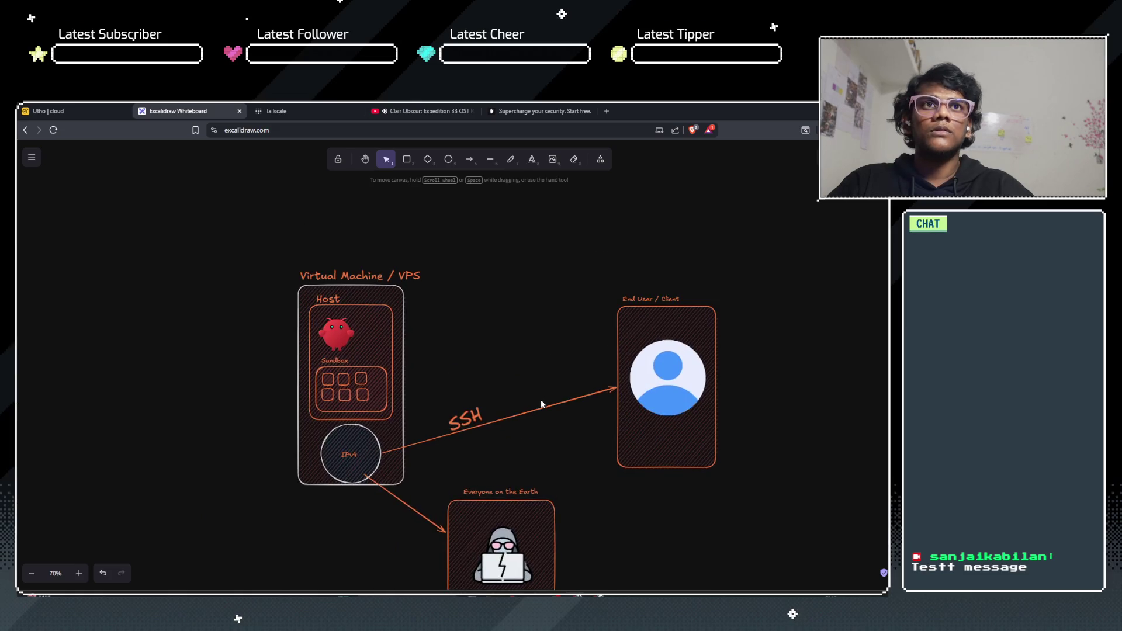
scroll(541, 399, down, 2)
scroll(584, 446, right, 3)
scroll(584, 447, up, 1)
mouse_move(137, 155)
mouse_down()
mouse_move(205, 237)
mouse_move(509, 514)
mouse_move(594, 574)
mouse_move(702, 583)
mouse_up()
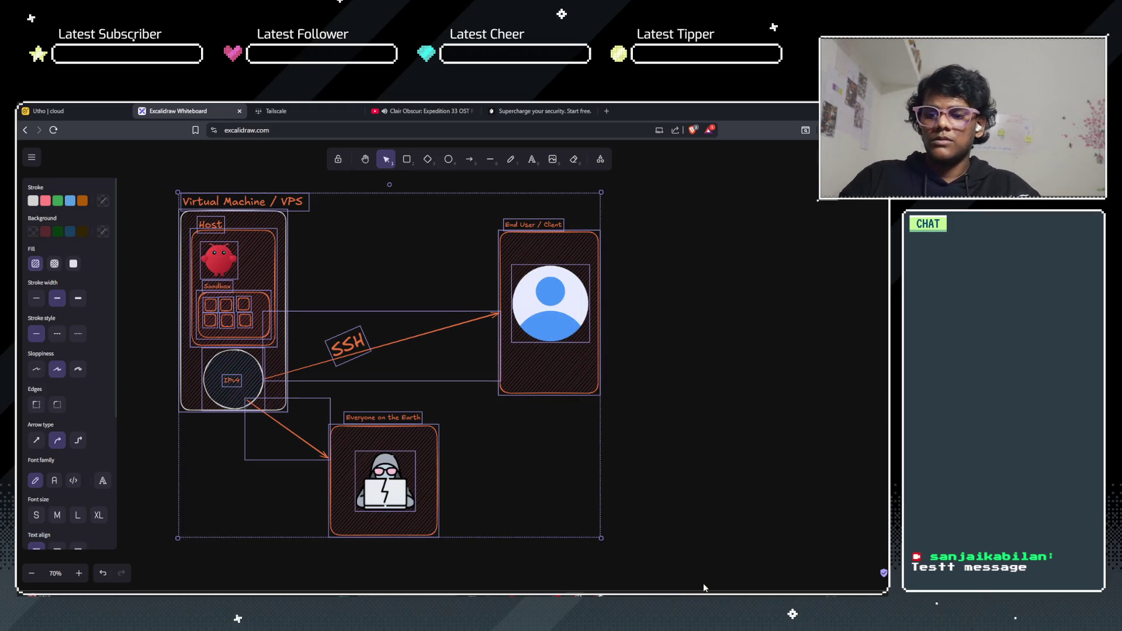
click(629, 395)
Step: Pan to empty canvas beside the diagram and paste a copy with Ctrl+V
drag(567, 503, 559, 418)
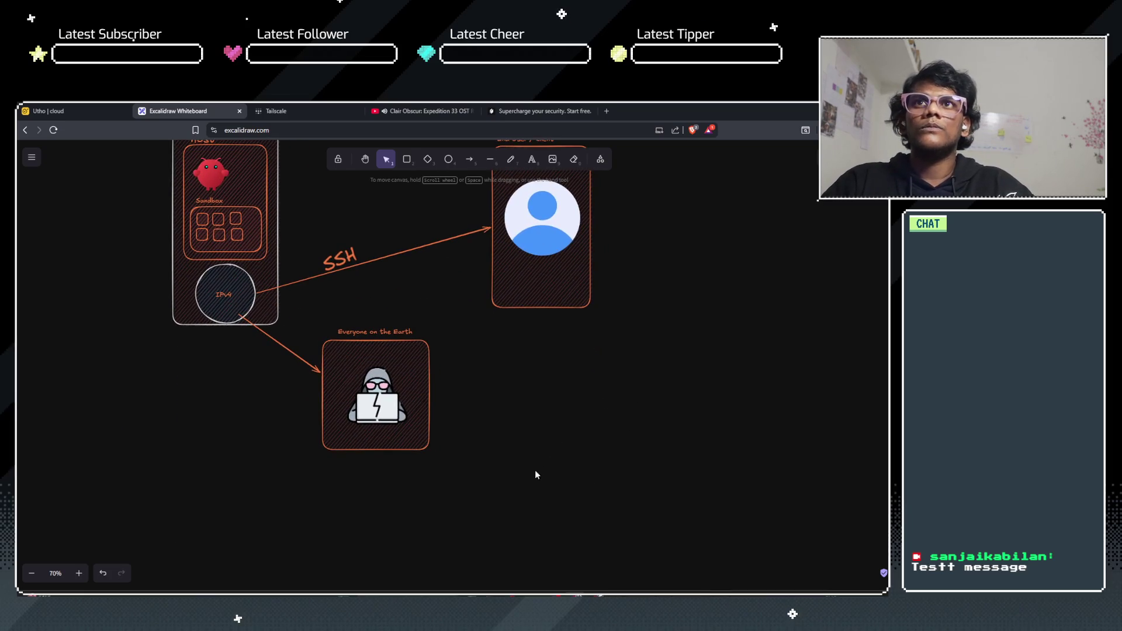
scroll(536, 473, right, 5)
scroll(536, 474, up, 2)
scroll(406, 447, down, 3)
scroll(405, 447, up, 3)
ctrl+scroll(405, 447, down, 3)
scroll(404, 427, right, 2)
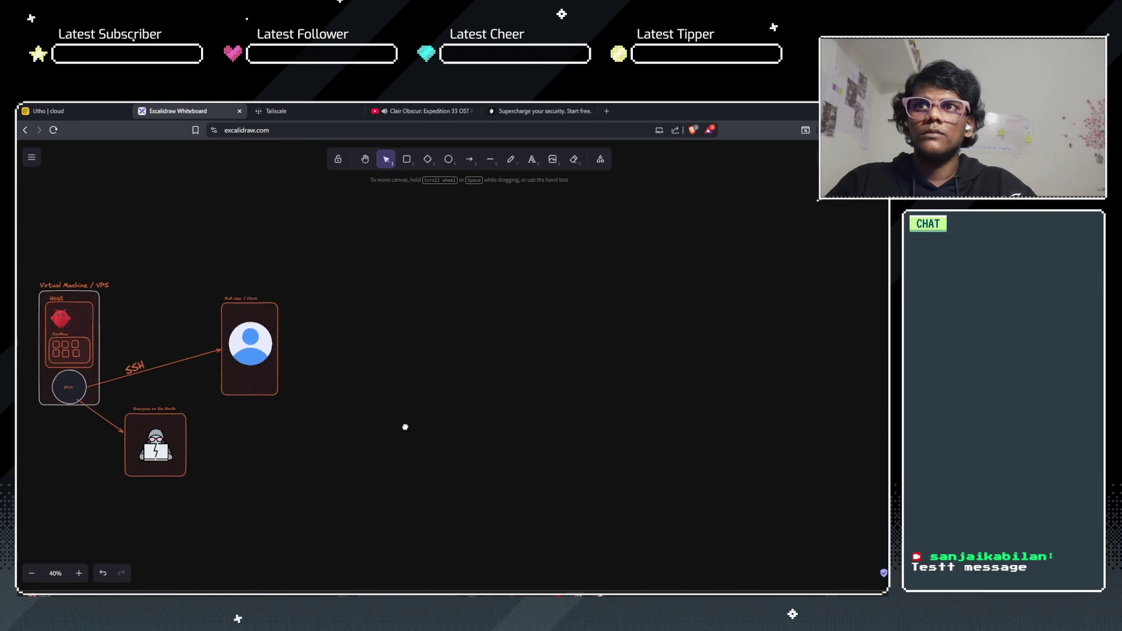
mouse_move(270, 500)
mouse_down()
mouse_move(599, 356)
mouse_move(232, 489)
mouse_up()
mouse_move(385, 370)
mouse_down()
mouse_move(306, 388)
mouse_move(263, 375)
mouse_up()
key(ctrl+v)
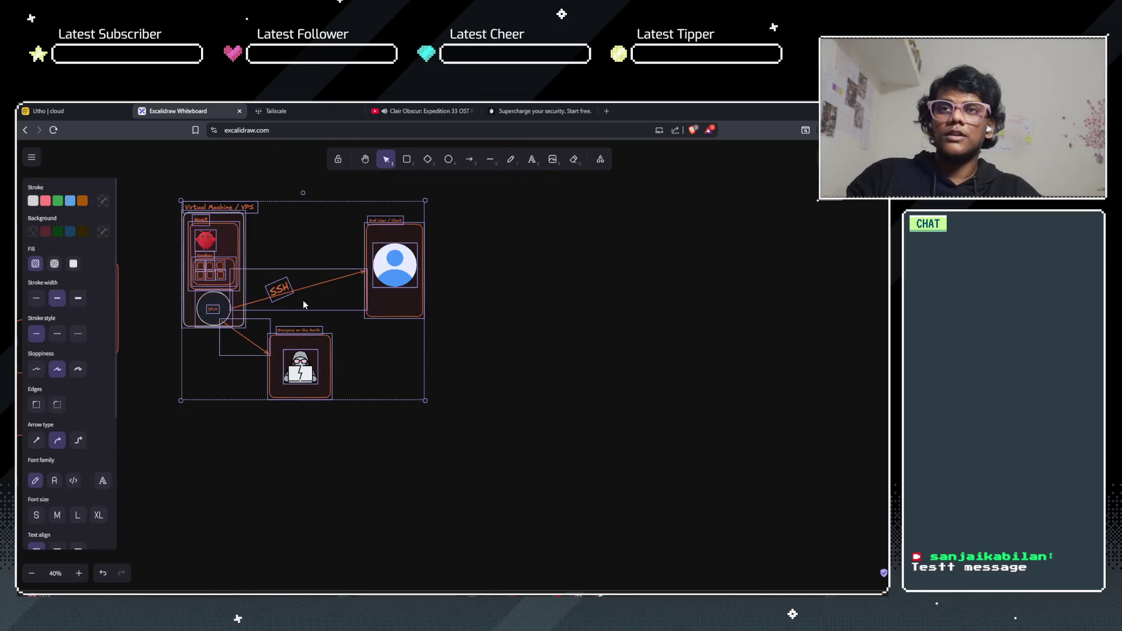
Step: Select the pasted right-hand copy and nudge it into place beside the original
click(261, 469)
drag(260, 468, 486, 487)
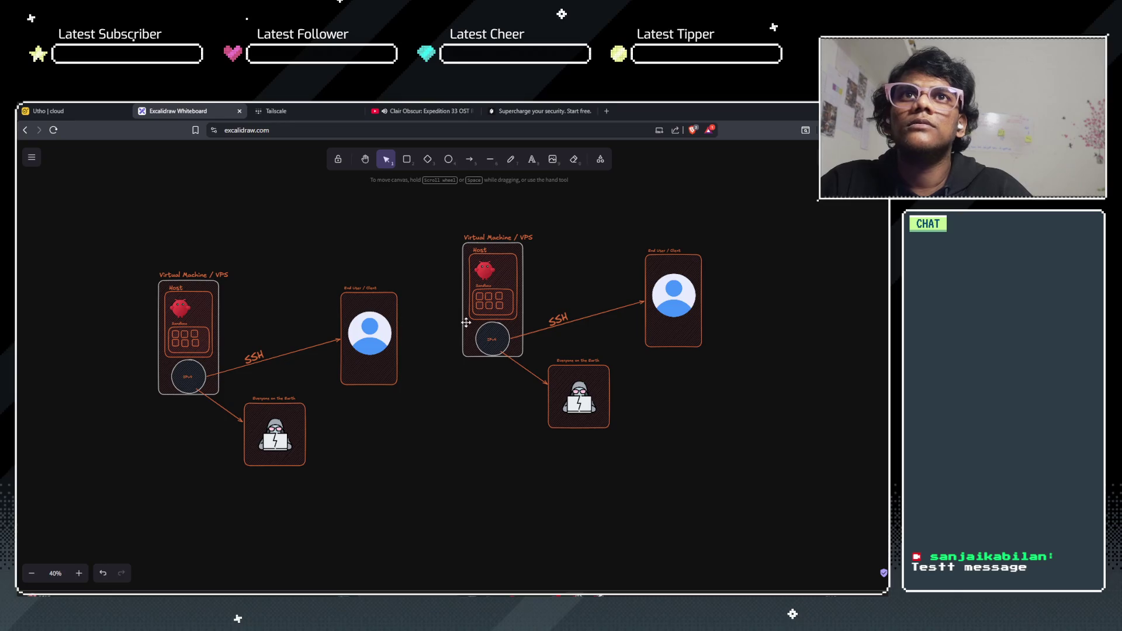
drag(436, 213, 770, 535)
drag(497, 291, 507, 329)
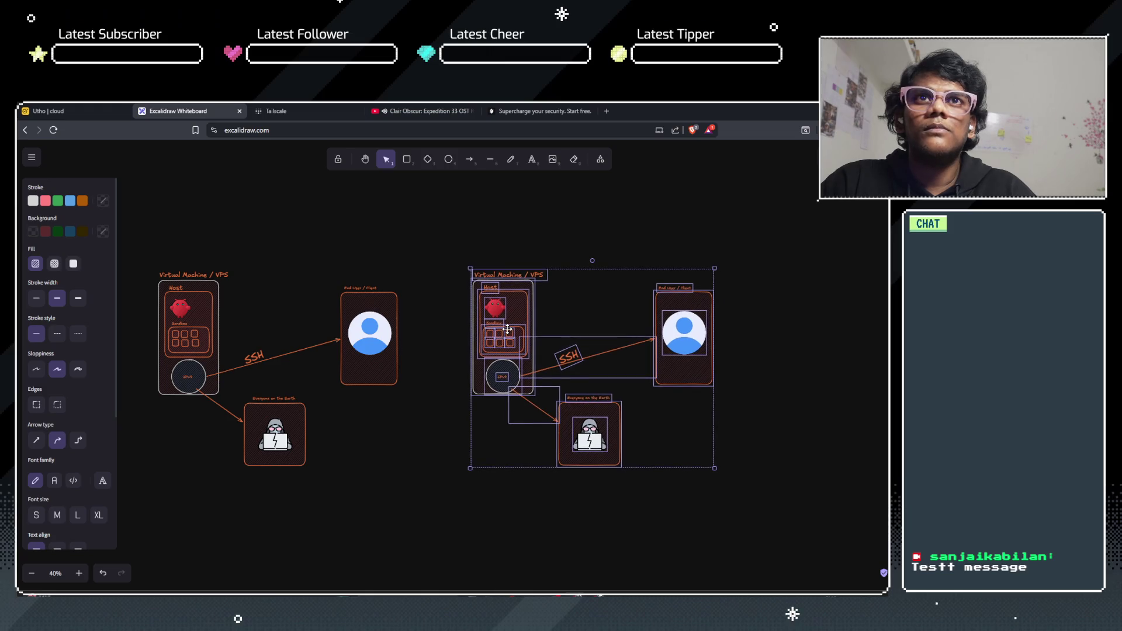
click(778, 495)
Step: Zoom around the copied diagram and select the IPv4 label in its circle
scroll(575, 378, up, 3)
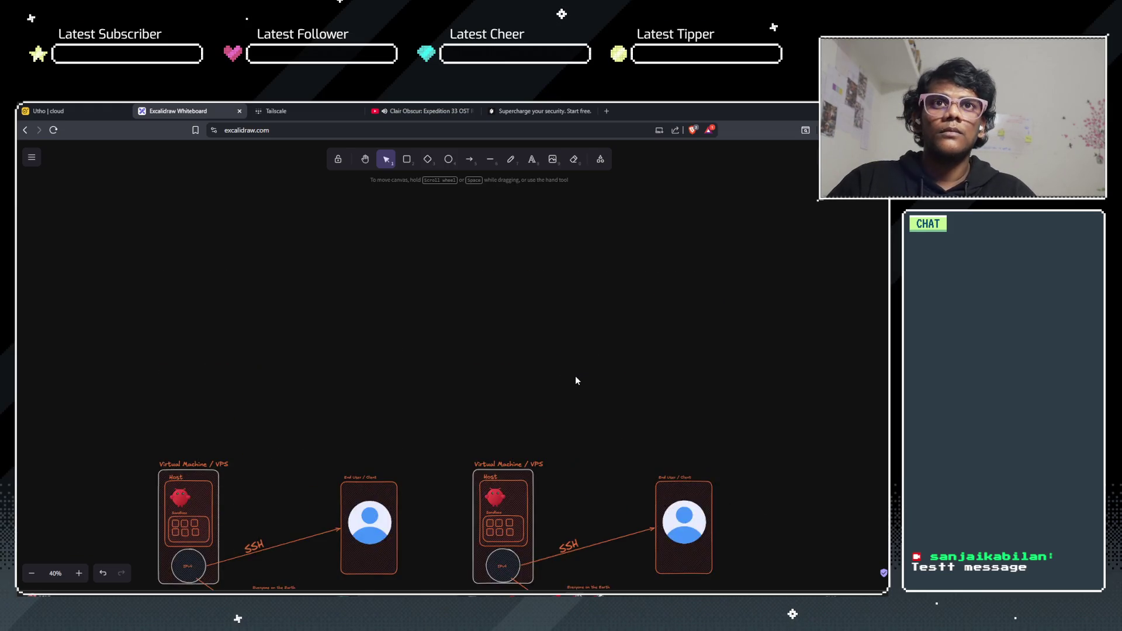
scroll(575, 380, down, 2)
scroll(576, 381, up, 5)
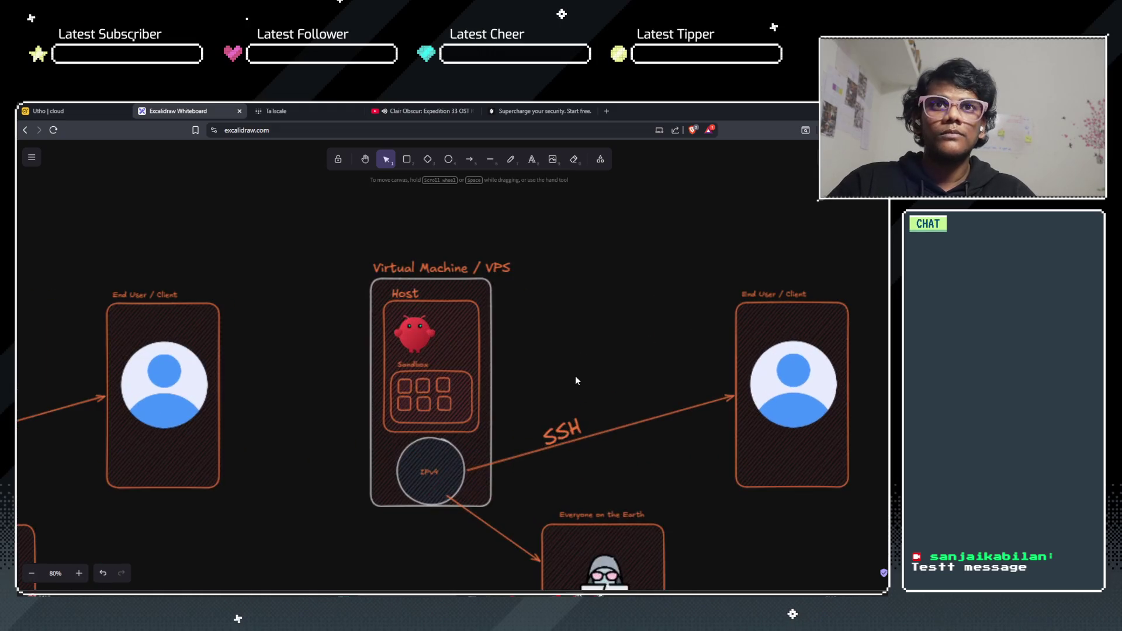
scroll(575, 380, down, 1)
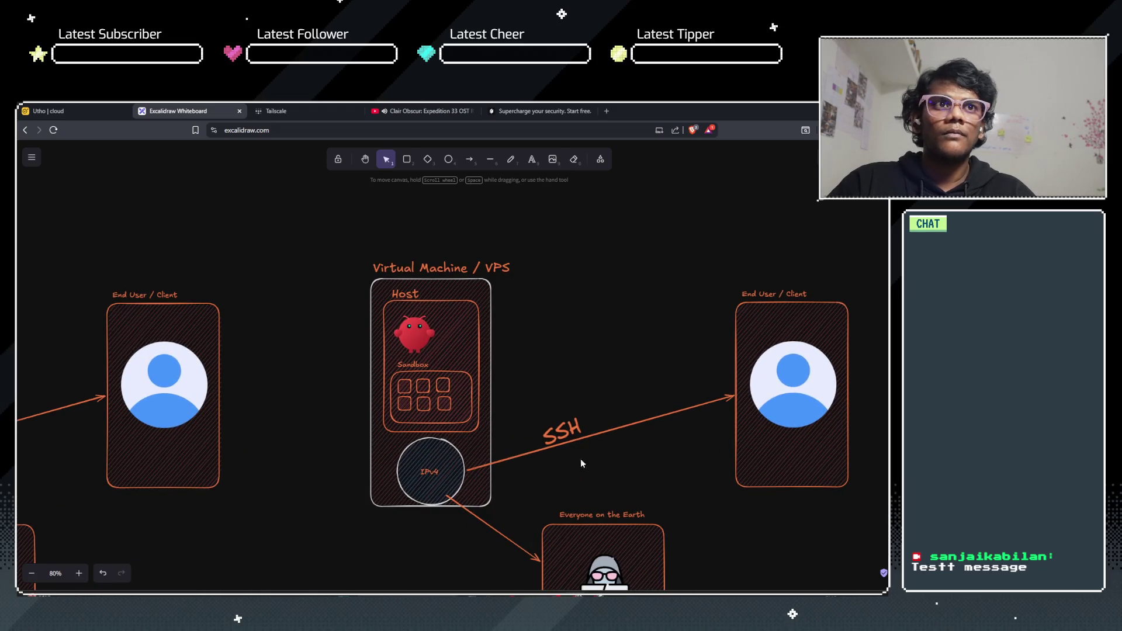
scroll(581, 401, down, 2)
scroll(309, 386, left, 3)
scroll(310, 386, up, 1)
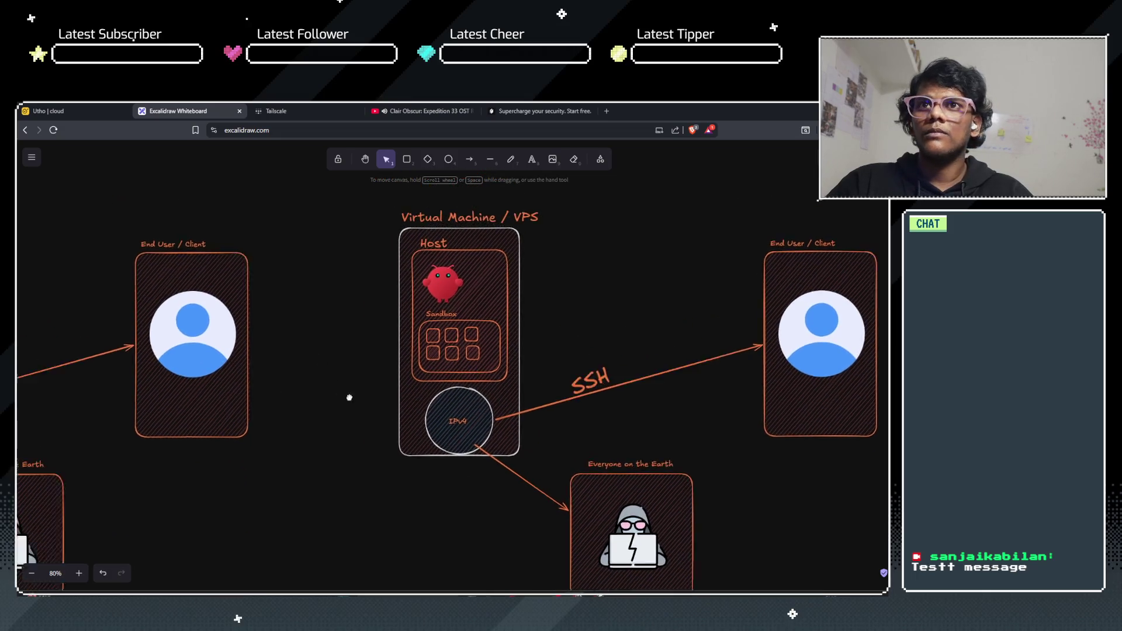
scroll(544, 356, right, 5)
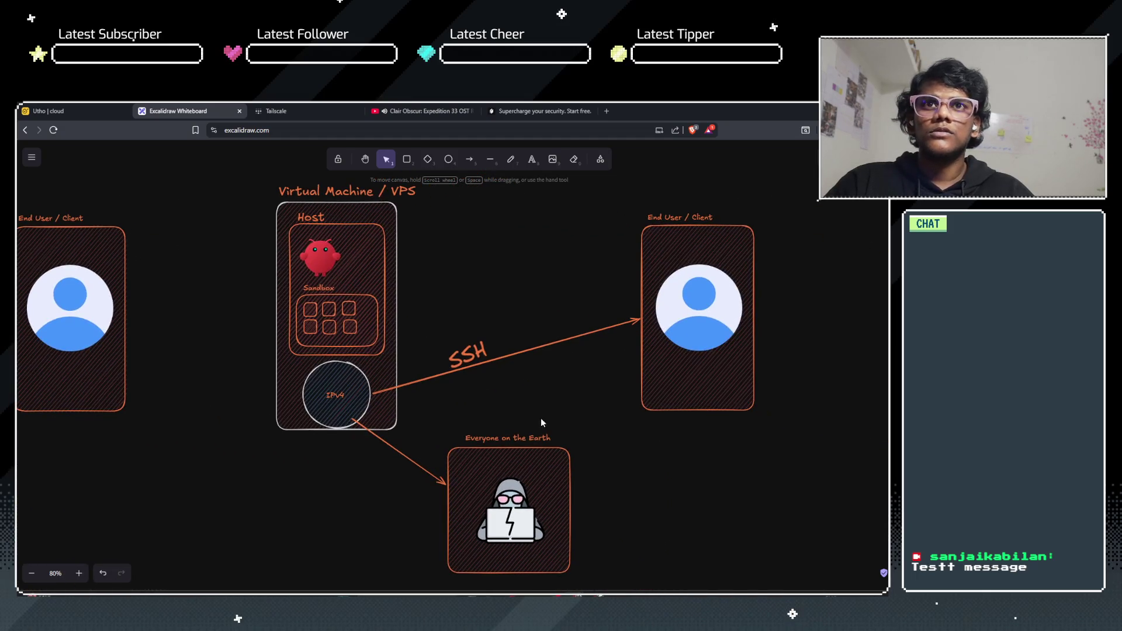
scroll(465, 413, up, 3)
scroll(489, 465, down, 1)
scroll(471, 463, up, 4)
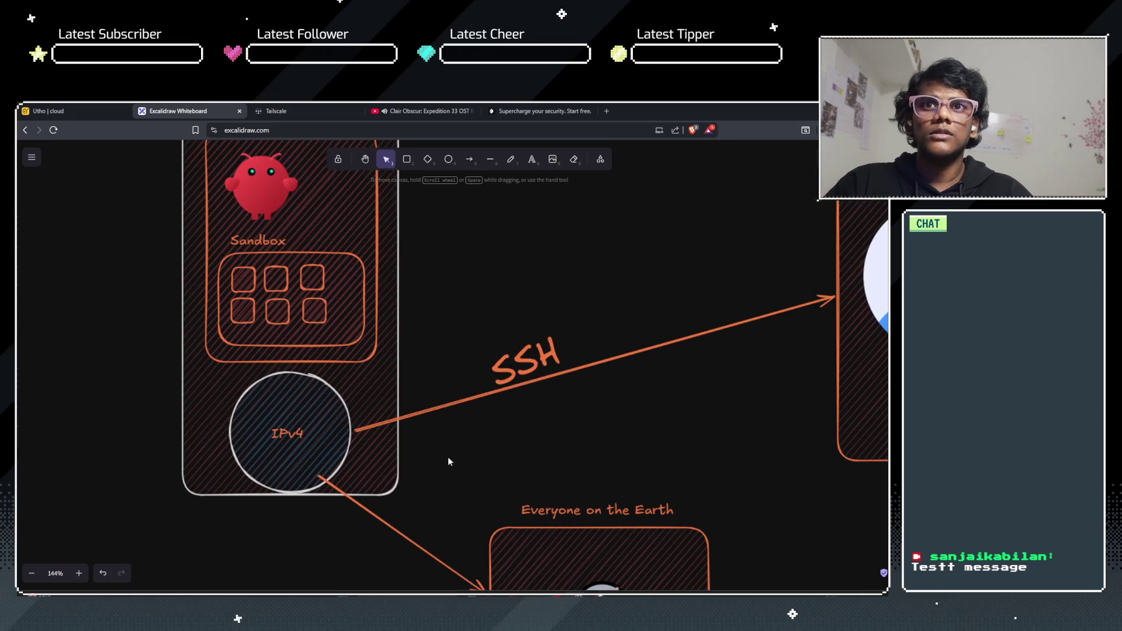
click(290, 435)
Step: Delete the IPv4 text from the copied diagram's circle, leaving it blank
double_click(290, 435)
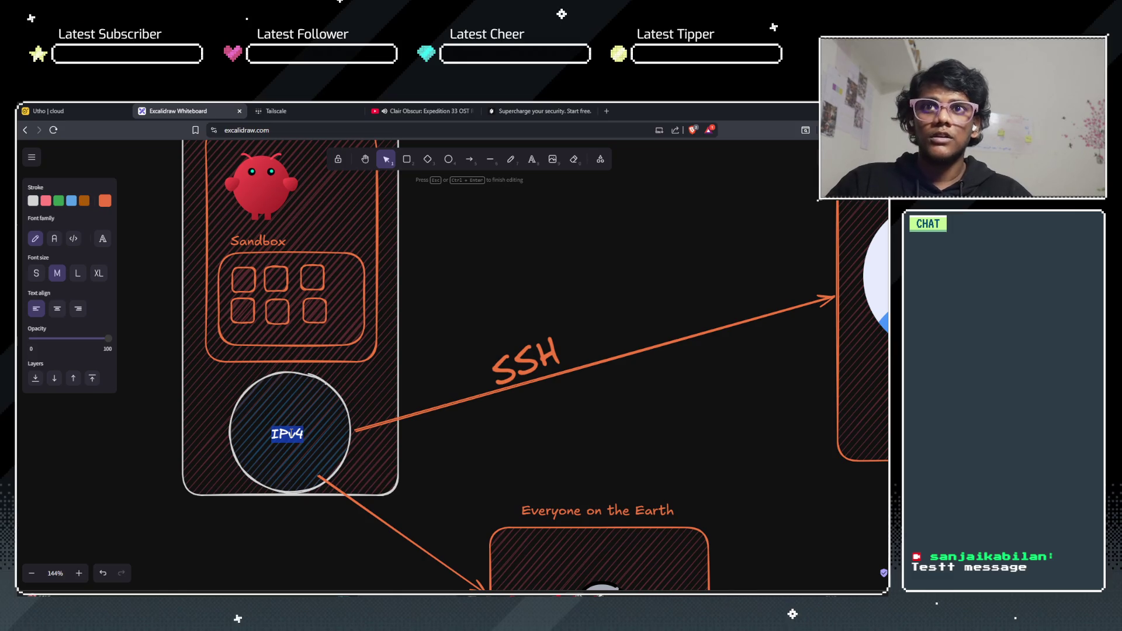
key(Escape)
double_click(299, 433)
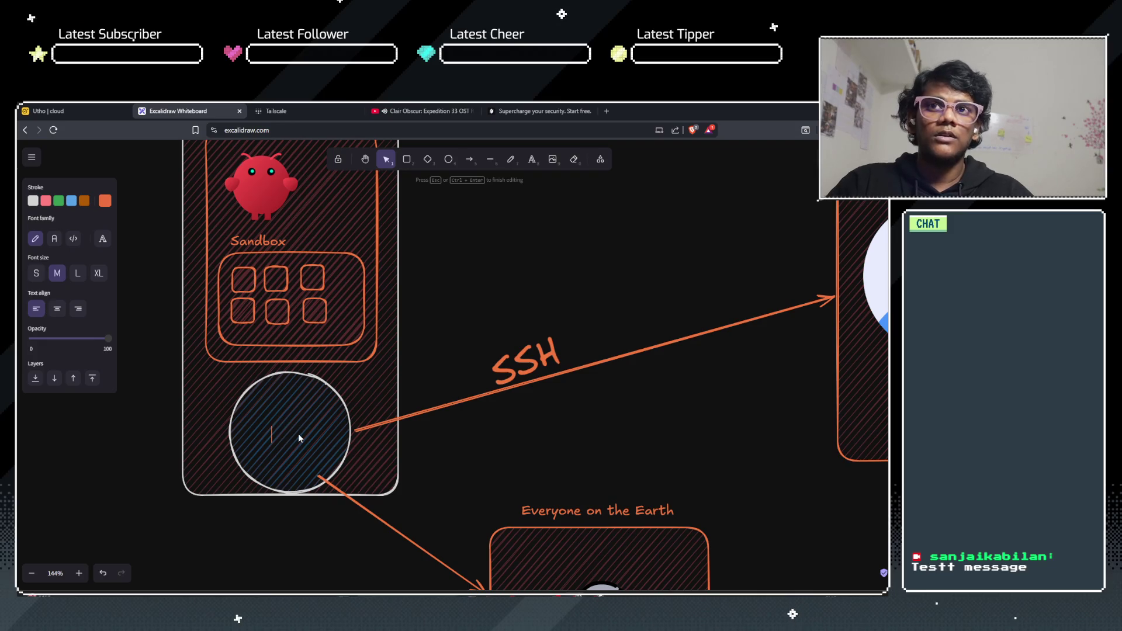
click(124, 444)
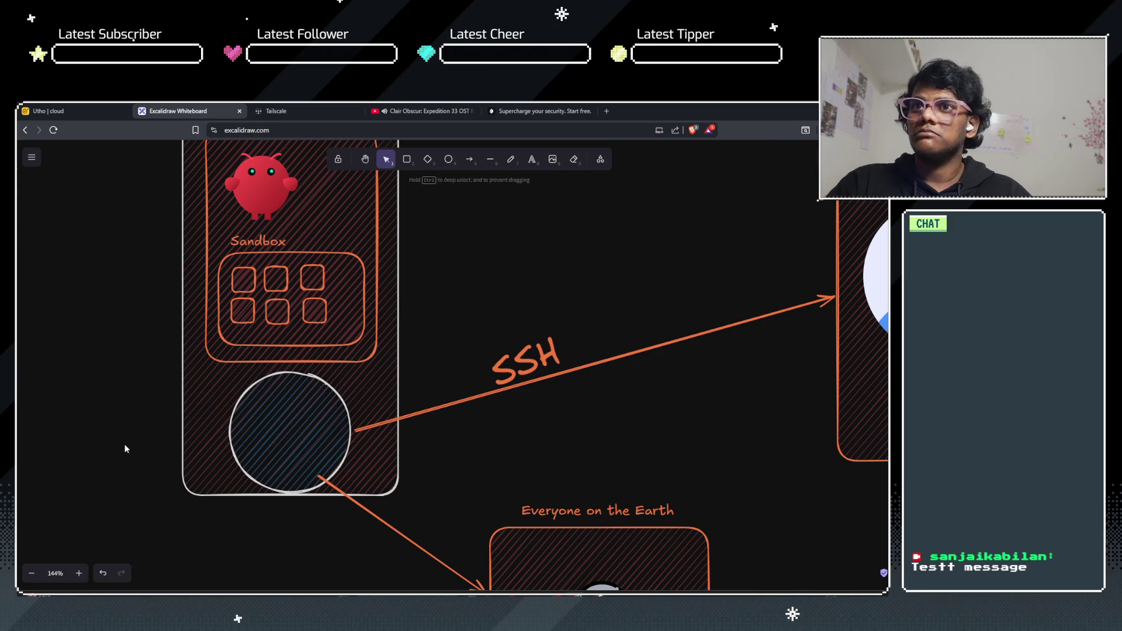
Step: Move the circle up-right out of the VPS box and level the SSH label above it
click(513, 368)
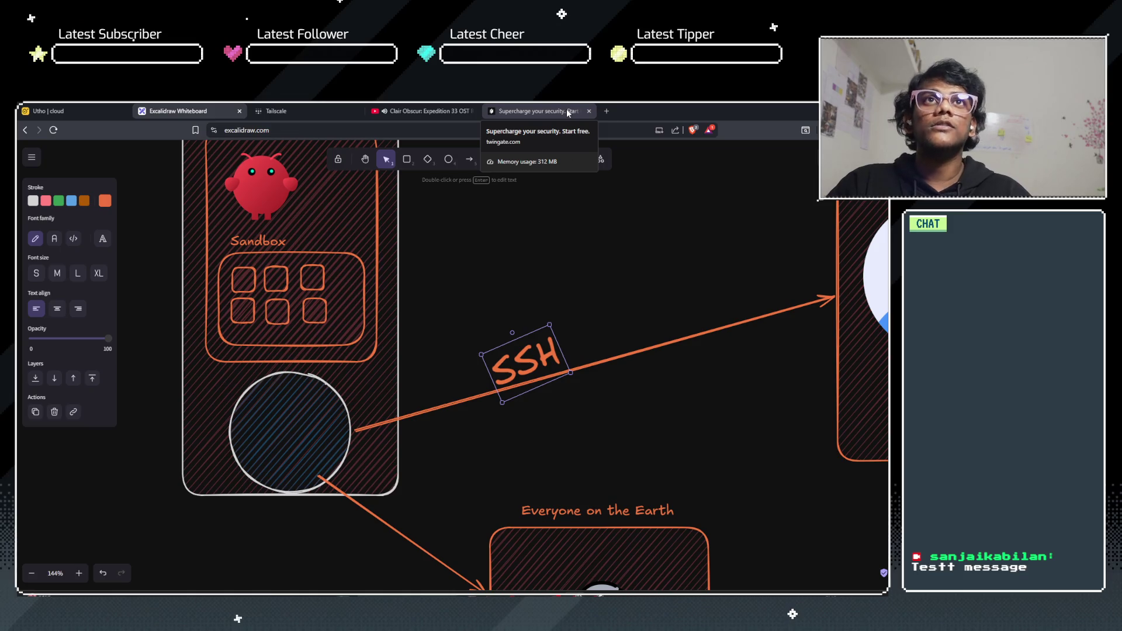
click(461, 308)
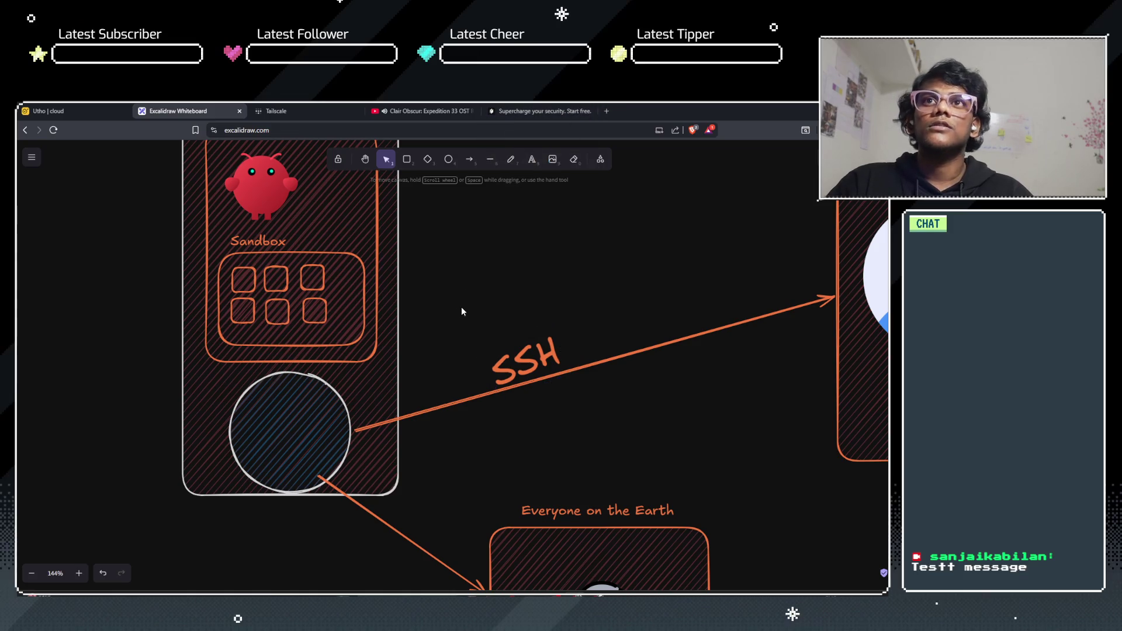
click(294, 398)
mouse_move(294, 397)
mouse_down()
mouse_move(570, 321)
mouse_move(528, 243)
mouse_move(458, 300)
mouse_move(505, 233)
mouse_move(509, 253)
mouse_up()
mouse_move(507, 366)
mouse_down()
mouse_move(565, 371)
mouse_move(532, 190)
mouse_up()
drag(635, 404, 588, 485)
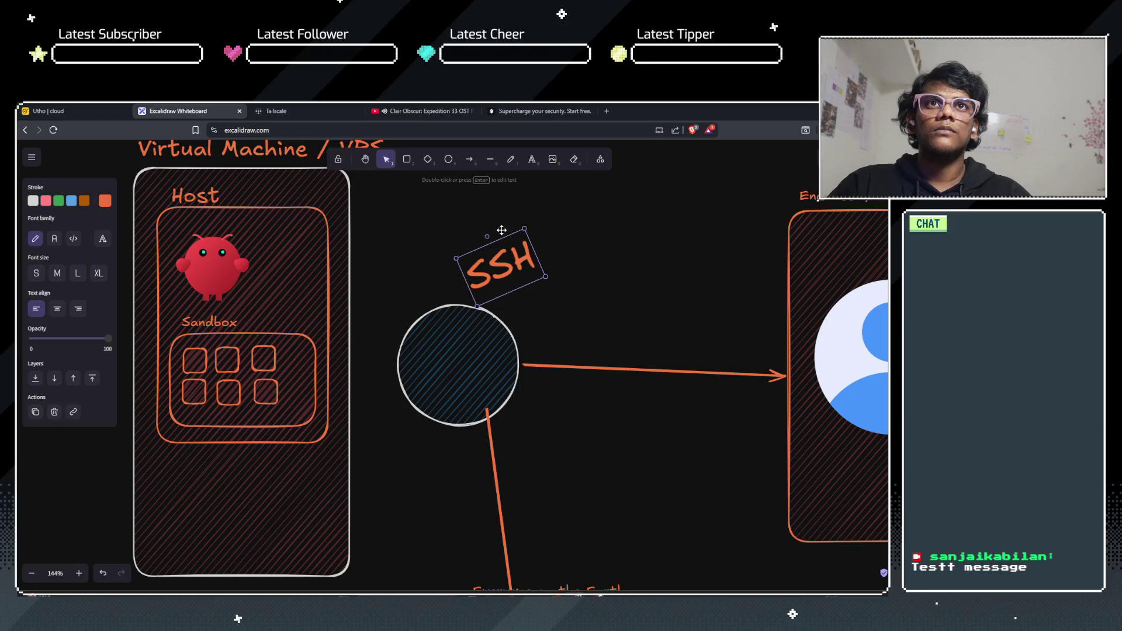
mouse_move(487, 236)
mouse_down()
mouse_move(512, 234)
mouse_move(504, 230)
mouse_move(650, 343)
mouse_up()
Step: Delete the arrow to Everyone on the Earth, then undo to restore it
scroll(590, 451, down, 4)
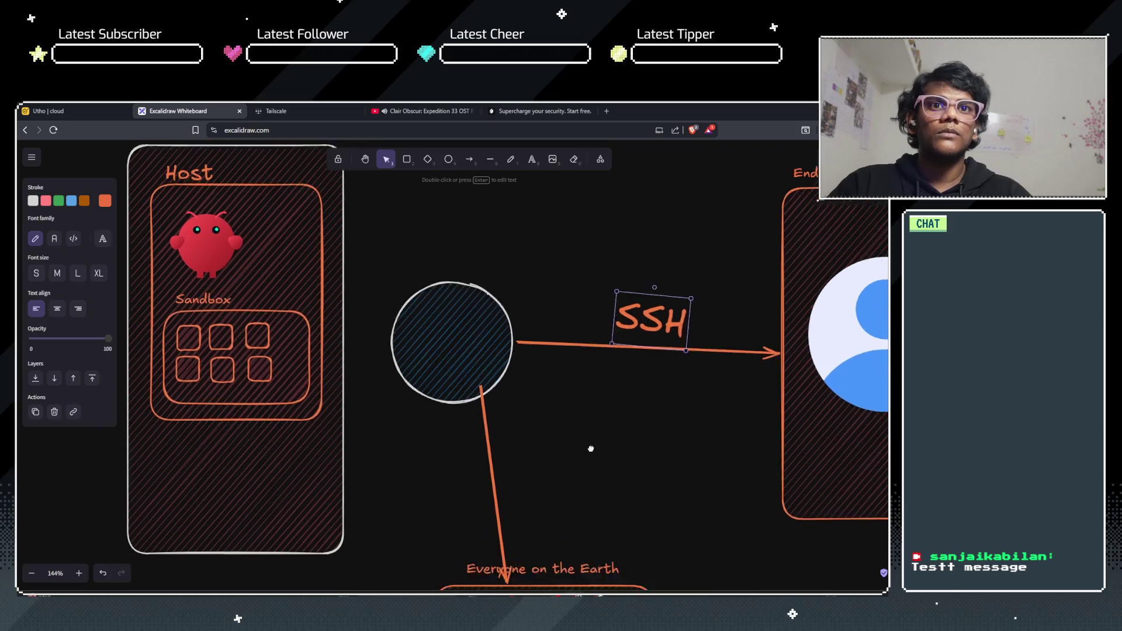
click(483, 341)
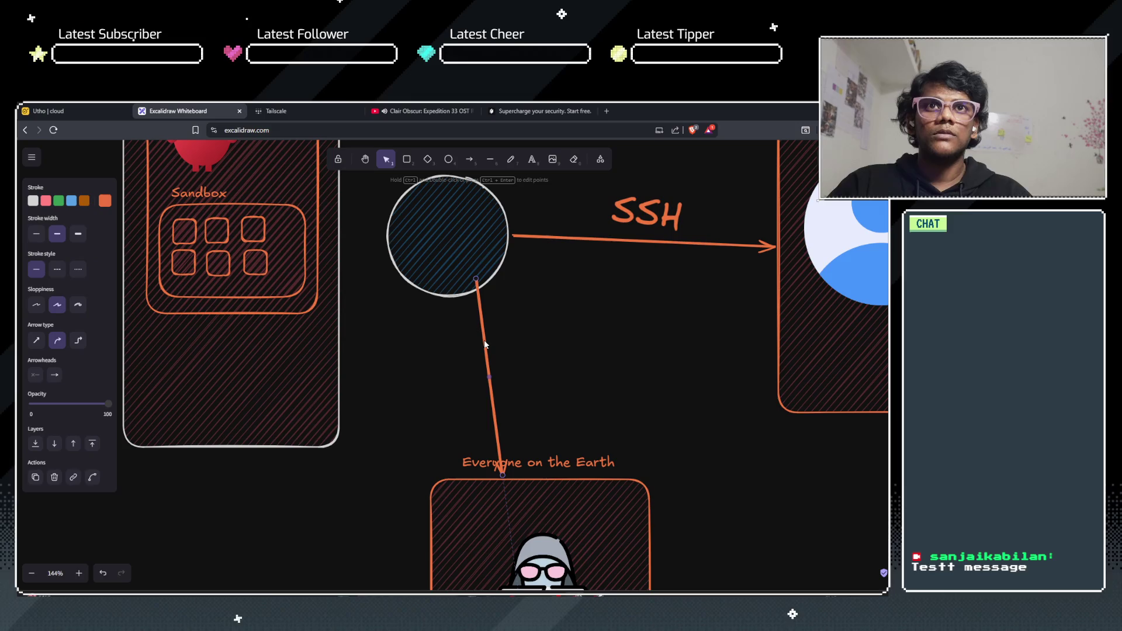
key(Delete)
scroll(484, 344, down, 4)
scroll(484, 345, up, 4)
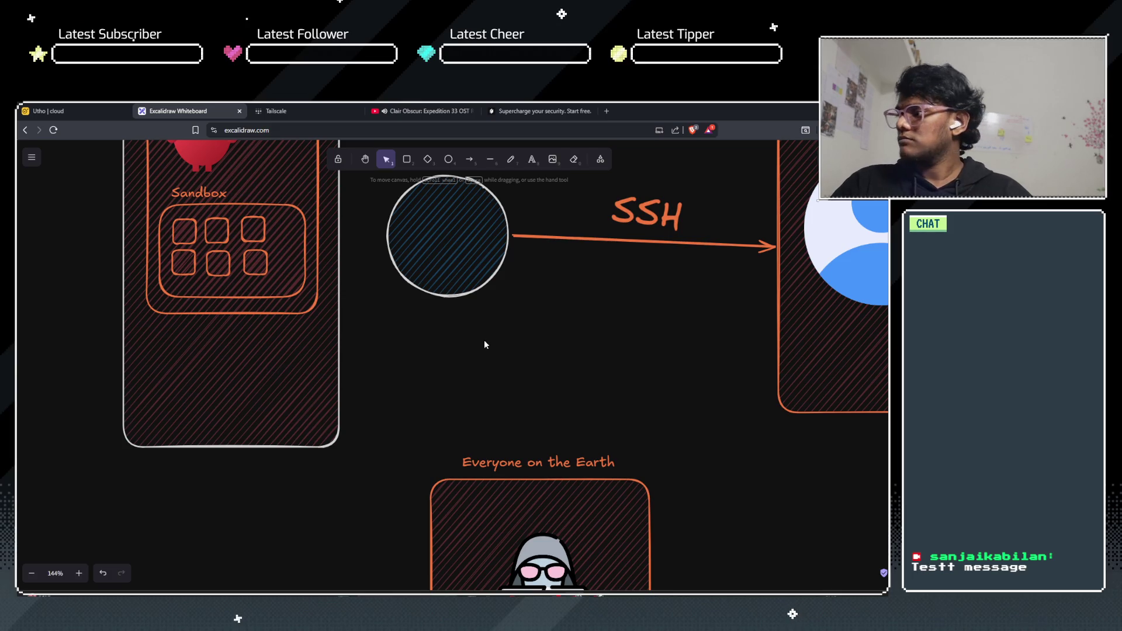
key(ctrl+z)
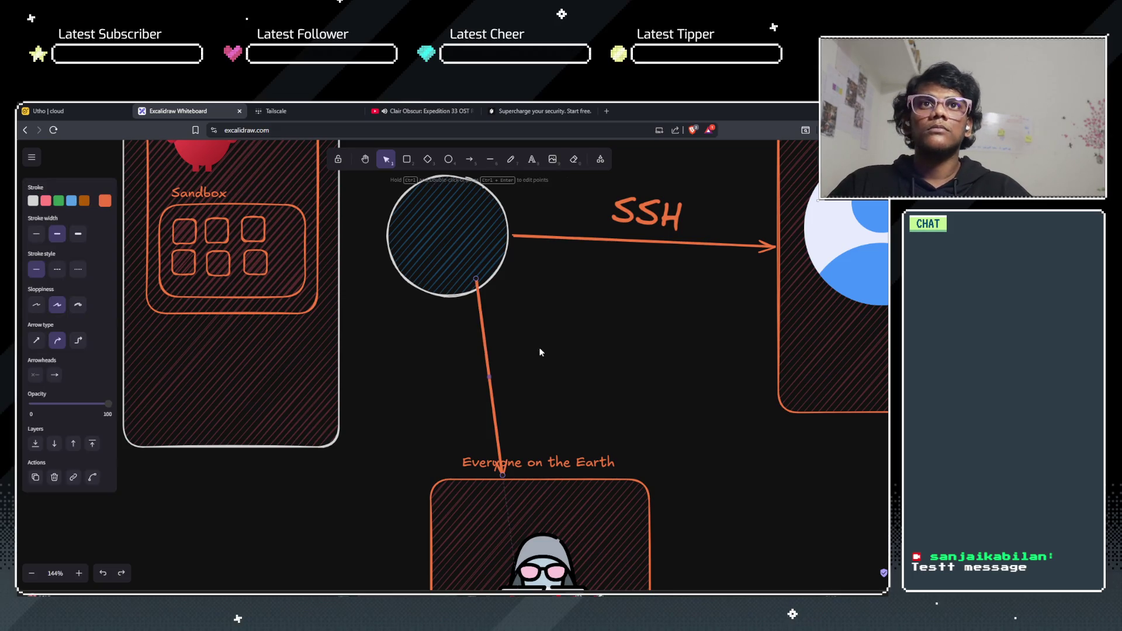
click(549, 350)
scroll(386, 370, down, 2)
scroll(386, 370, up, 2)
scroll(387, 370, down, 2)
scroll(387, 370, down, 5)
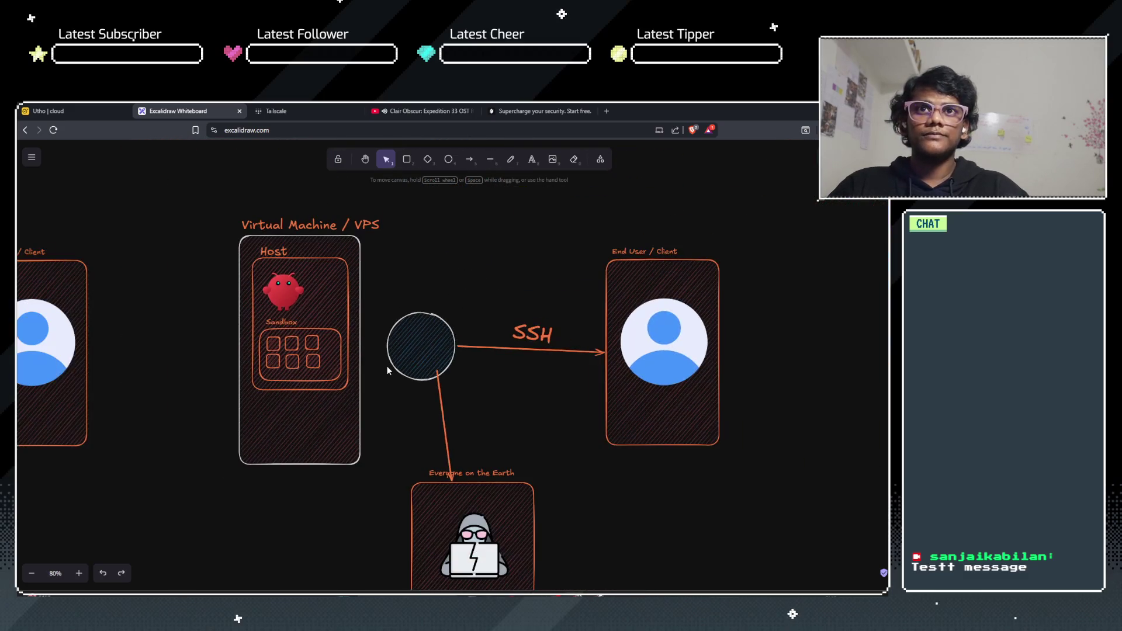
Step: Shift the blank circle right toward End User / Client and set the SSH label onto its arrow
mouse_move(466, 332)
mouse_down()
mouse_move(523, 341)
mouse_move(486, 354)
mouse_move(524, 351)
mouse_up()
drag(601, 318, 620, 331)
double_click(620, 330)
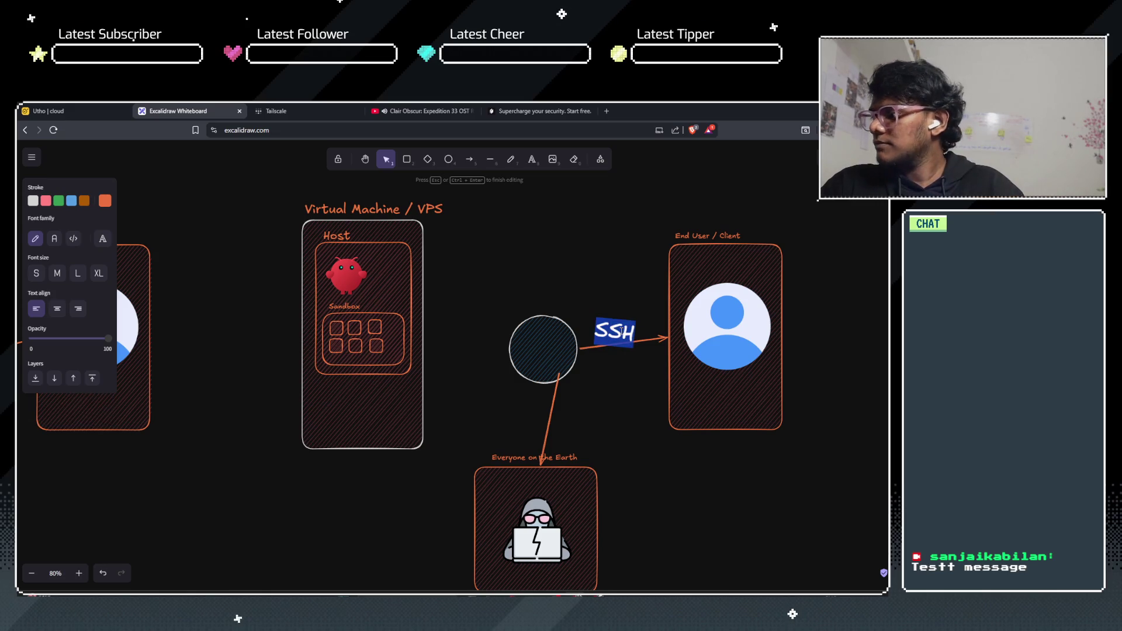
click(456, 348)
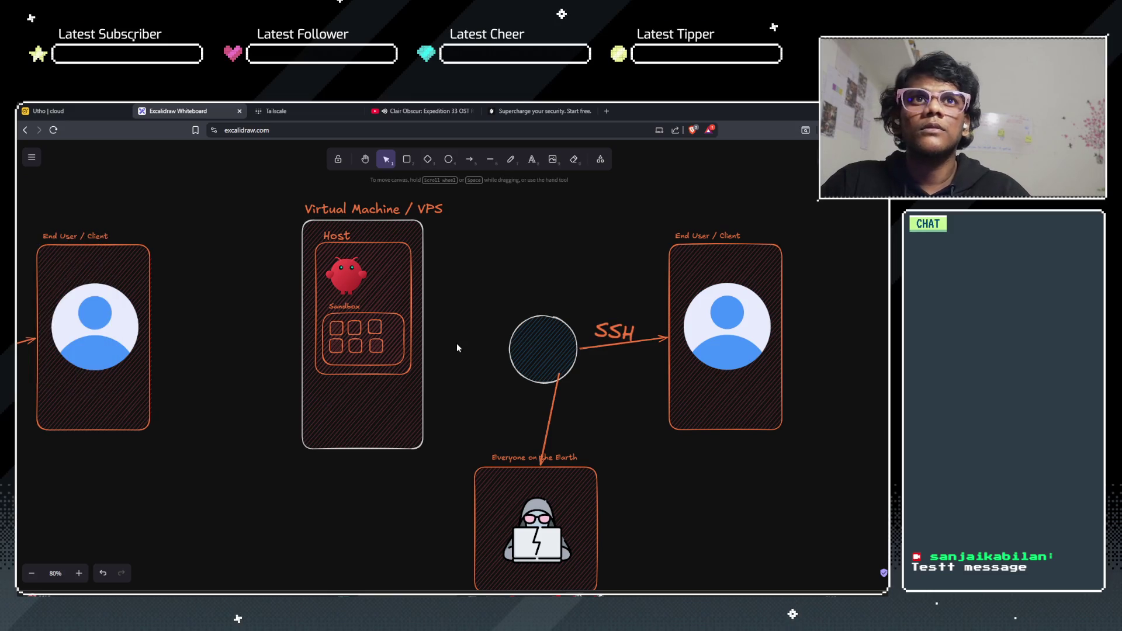
Step: Pan and zoom the canvas to frame the whole copied diagram
mouse_move(254, 385)
mouse_down()
mouse_move(316, 350)
mouse_move(427, 427)
mouse_move(141, 440)
mouse_move(91, 409)
mouse_up()
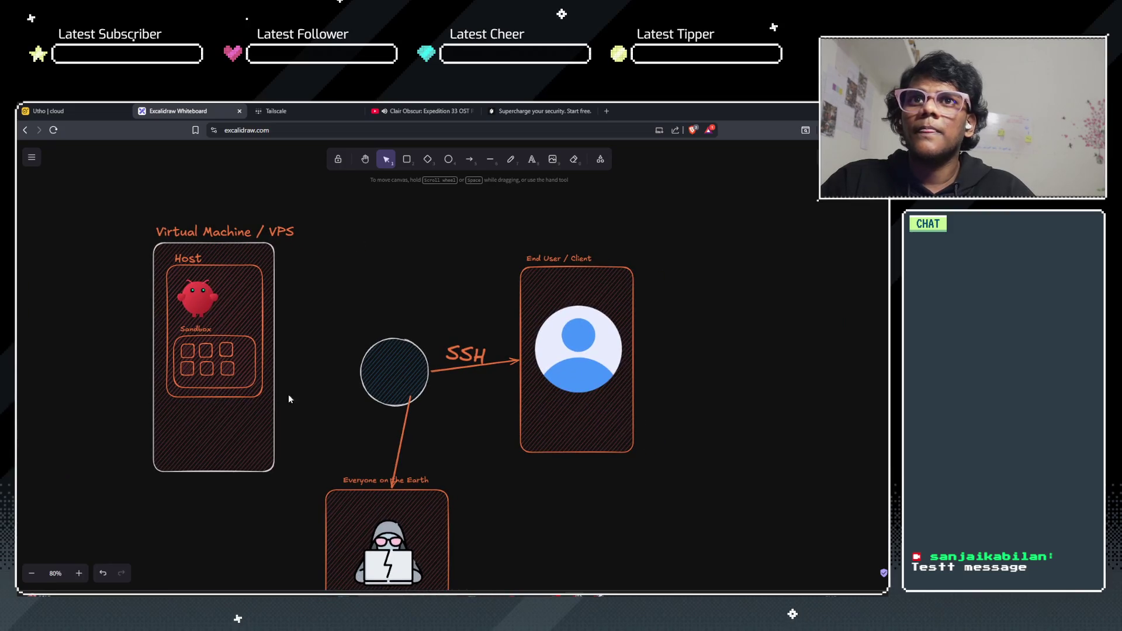
scroll(283, 342, down, 2)
scroll(282, 339, up, 2)
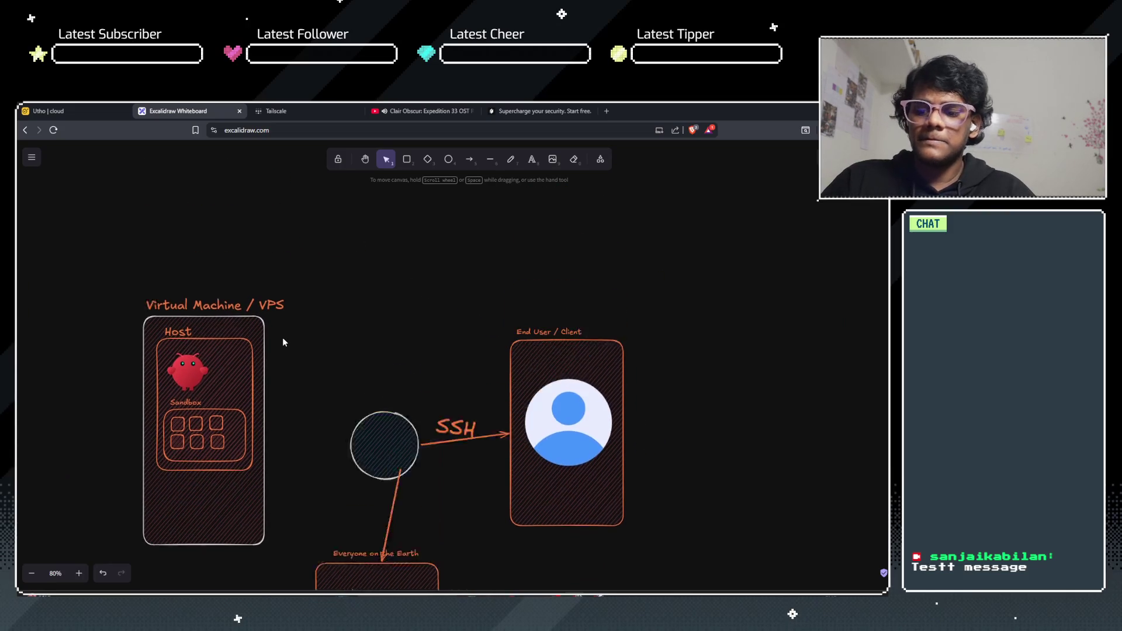
scroll(283, 339, down, 3)
scroll(283, 339, up, 5)
scroll(339, 316, down, 4)
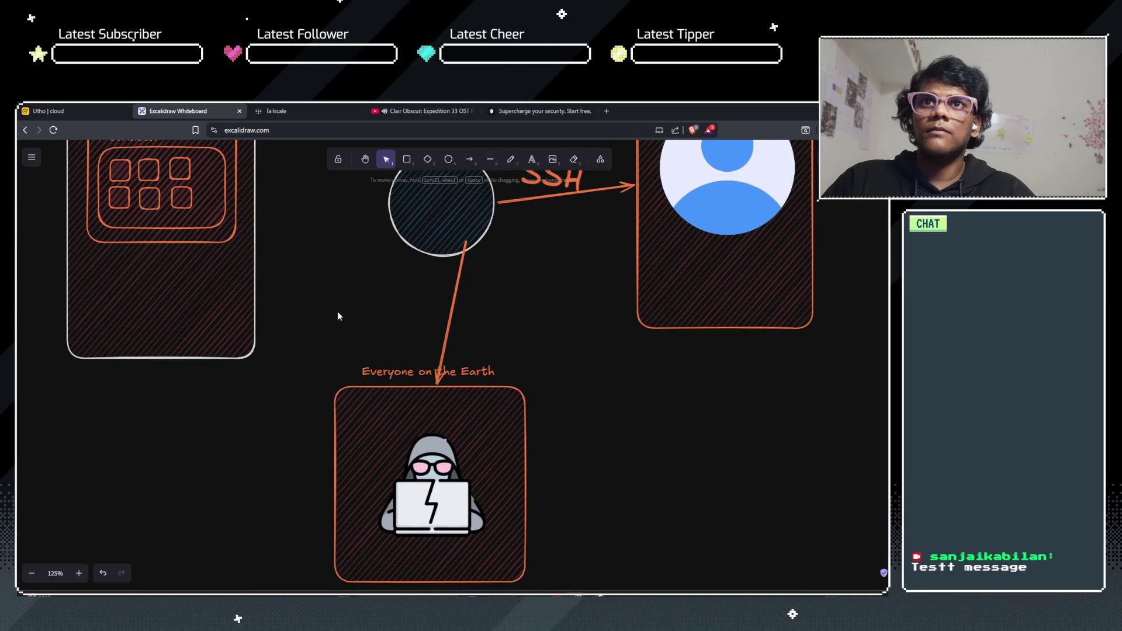
scroll(324, 386, up, 1)
drag(324, 386, 326, 392)
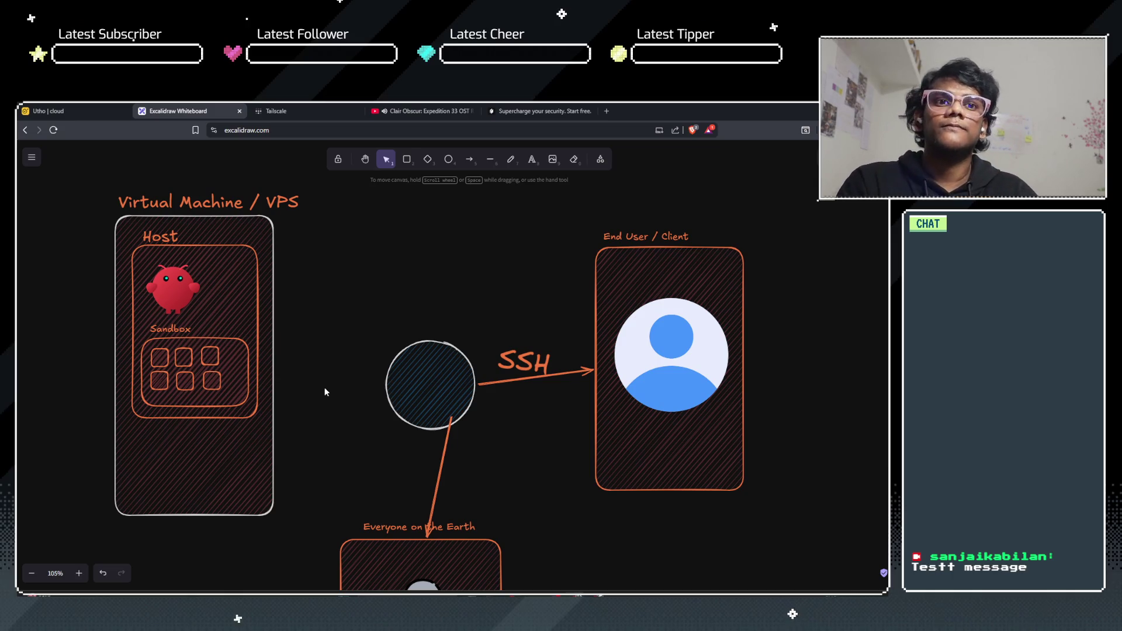
click(408, 159)
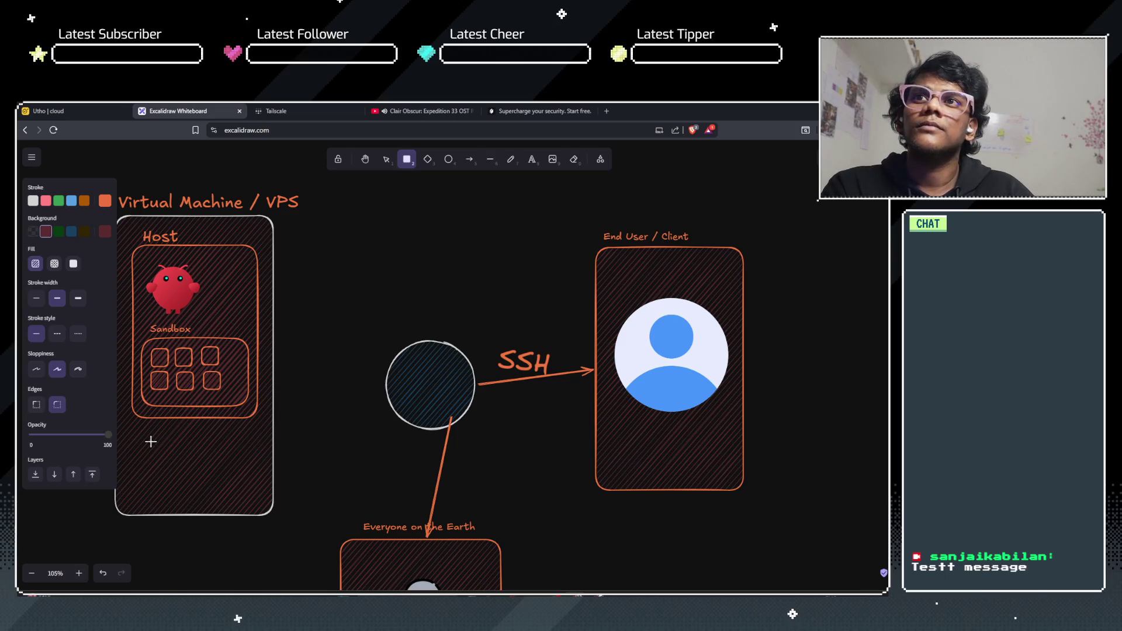
Step: Draw a box below Host inside the VPS frame and label it VPN CONNECTOR
mouse_move(141, 451)
mouse_down()
mouse_move(204, 491)
mouse_move(255, 501)
mouse_up()
click(292, 445)
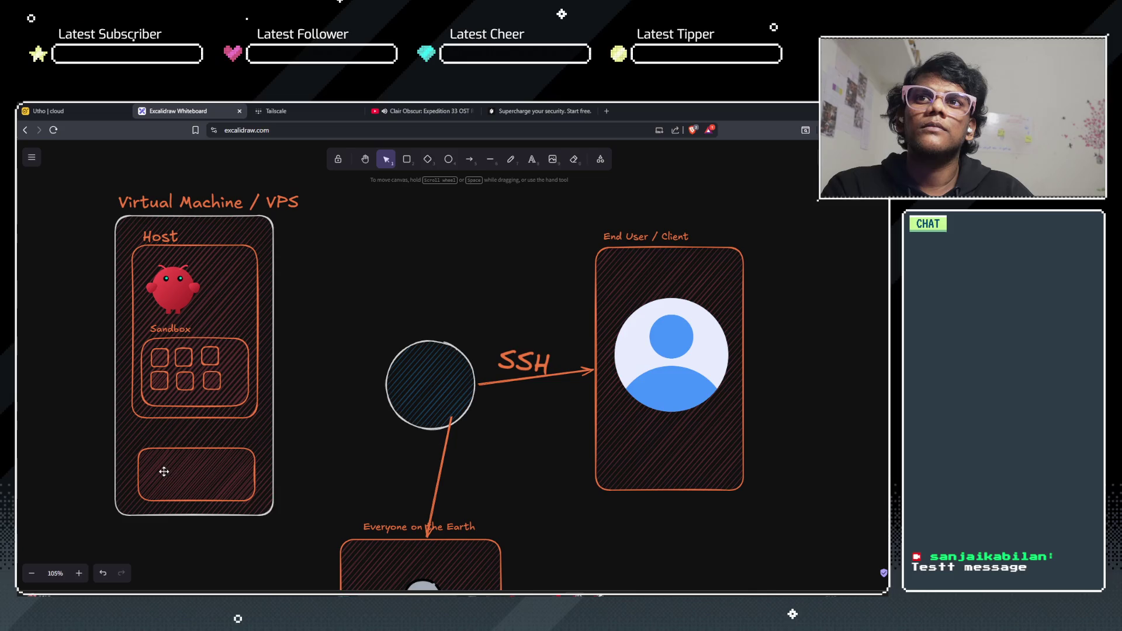
double_click(178, 478)
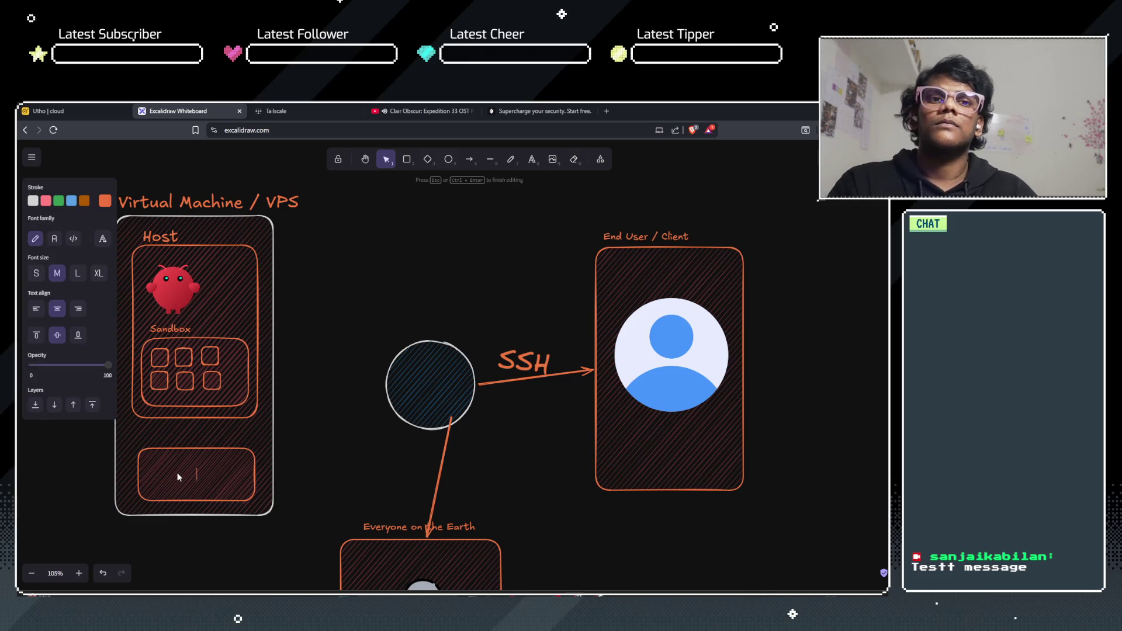
text(VPN )
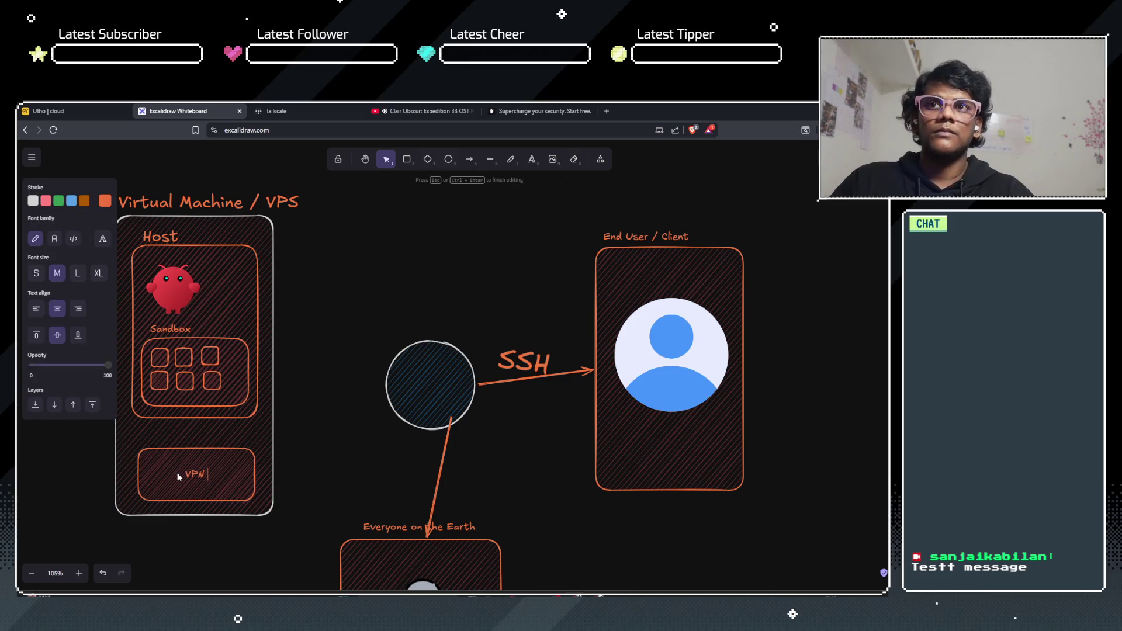
text(CONNE)
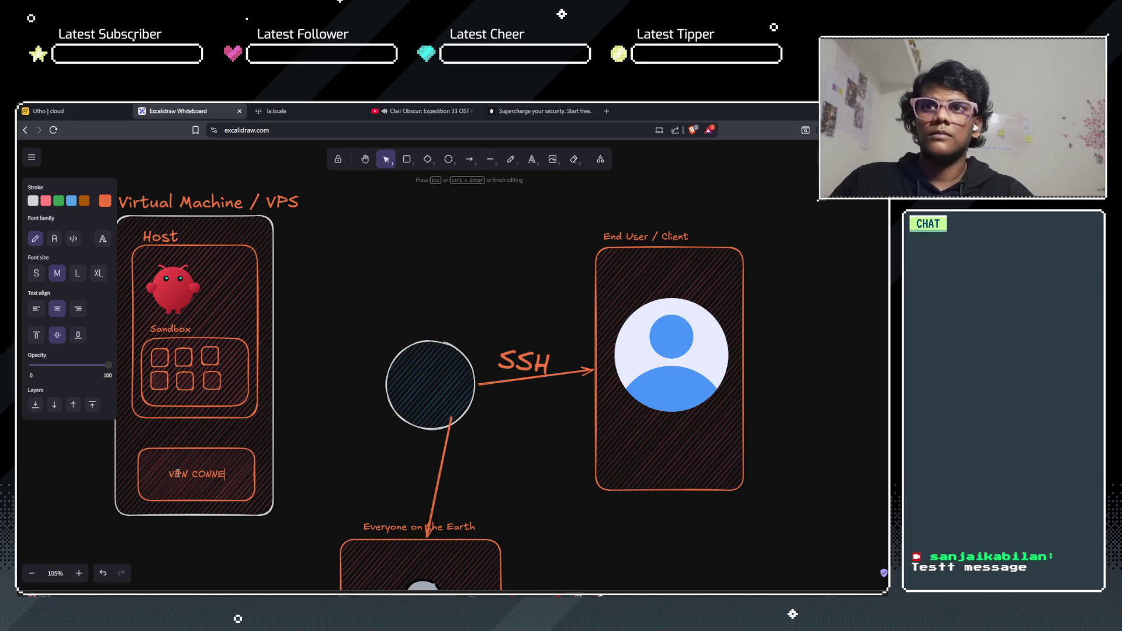
text(CTOR)
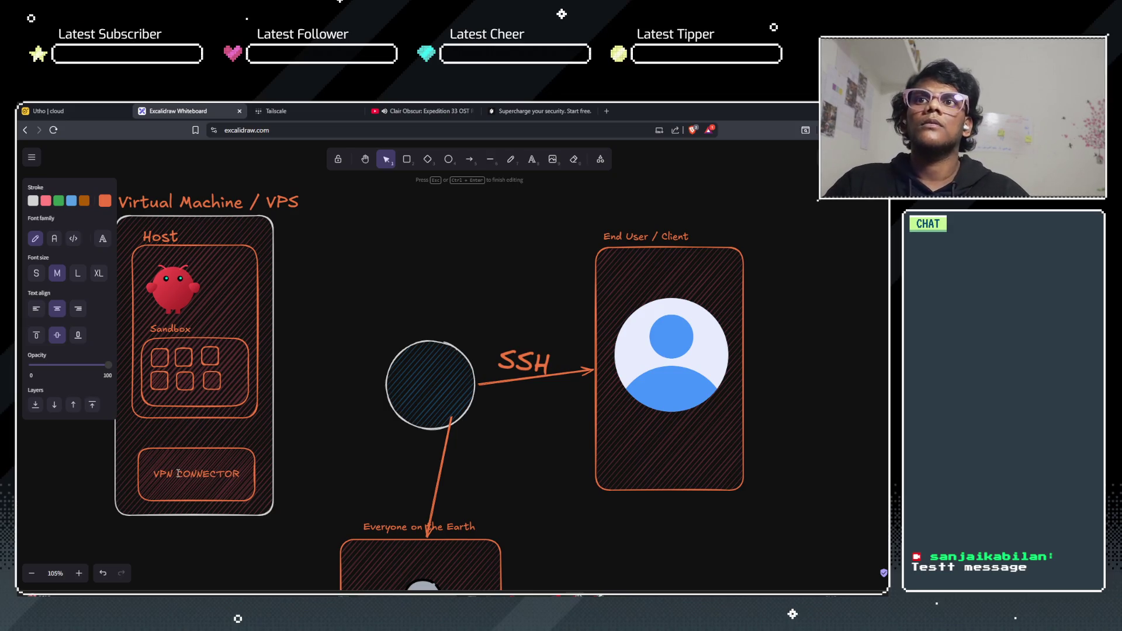
Step: Draw an arrow from the VPN CONNECTOR box to the central circle, replacing a first plain line
click(375, 391)
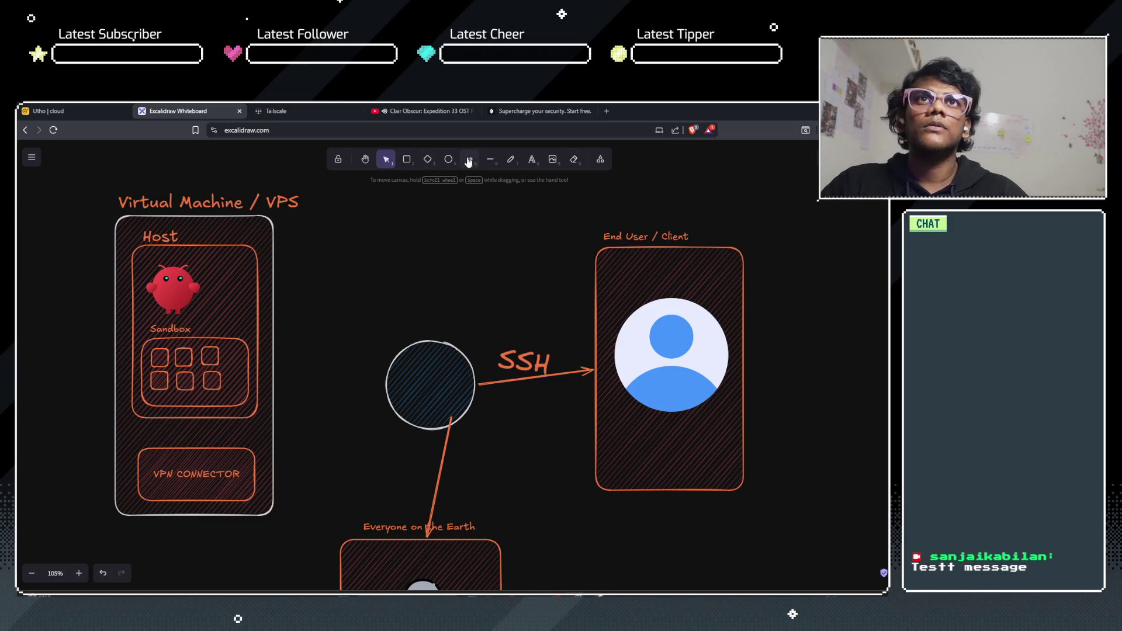
click(490, 159)
mouse_move(262, 476)
mouse_down()
mouse_move(391, 409)
mouse_move(385, 397)
mouse_up()
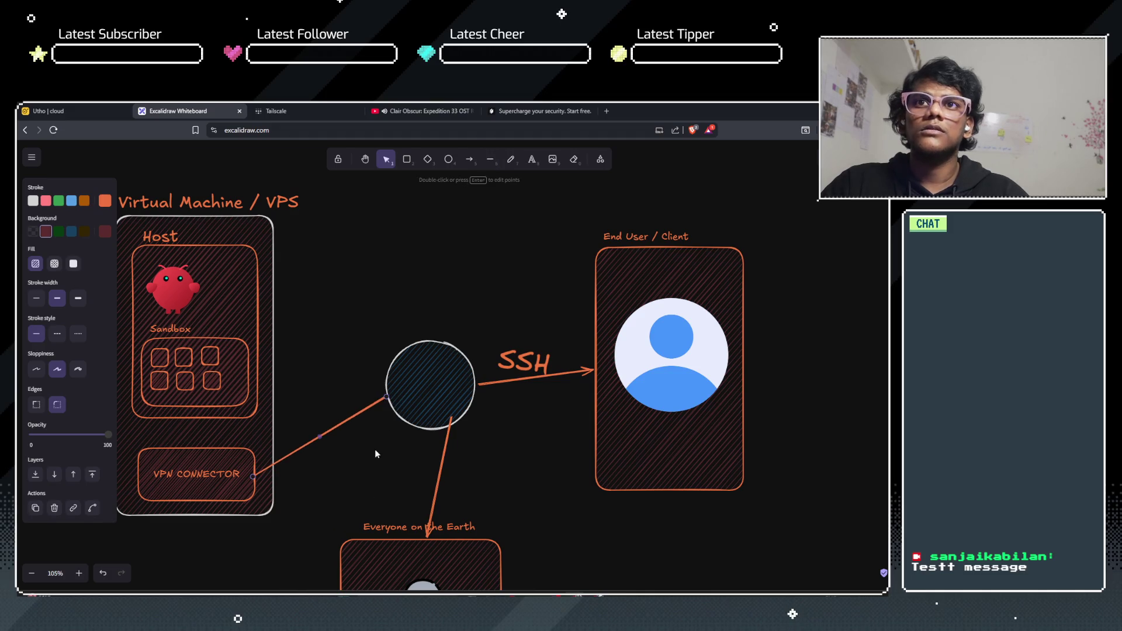
key(ctrl+z)
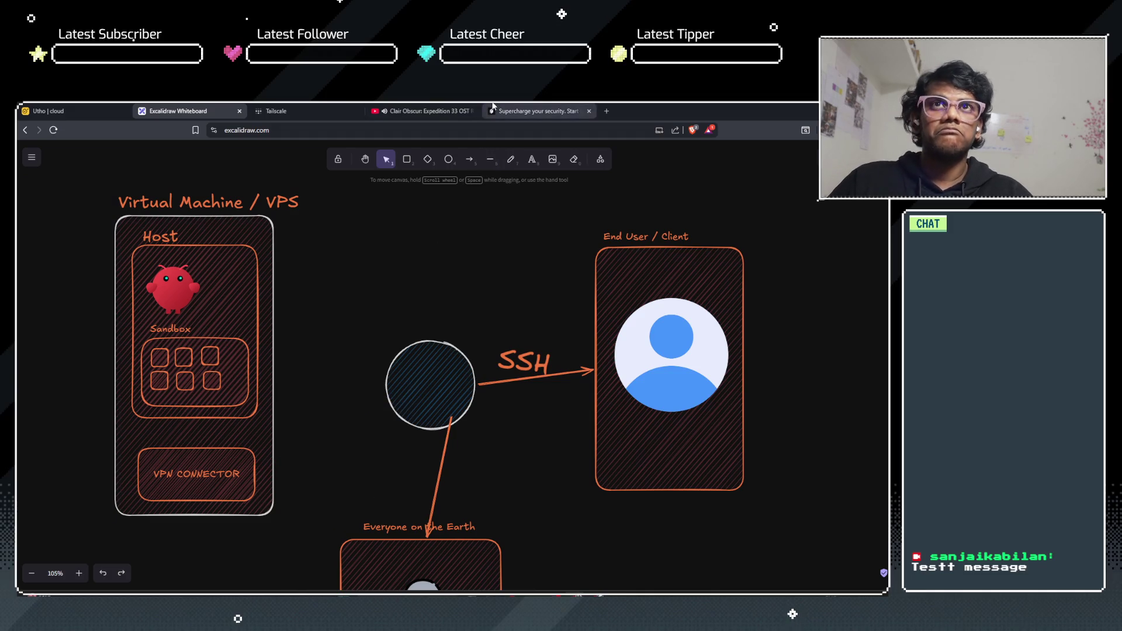
key(a)
drag(258, 471, 386, 399)
click(327, 405)
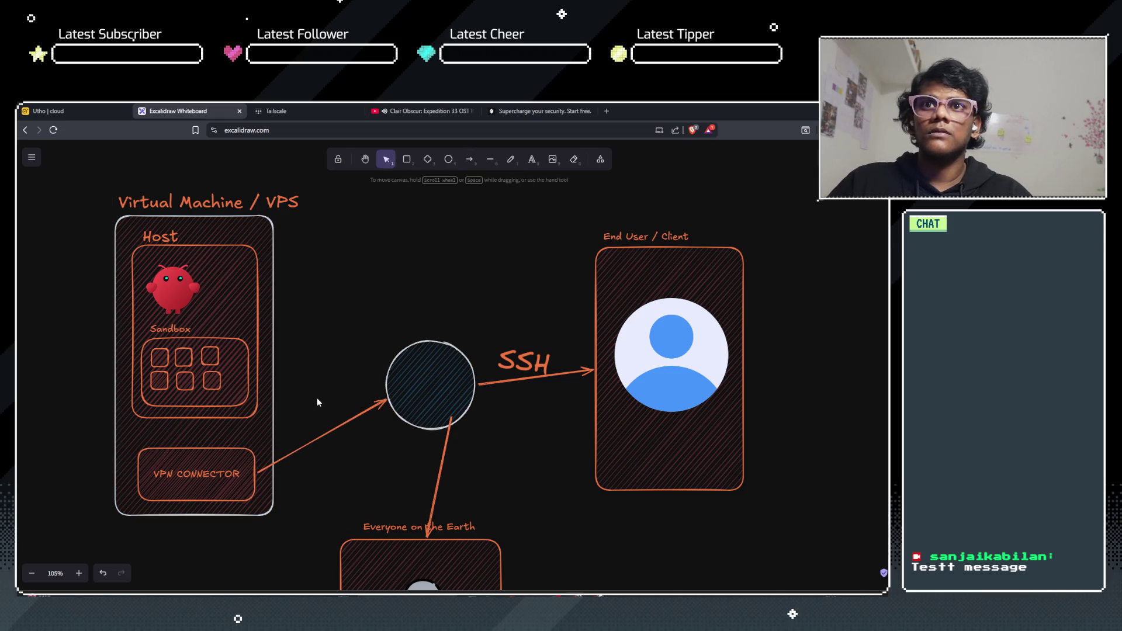
click(528, 161)
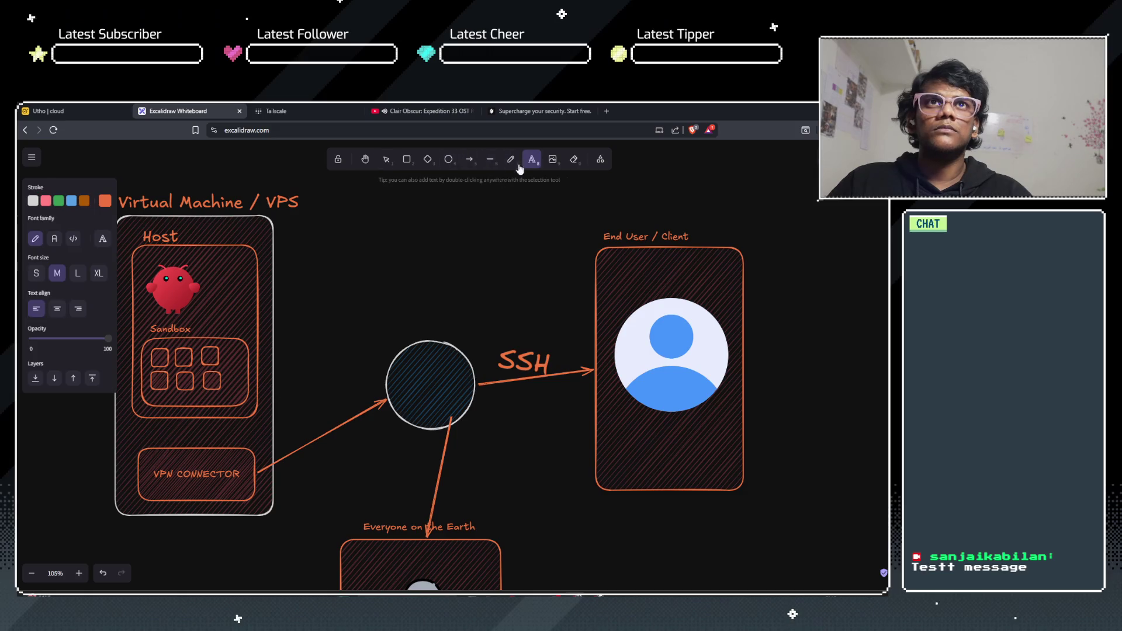
Step: Add a 'VPN Provider' text label beside the new arrow
click(299, 412)
text(VPN Provider)
click(365, 450)
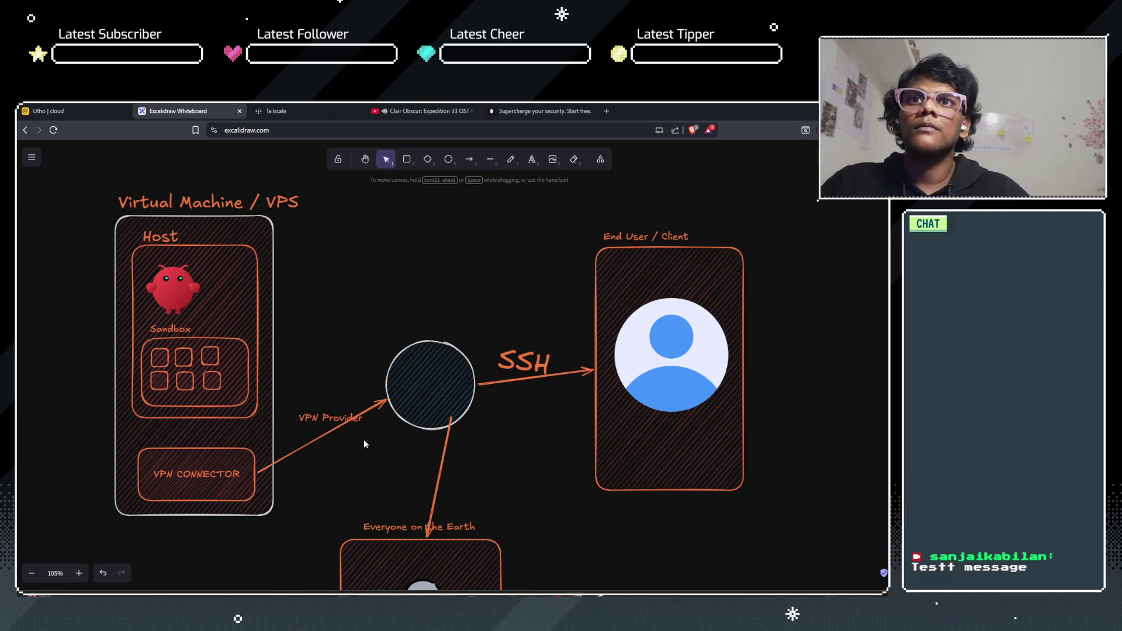
Step: Rotate the VPN Provider label so it runs along the arrow
click(325, 419)
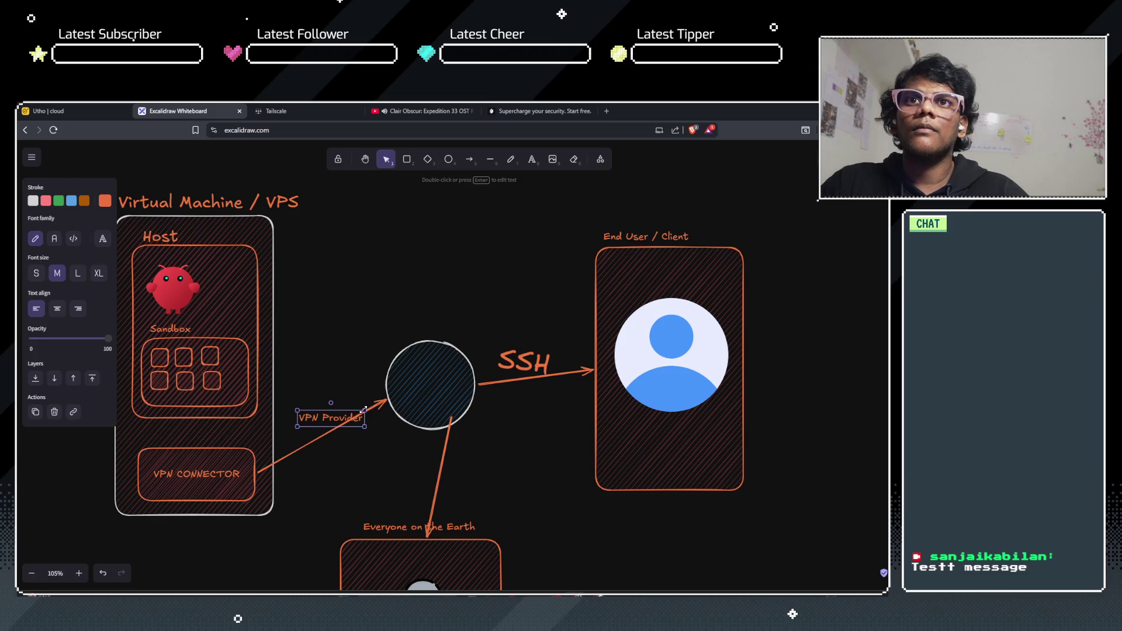
click(348, 401)
click(331, 415)
mouse_move(331, 401)
mouse_down()
mouse_move(315, 406)
mouse_move(328, 402)
mouse_move(324, 420)
mouse_up()
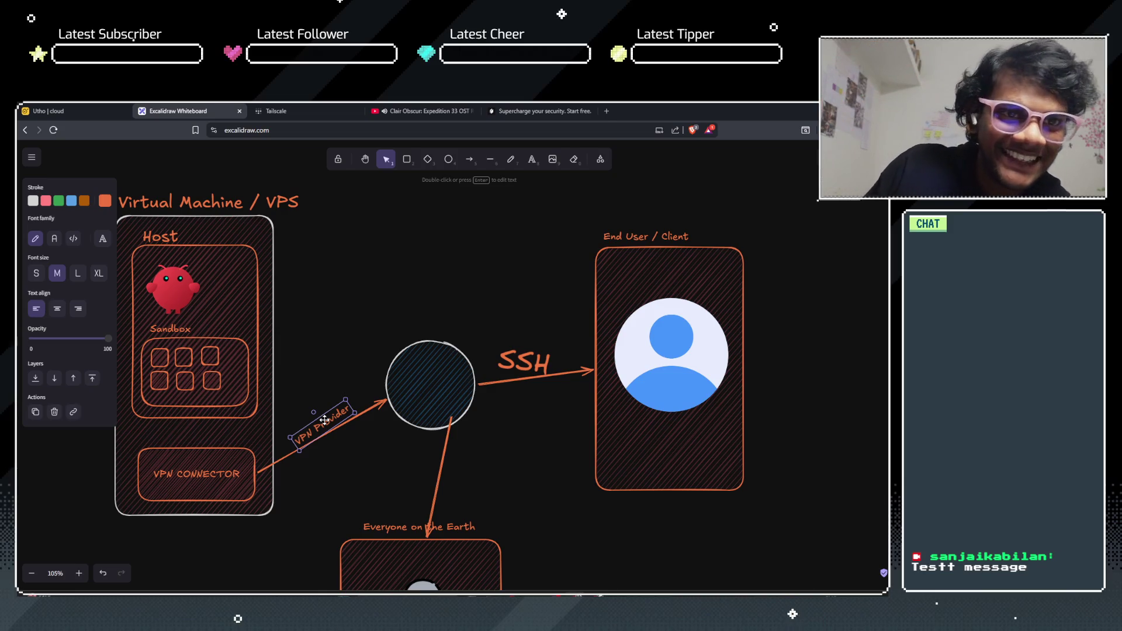
click(344, 373)
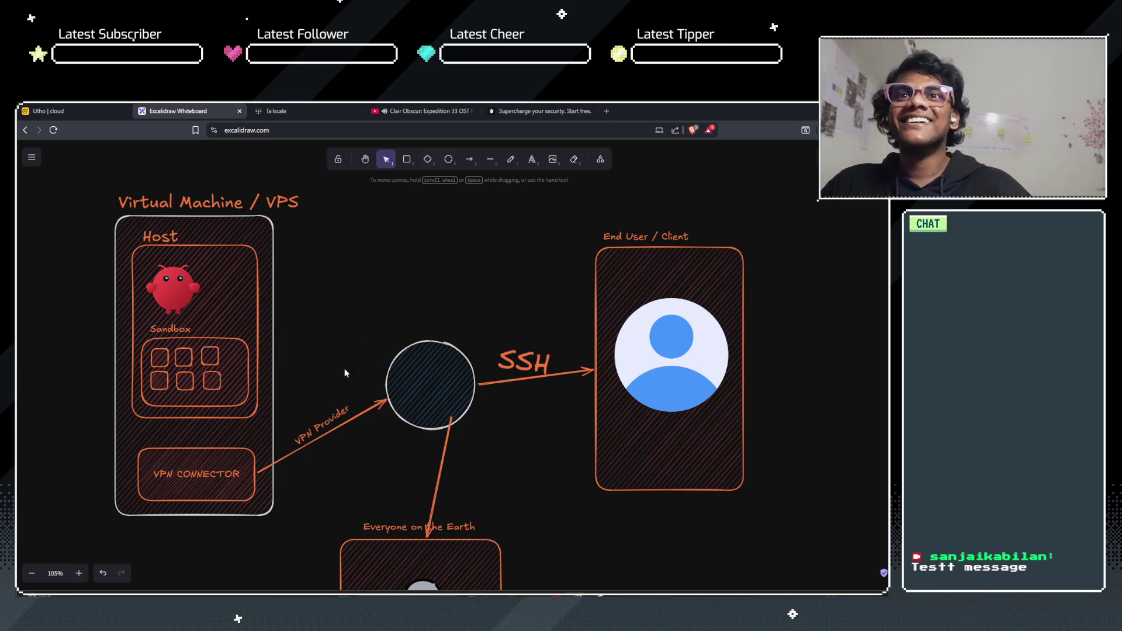
click(331, 409)
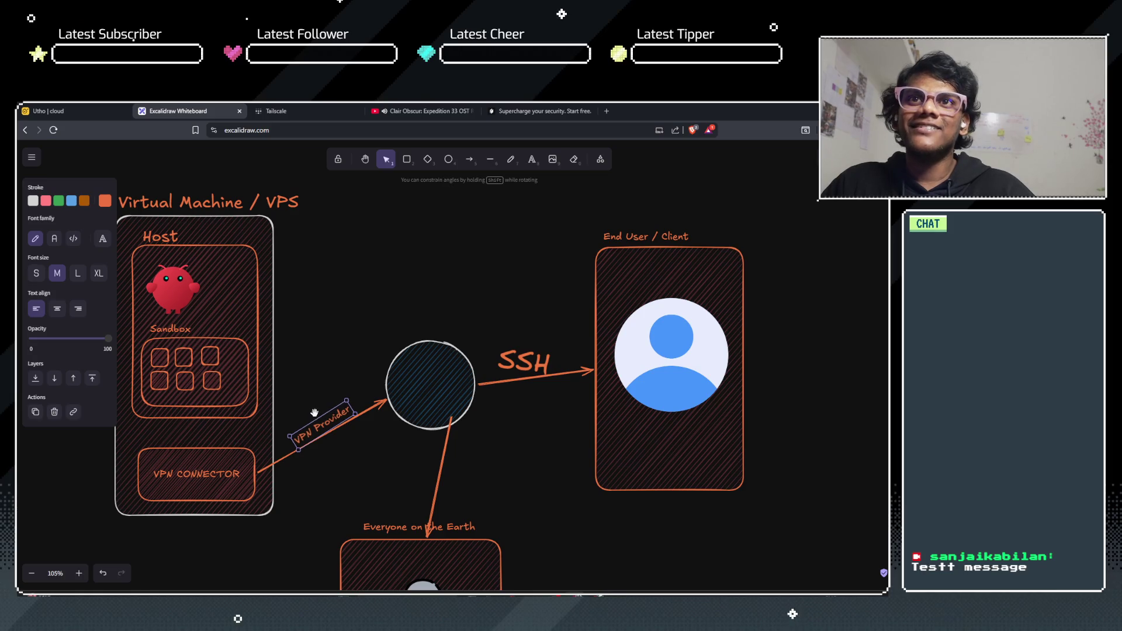
click(344, 356)
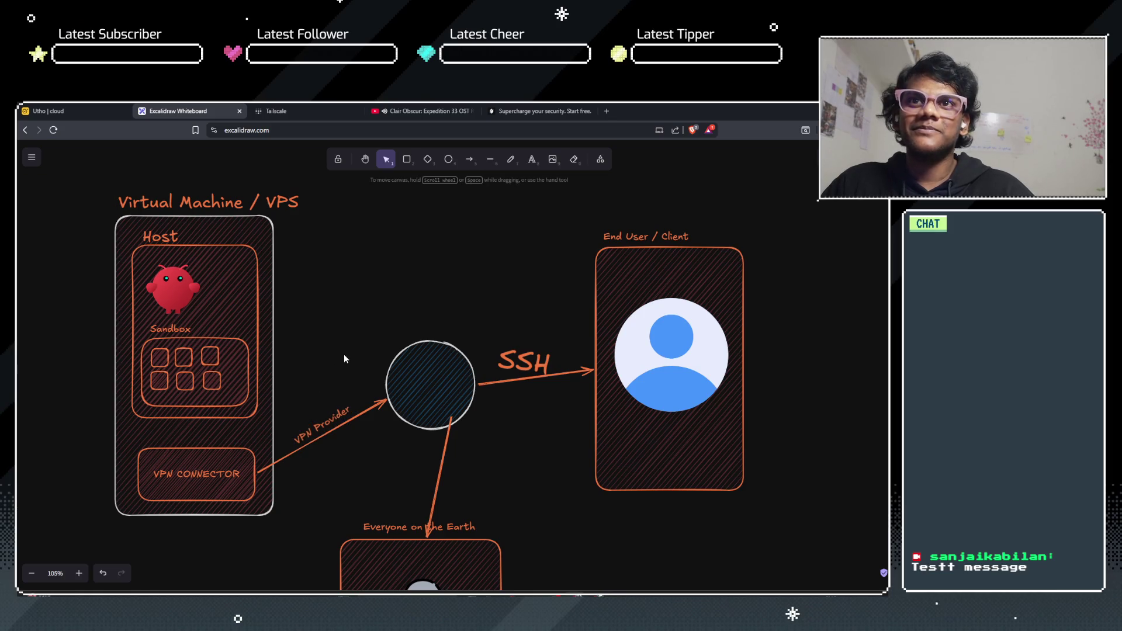
Step: Start text inside the central circle, leave it blank, and return to the Tailscale page
double_click(422, 391)
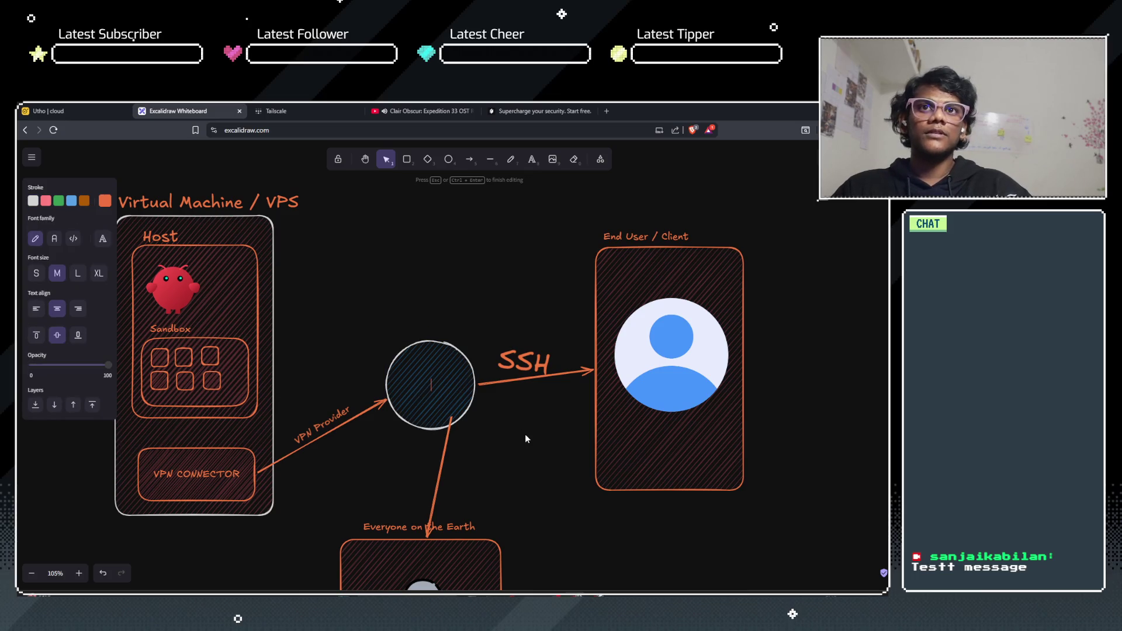
click(517, 421)
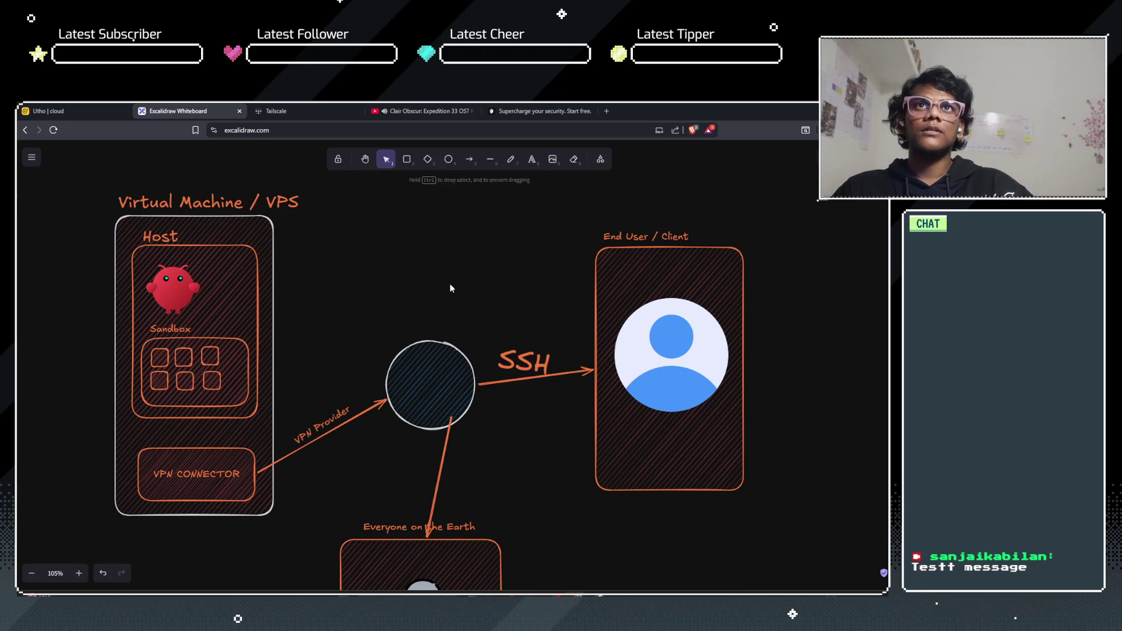
click(324, 106)
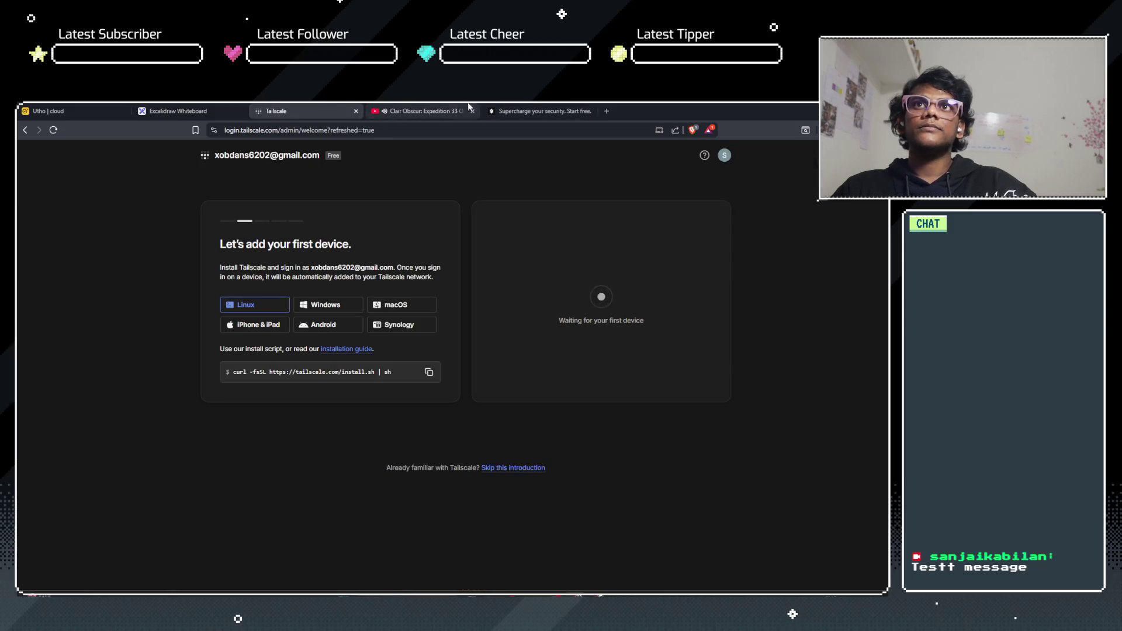
Step: Search Google for 'cloudflare icon' in a new tab and open the Font Awesome result
click(611, 111)
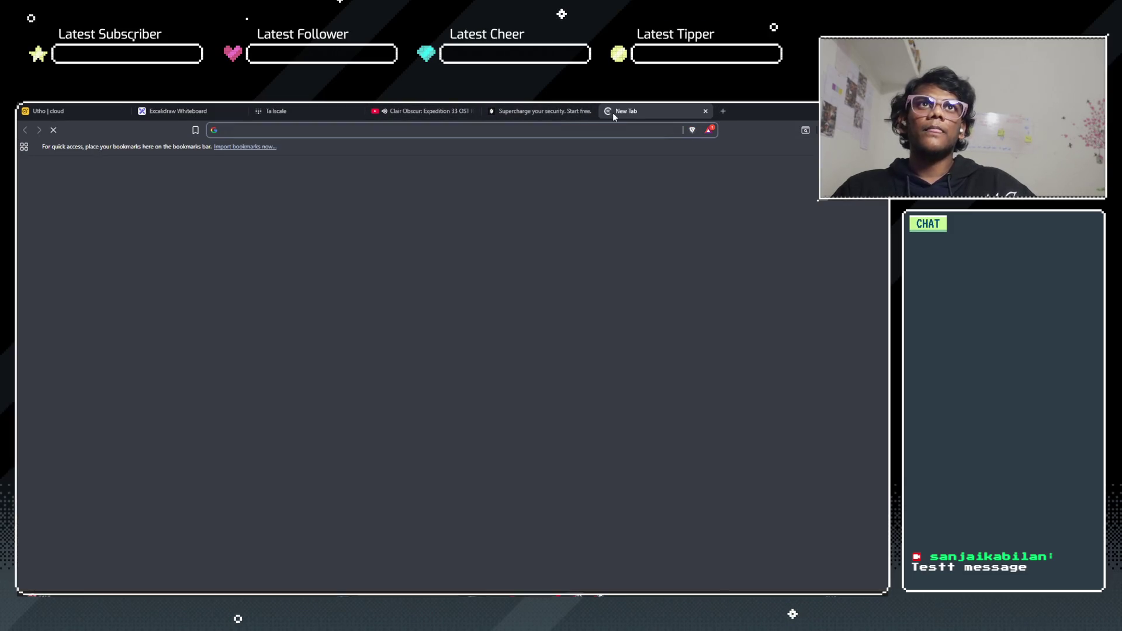
text(cloudflare icon)
key(Return)
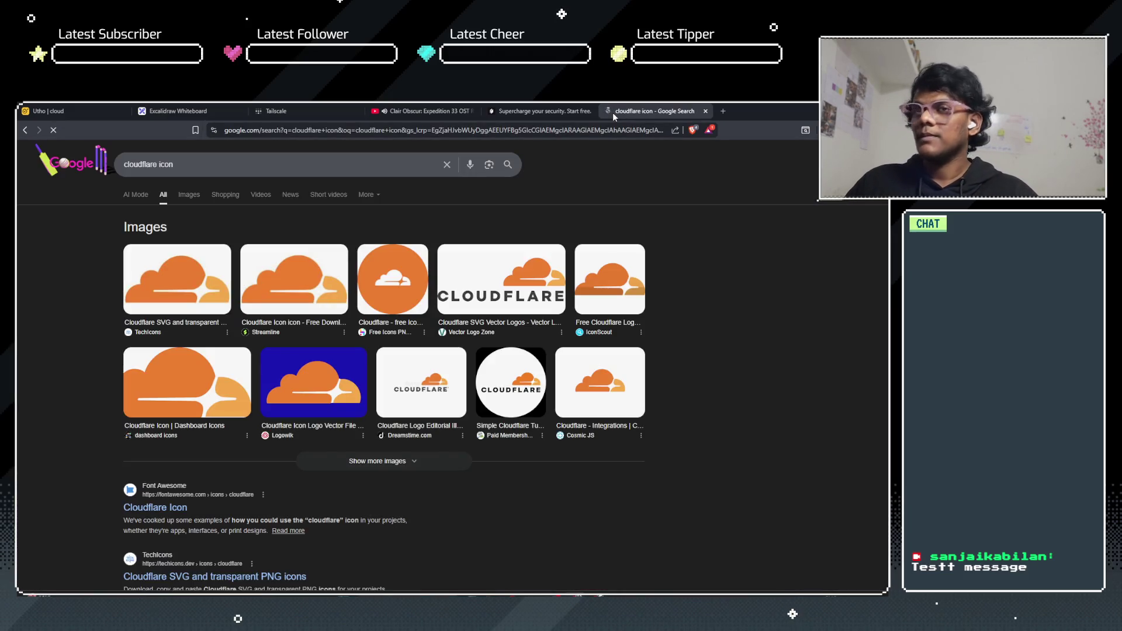
click(161, 511)
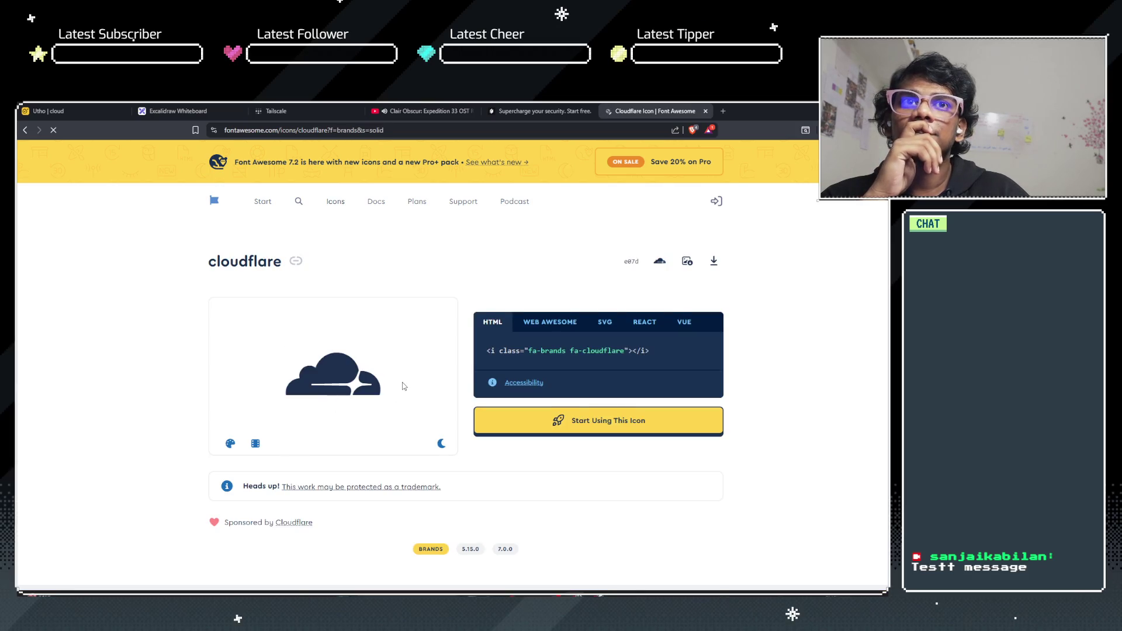
Step: Try an orange custom colour on the Font Awesome Cloudflare icon, then close that tab
scroll(403, 386, down, 4)
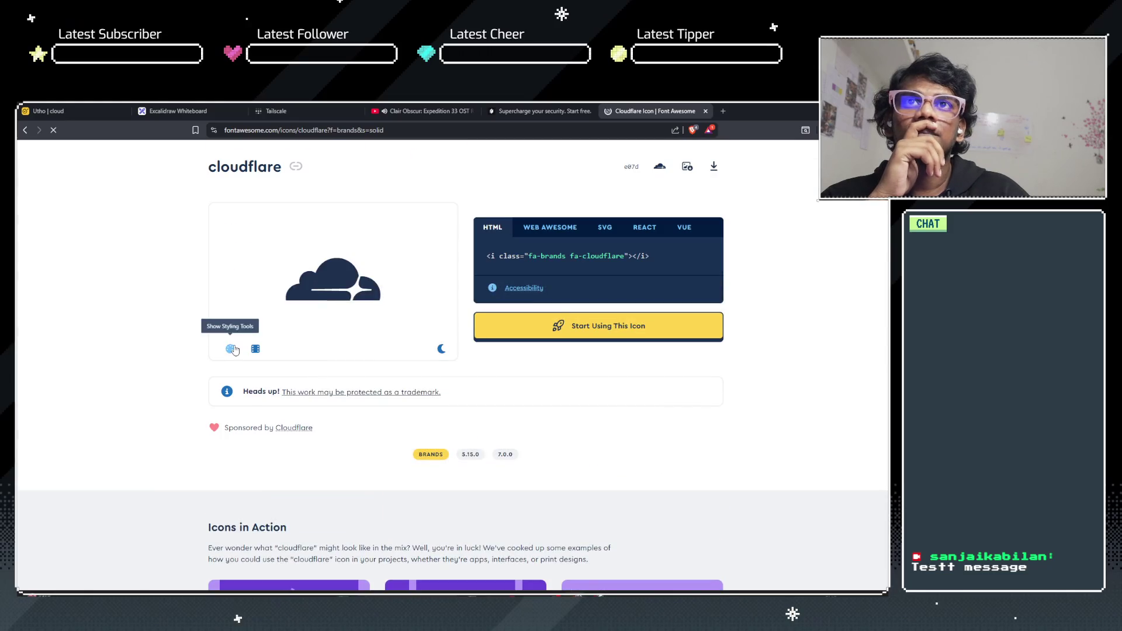
click(230, 349)
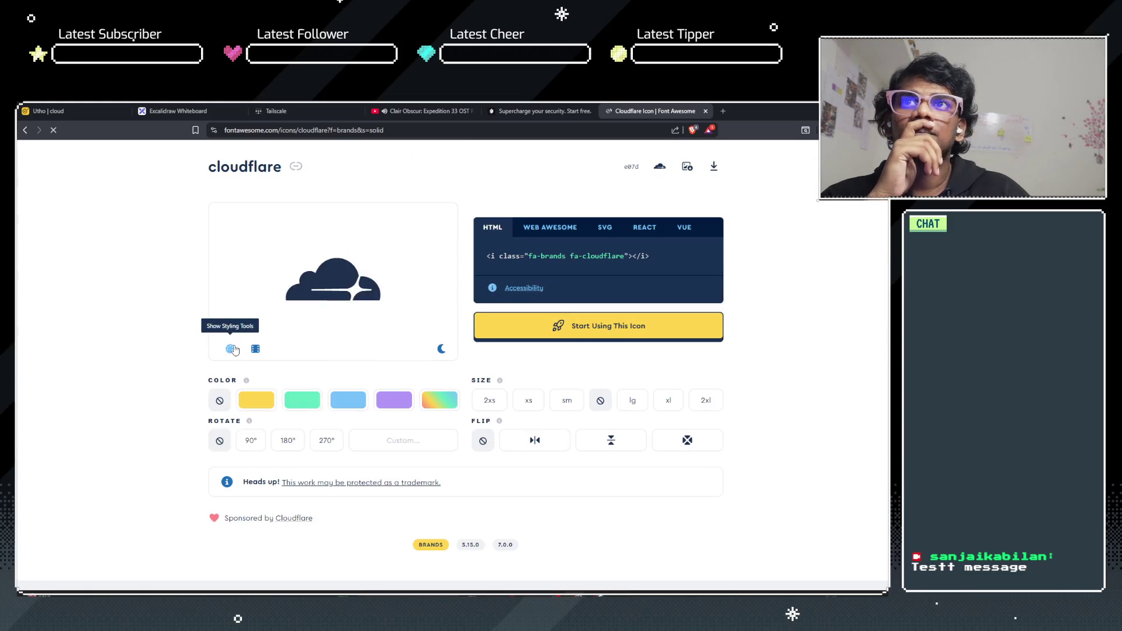
click(440, 400)
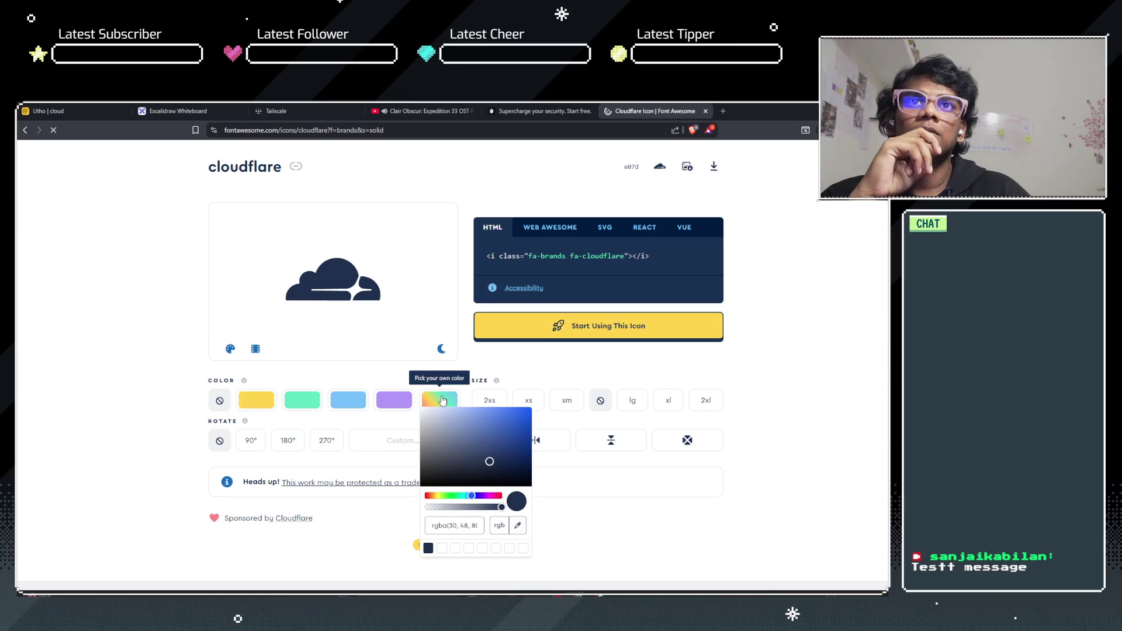
drag(447, 496, 433, 496)
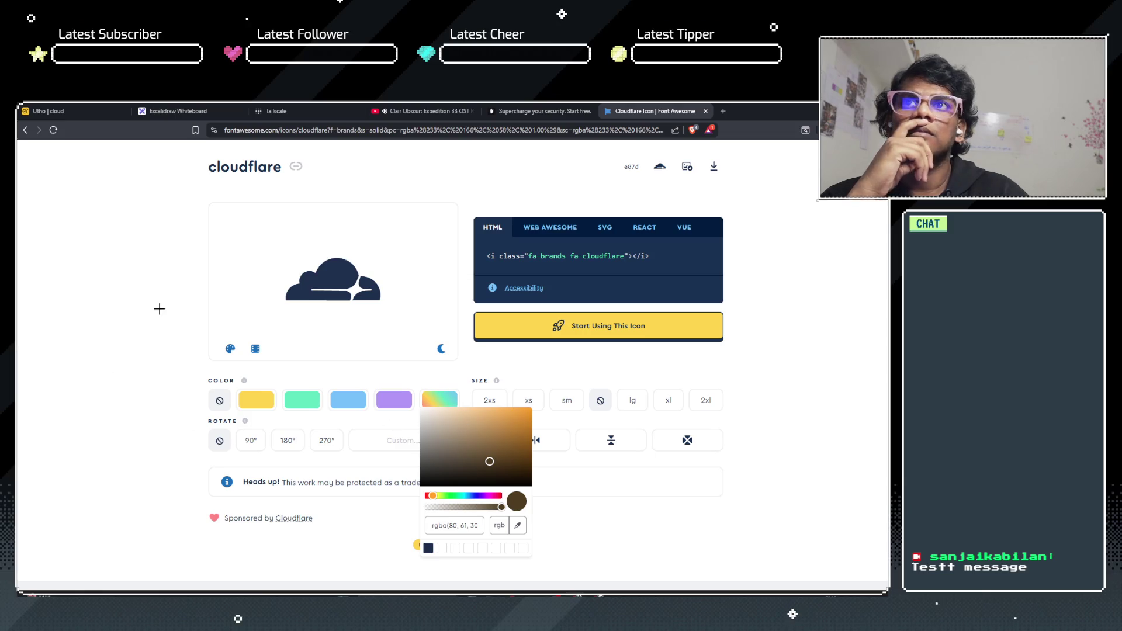
click(706, 111)
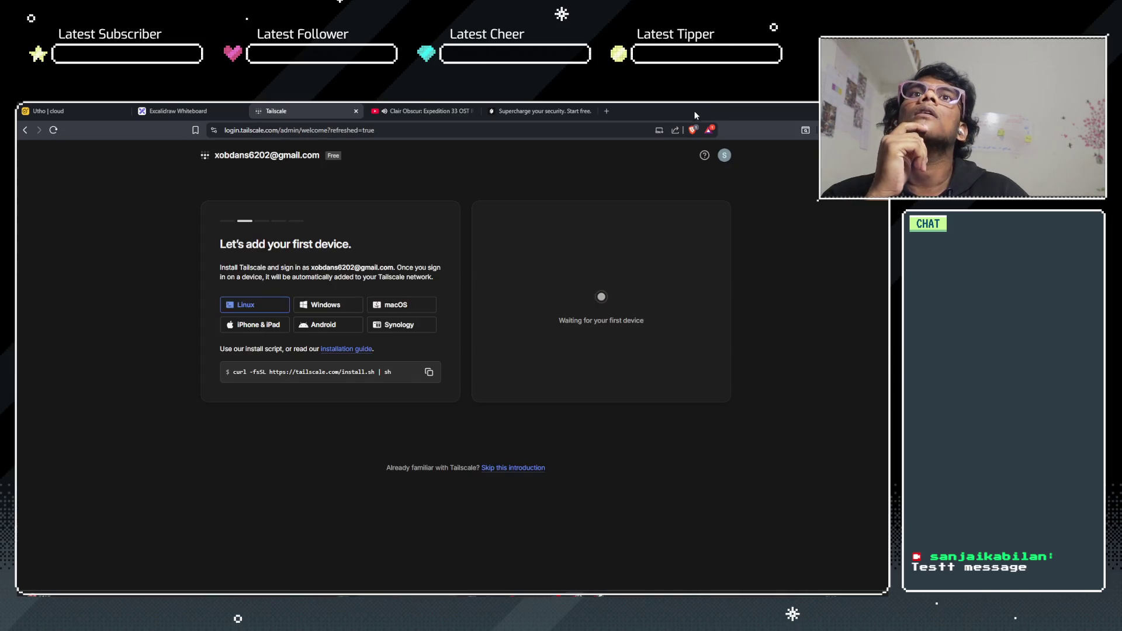
Step: Search 'cloudlfare icon' again, open the TechIcons Cloudflare page, and copy its PNG
click(606, 111)
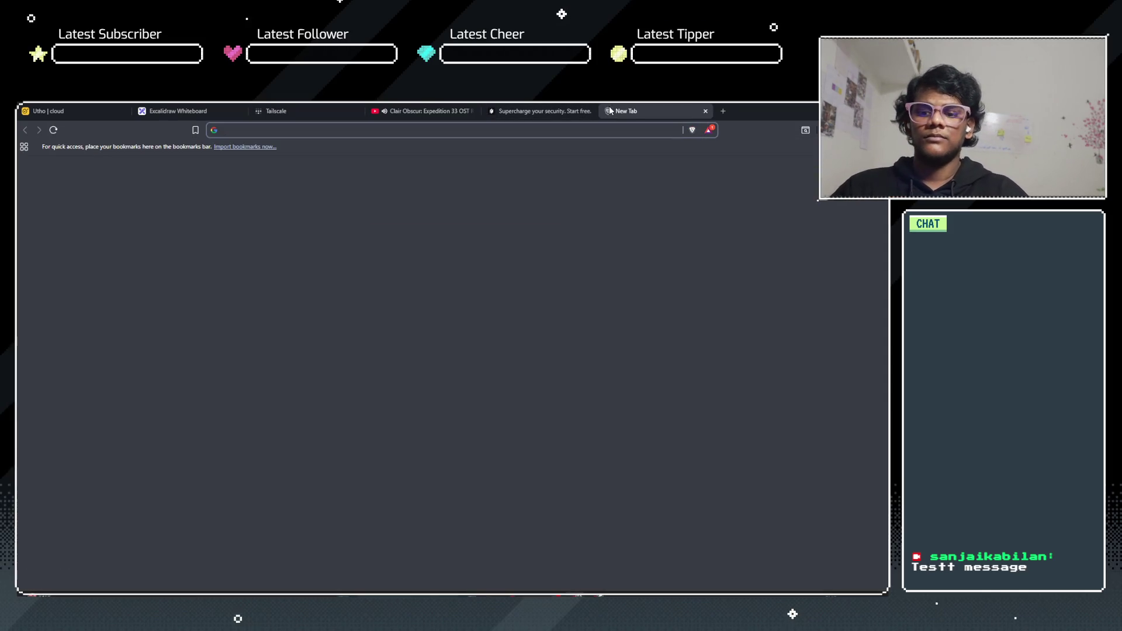
text(dcloudlfare icon)
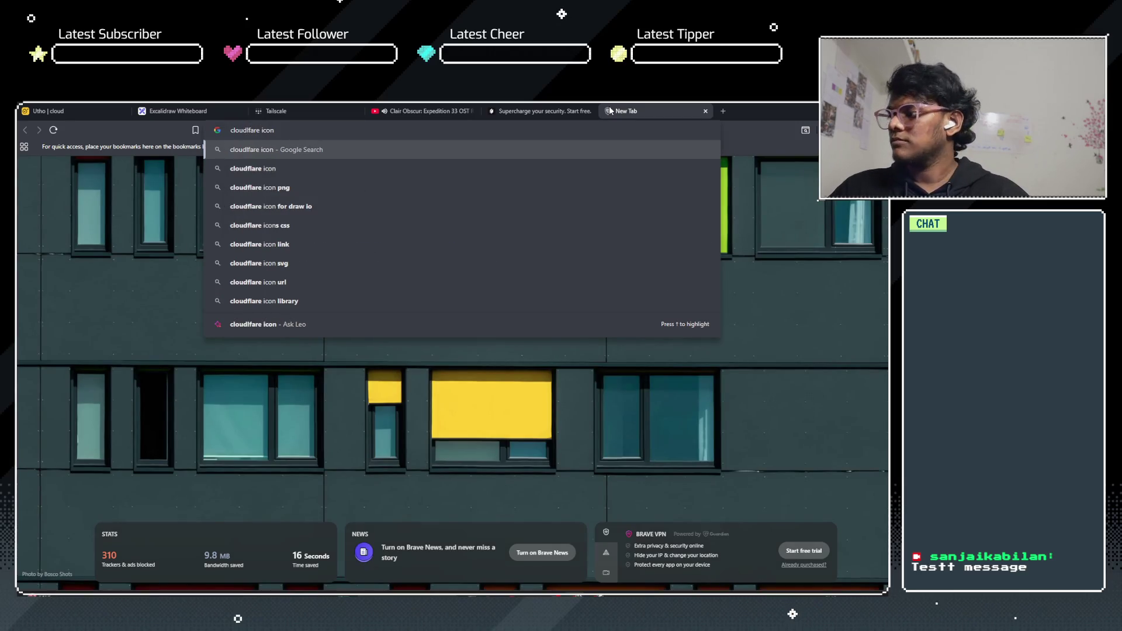
key(Return)
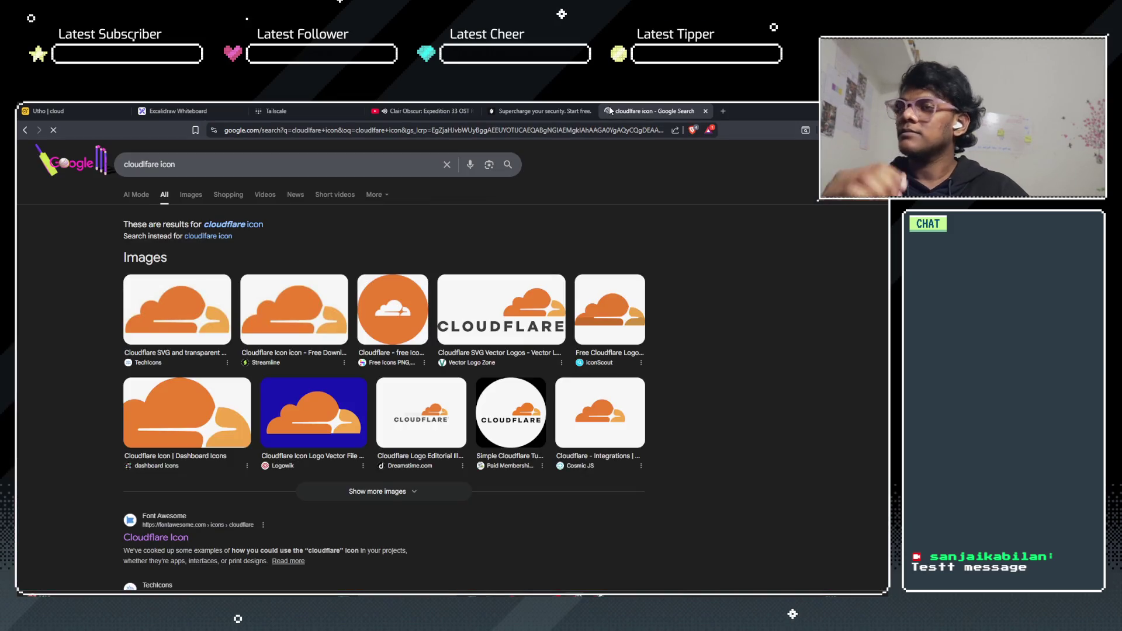
scroll(196, 309, down, 2)
scroll(195, 309, down, 2)
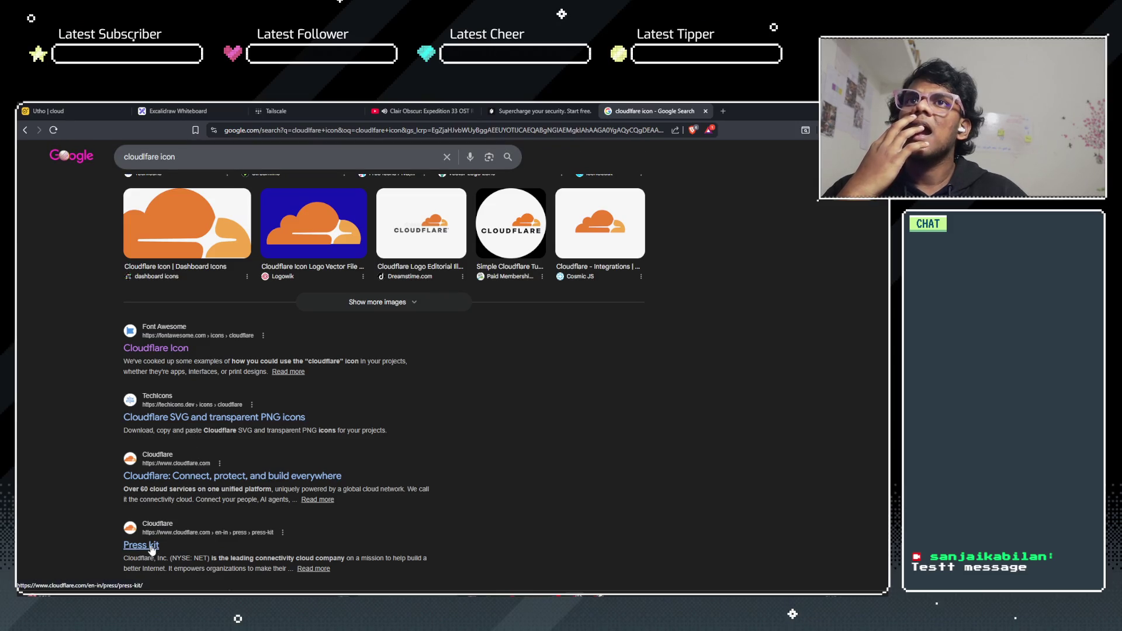
click(216, 419)
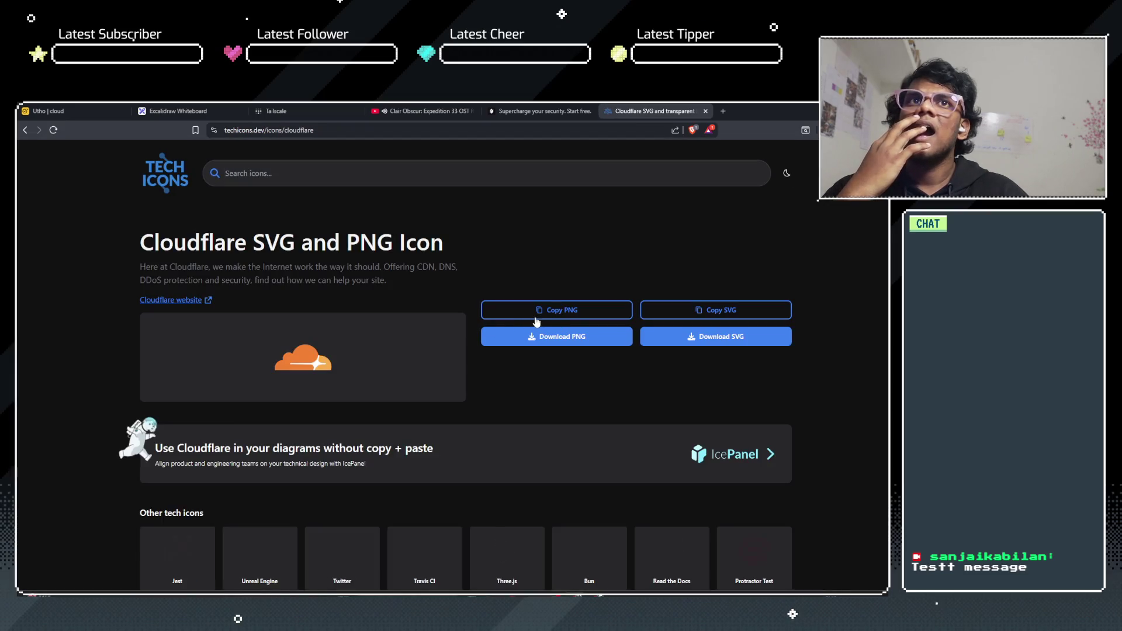
click(561, 311)
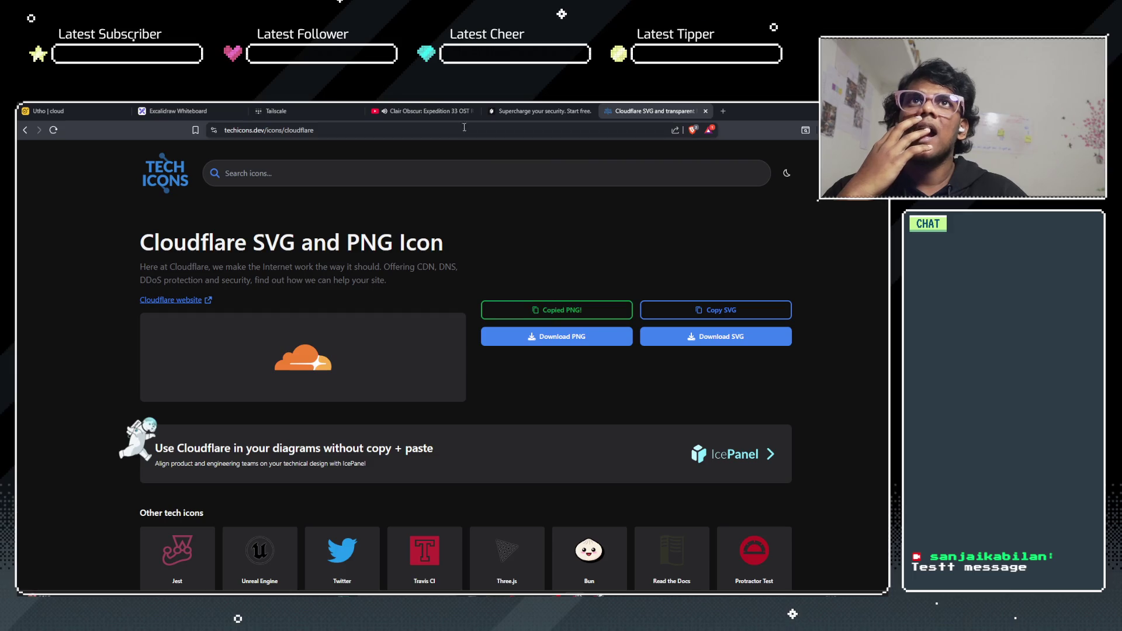
click(161, 111)
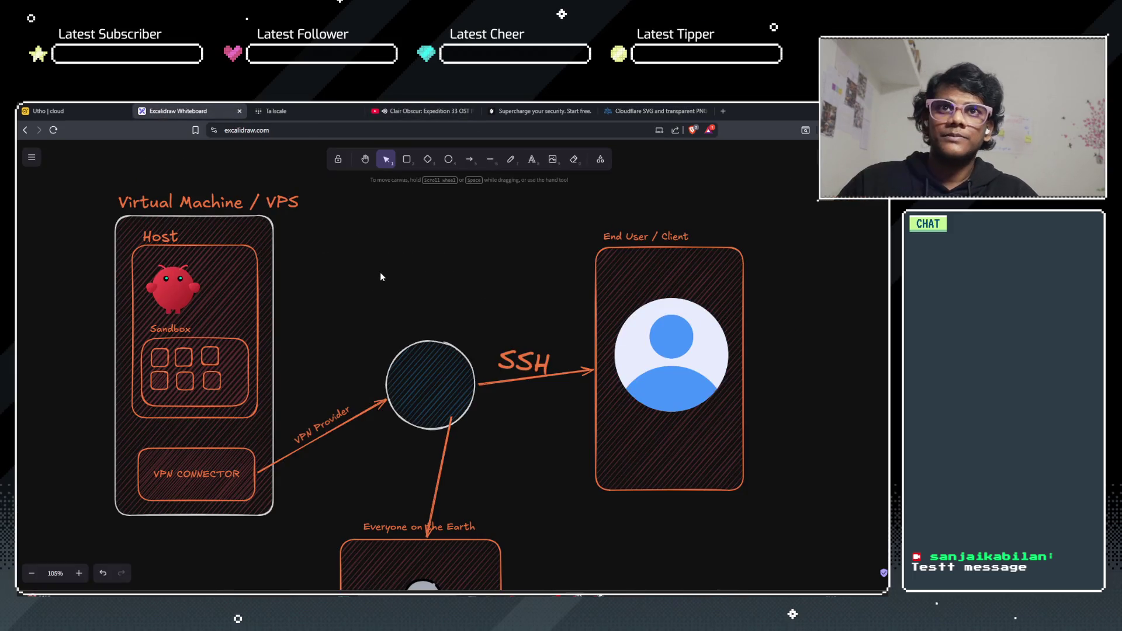
Step: Paste the Cloudflare image and shrink it into a small logo at the top of the circle
key(ctrl+v)
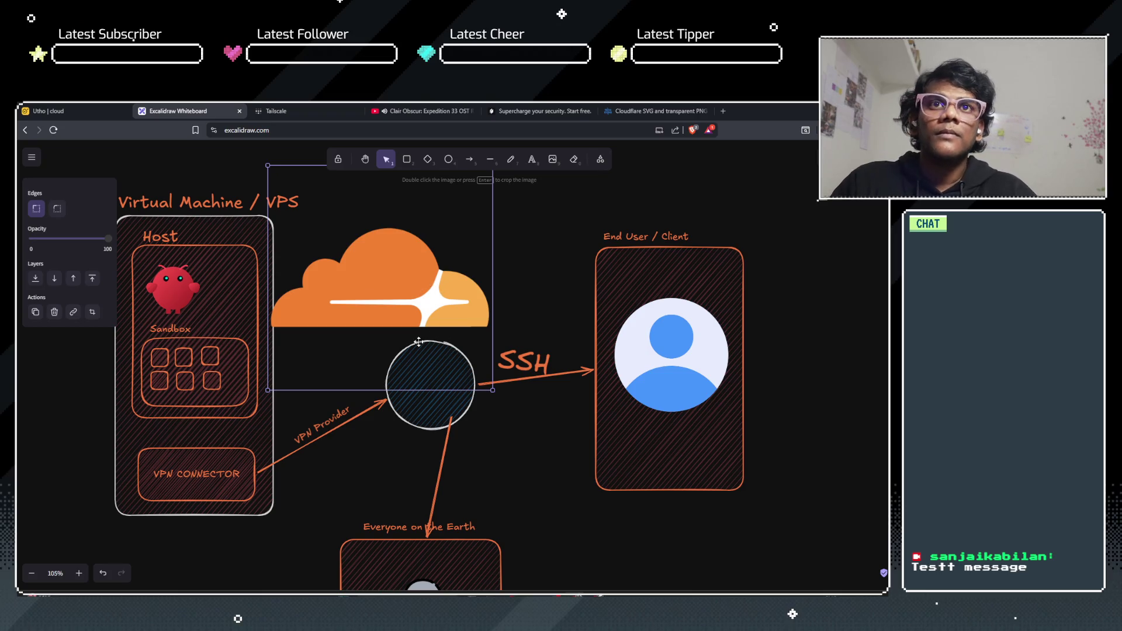
mouse_move(270, 168)
mouse_down()
mouse_move(432, 325)
mouse_move(456, 395)
mouse_up()
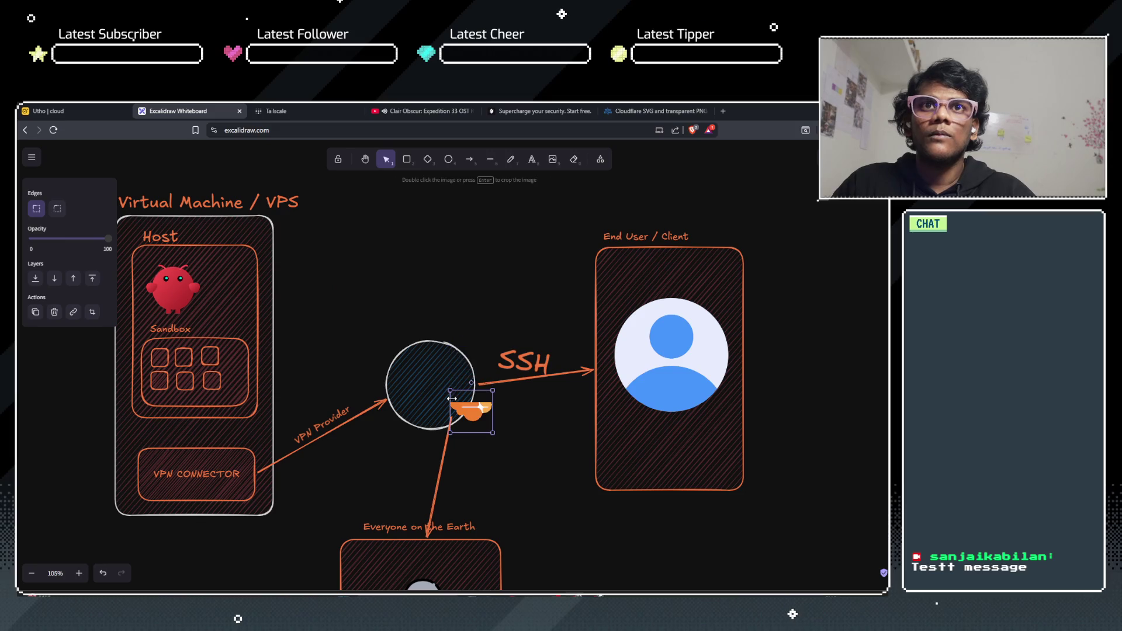
key(ctrl+z)
drag(273, 170, 351, 251)
drag(345, 245, 515, 415)
mouse_move(537, 454)
mouse_down()
mouse_move(439, 412)
mouse_move(419, 388)
mouse_up()
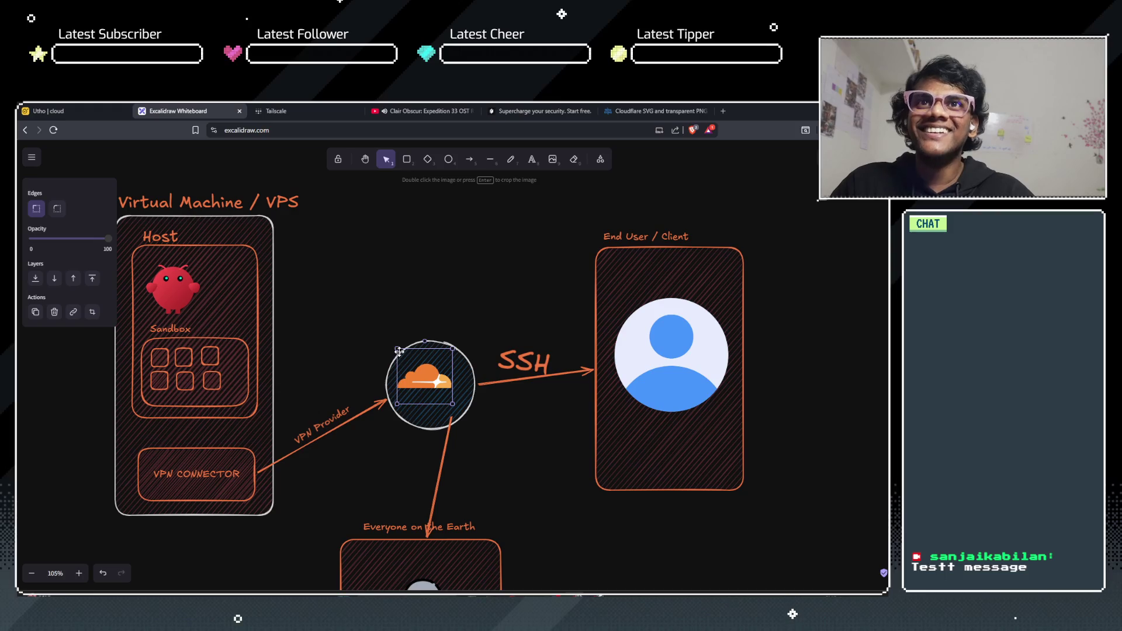
mouse_move(397, 349)
mouse_down()
mouse_move(414, 365)
mouse_move(428, 361)
mouse_up()
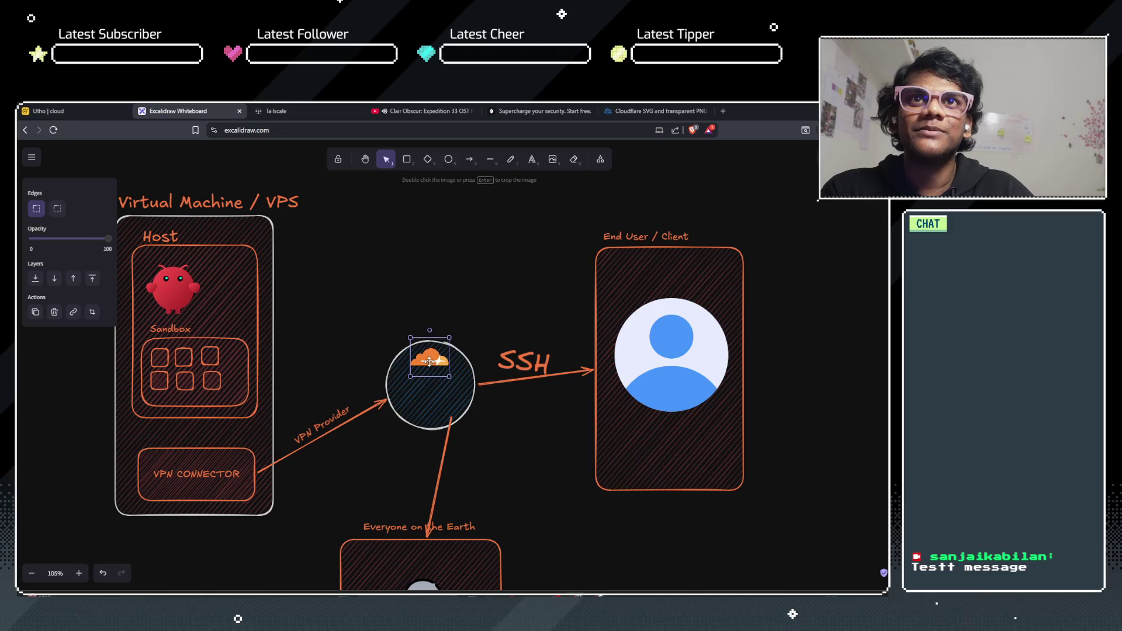
click(429, 275)
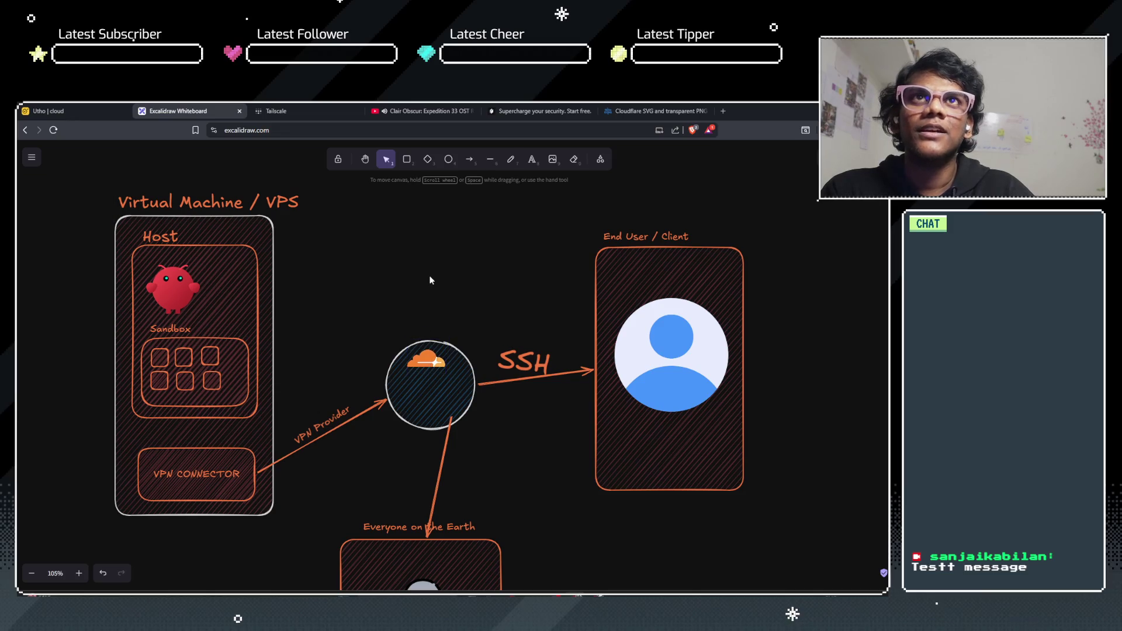
click(607, 111)
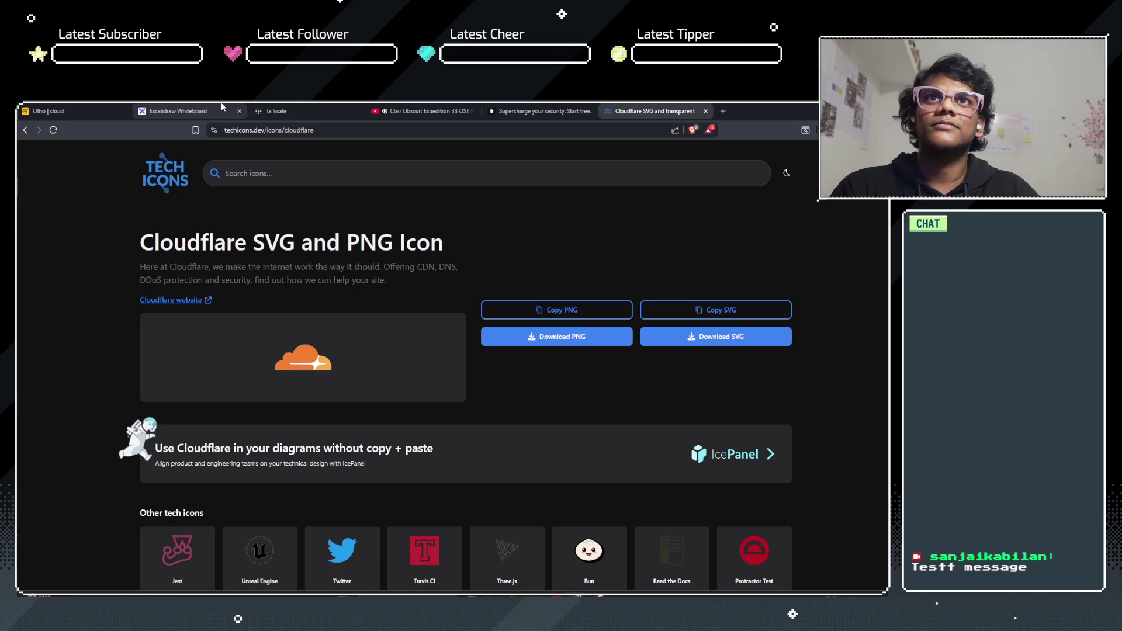
Step: Search TechIcons for 'twingate' and then 'tailscale', finding nothing, and go back to Google
click(304, 175)
text(twingate)
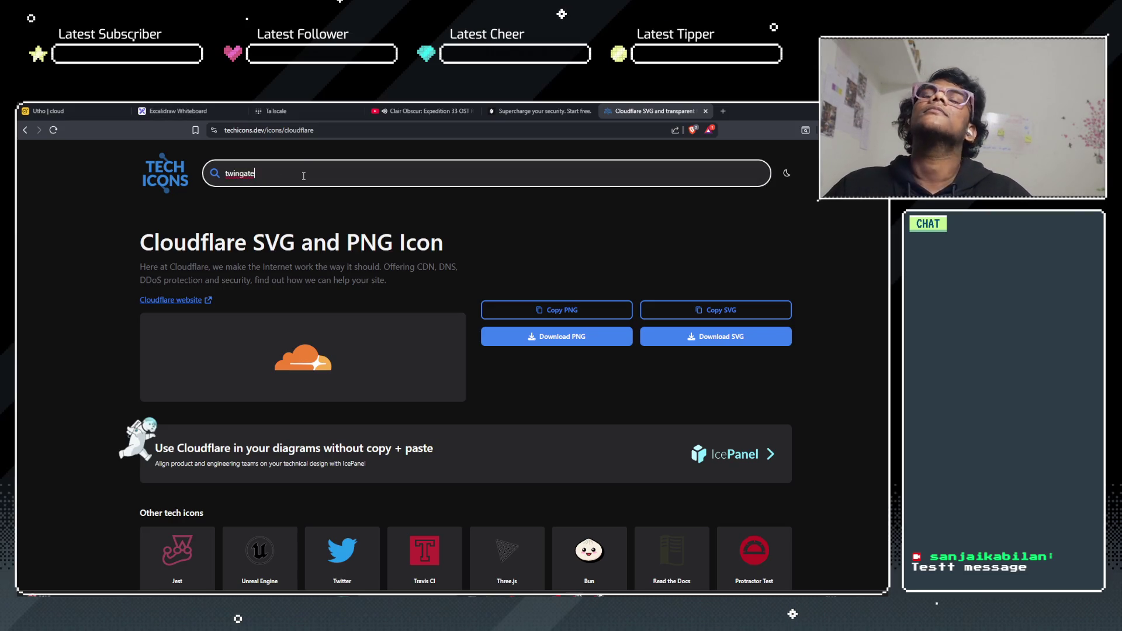
key(Return)
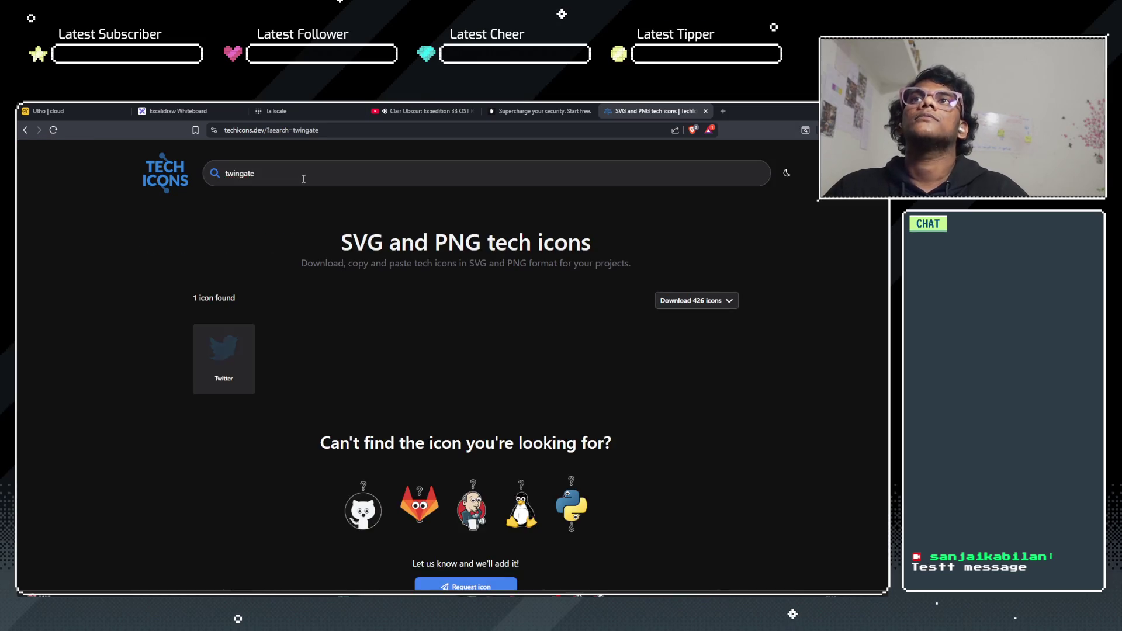
scroll(307, 338, down, 1)
scroll(307, 338, down, 3)
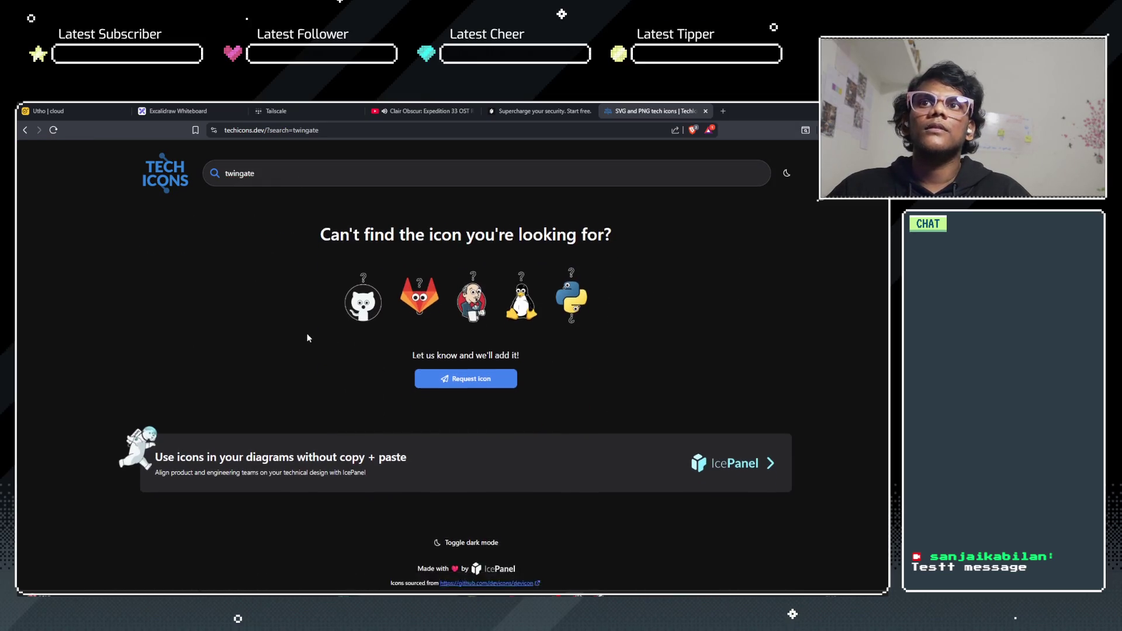
scroll(306, 338, up, 4)
click(304, 171)
key(BackSpace)
key(BackSpace)
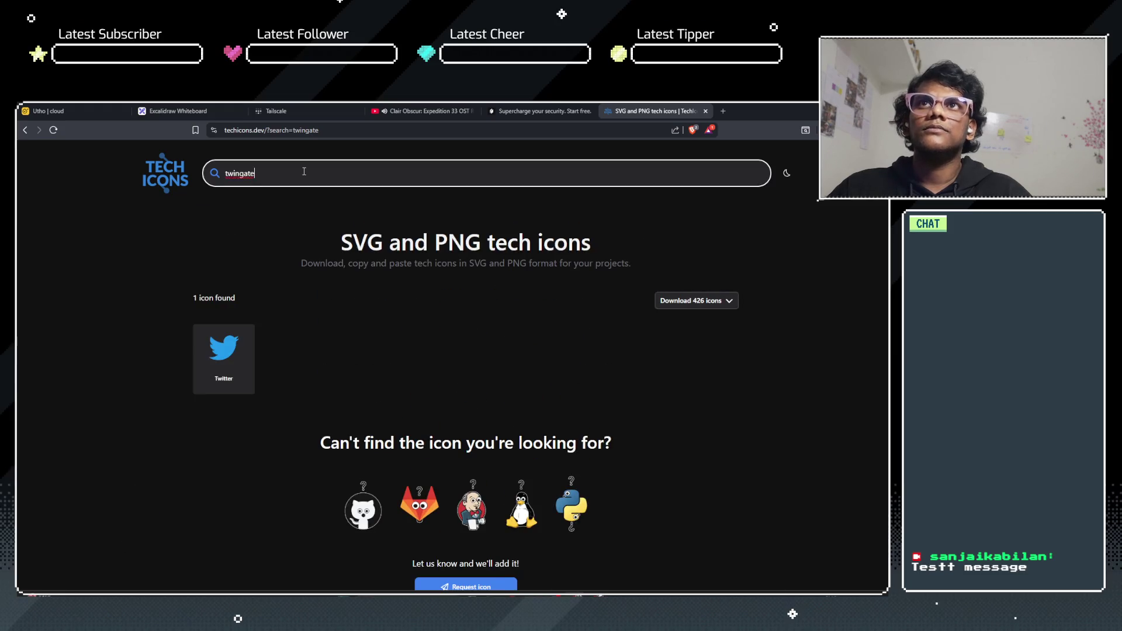
key(BackSpace)
key(BackSpace)
key(BackSpace)
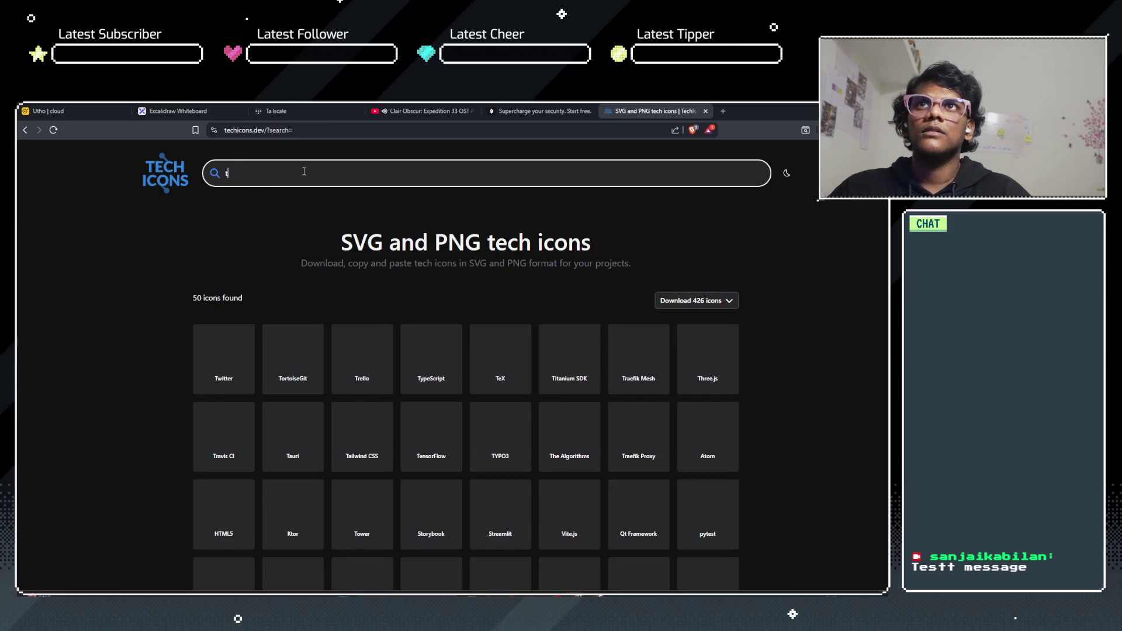
text(ailscale)
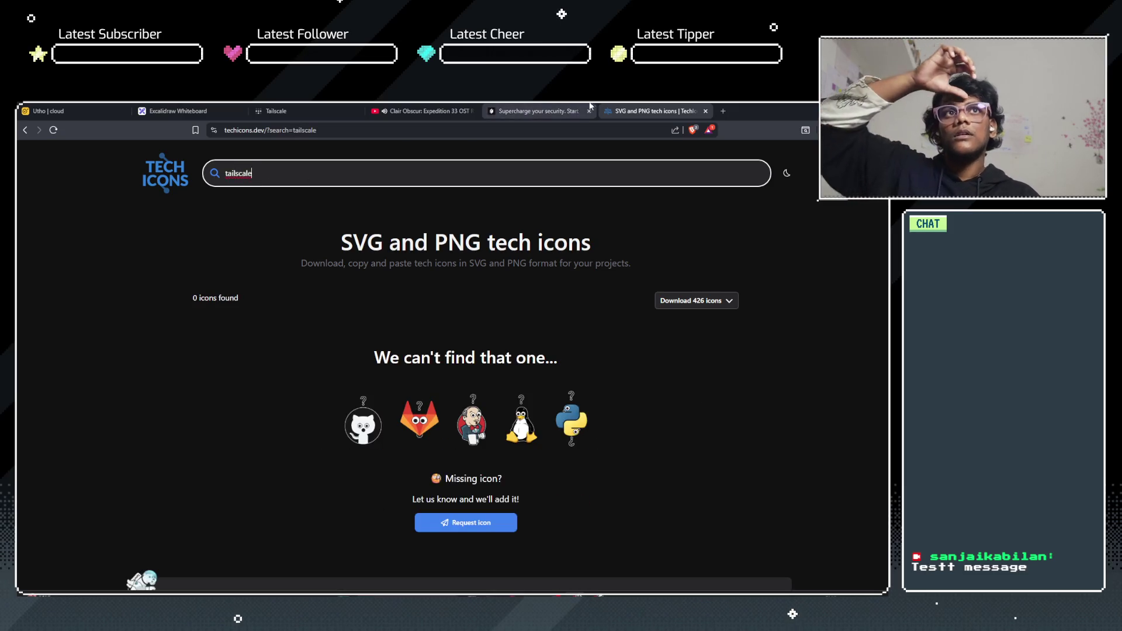
click(22, 131)
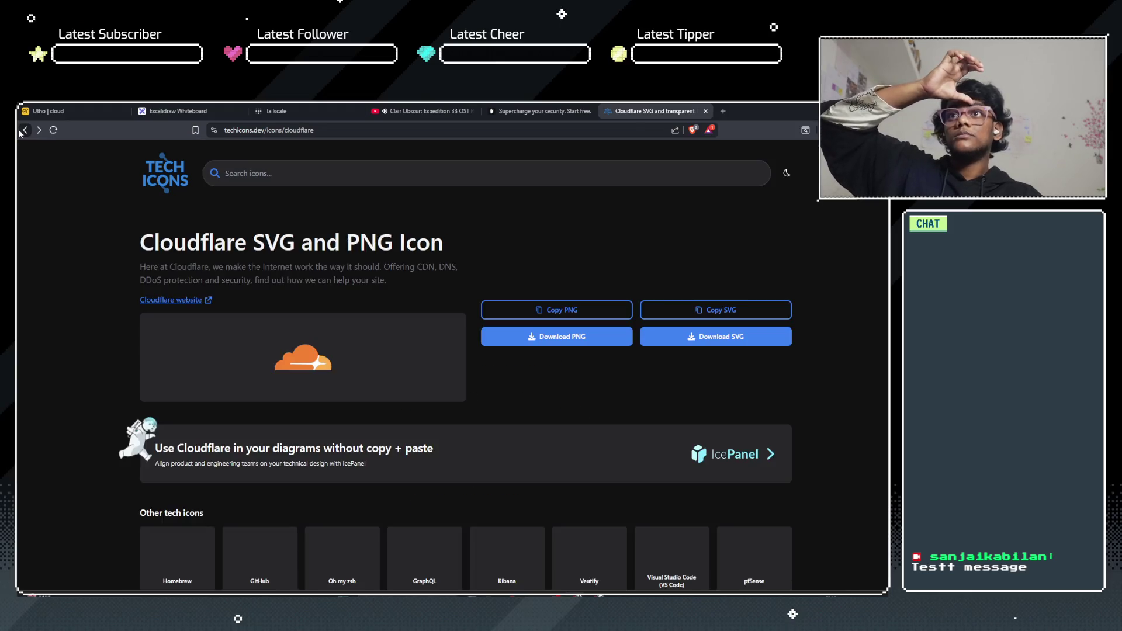
click(22, 131)
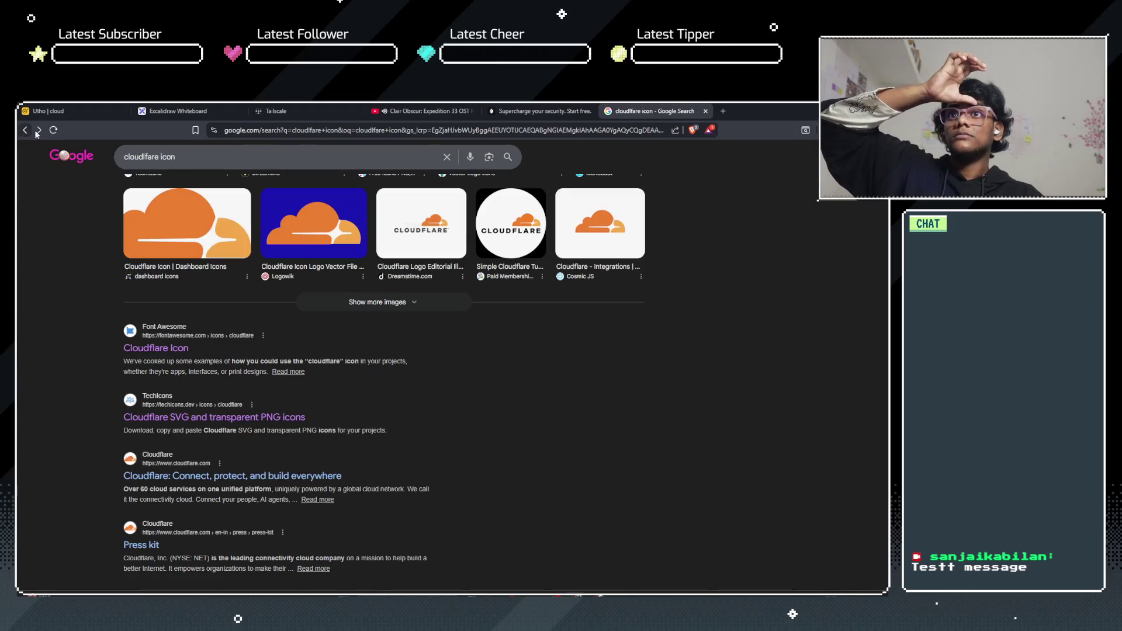
Step: Search Google for 'twingate icon' and copy the light-theme PNG from Dashboard Icons
double_click(154, 157)
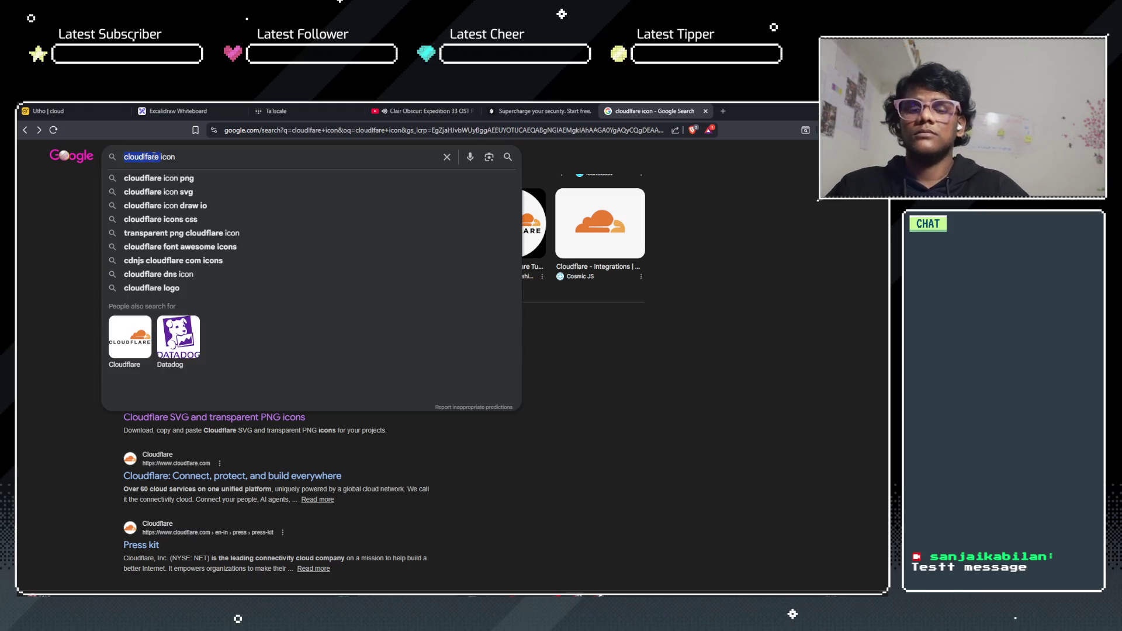
text(twingate)
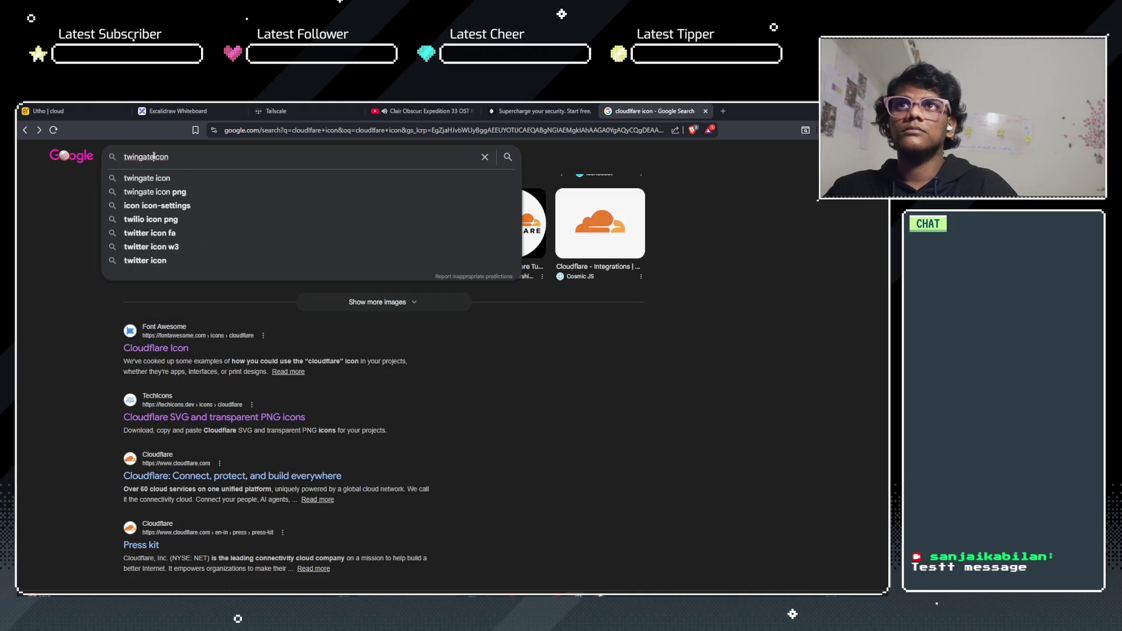
key(Return)
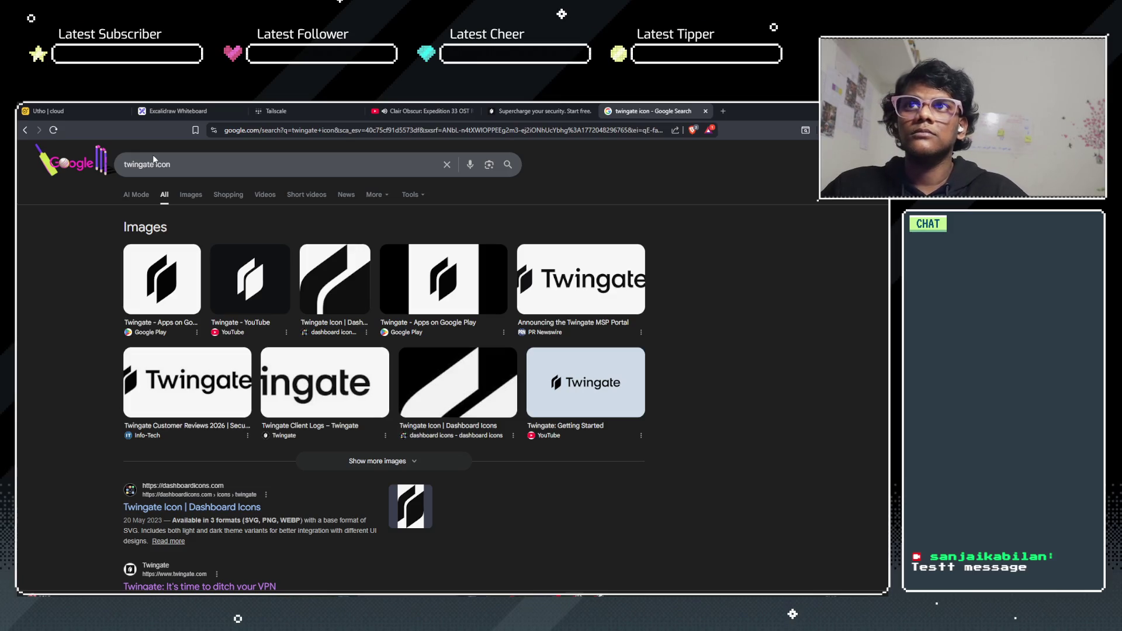
click(225, 509)
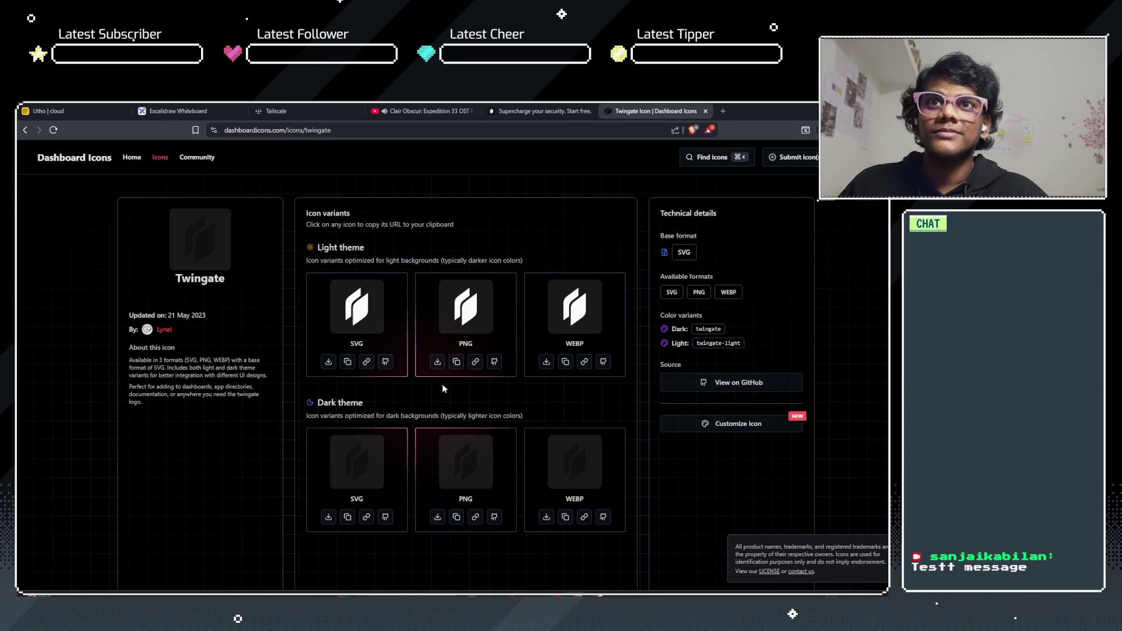
click(457, 363)
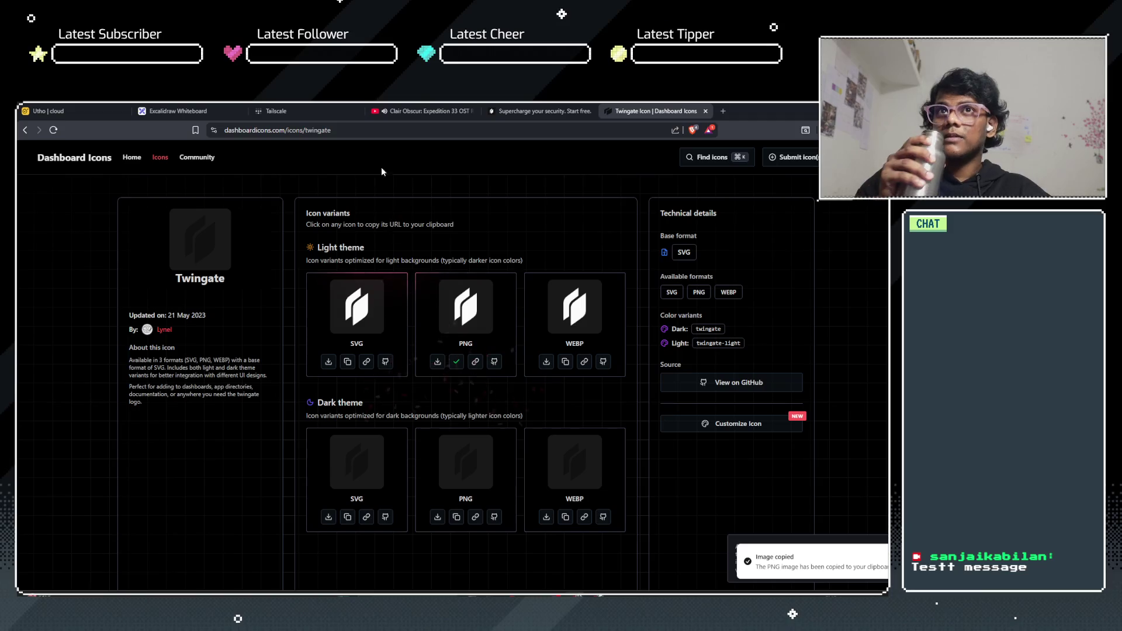
Step: Paste the Twingate logo, shrink it into the circle under Cloudflare, and nudge the Cloudflare logo
click(183, 111)
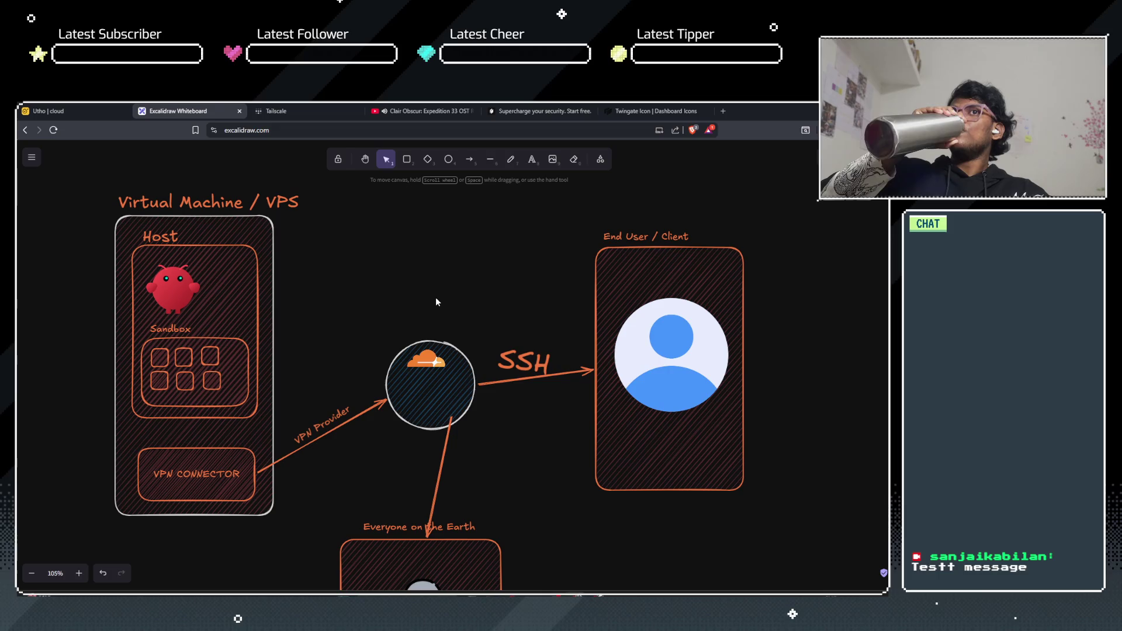
key(ctrl+v)
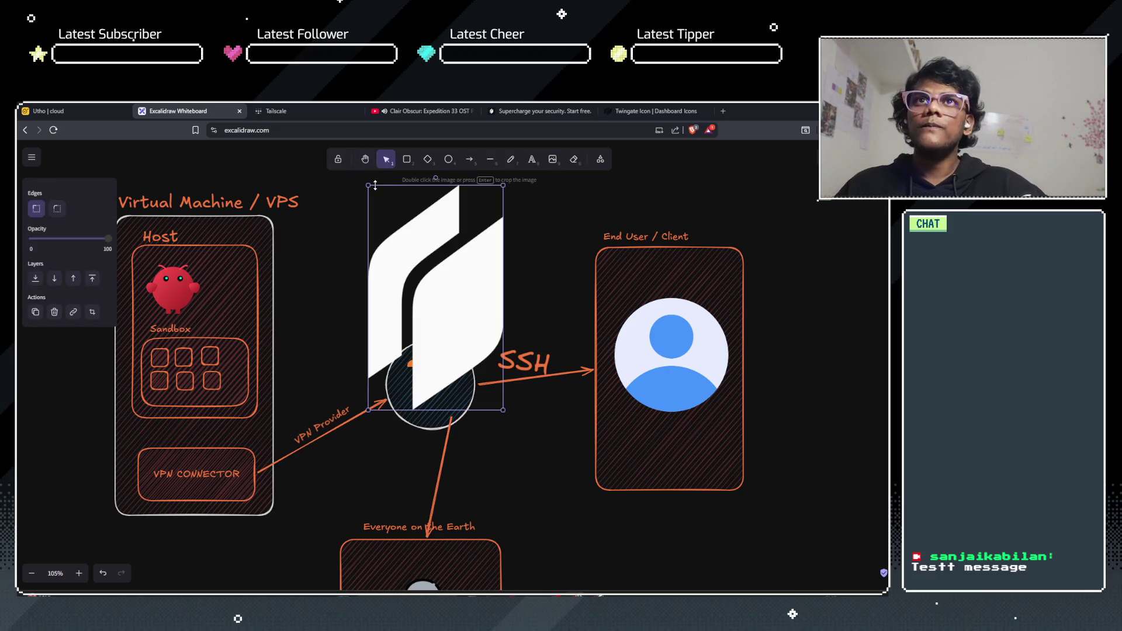
mouse_move(369, 185)
mouse_down()
mouse_move(495, 323)
mouse_move(462, 333)
mouse_move(493, 374)
mouse_move(417, 393)
mouse_move(445, 363)
mouse_up()
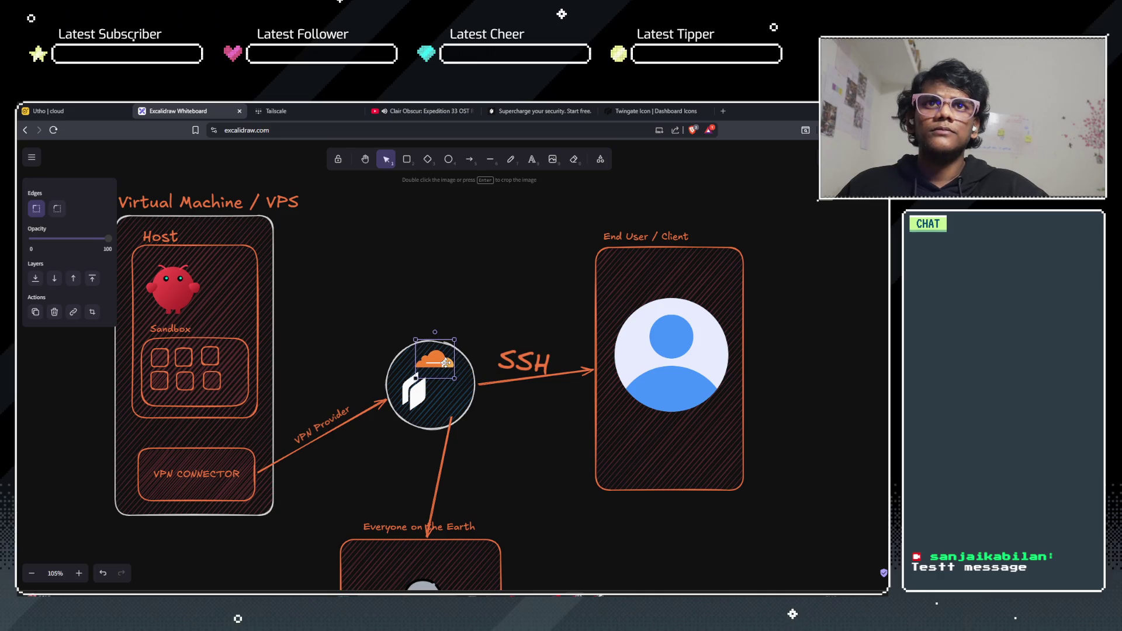
click(472, 270)
click(578, 111)
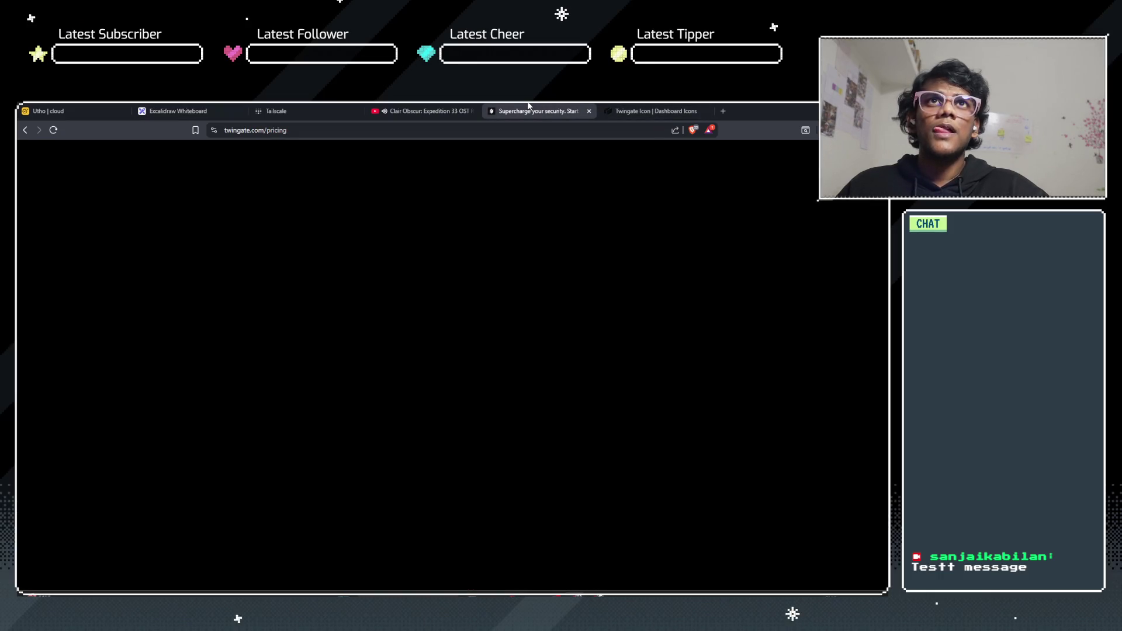
Step: Find 'tails' on Dashboard Icons and copy the light-theme Tailscale PNG
click(625, 109)
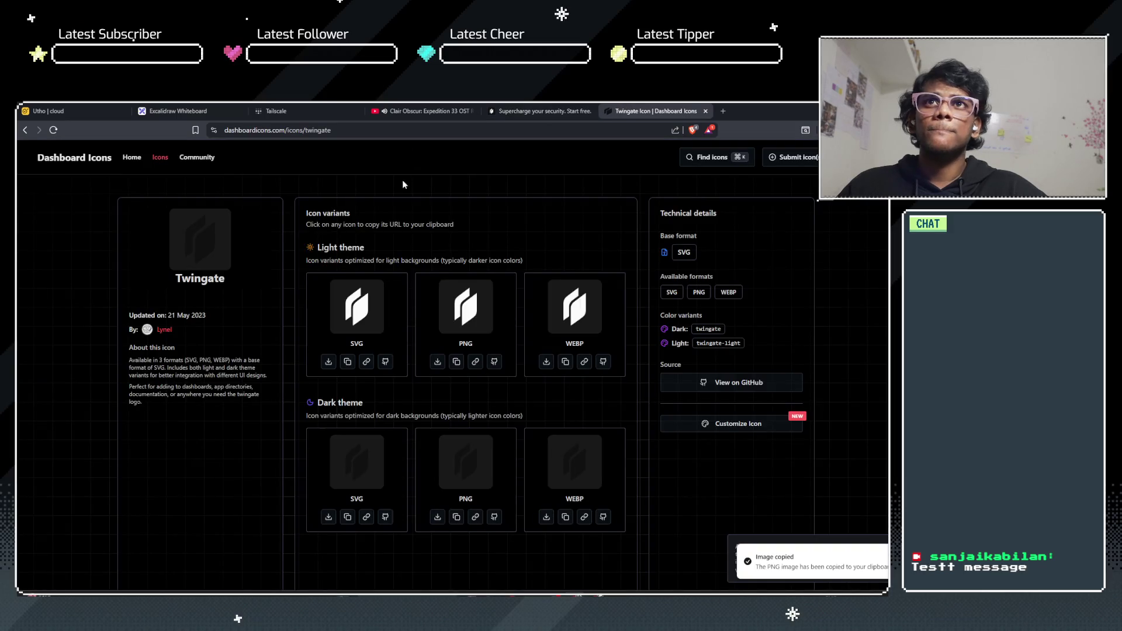
click(703, 158)
text(tailsca)
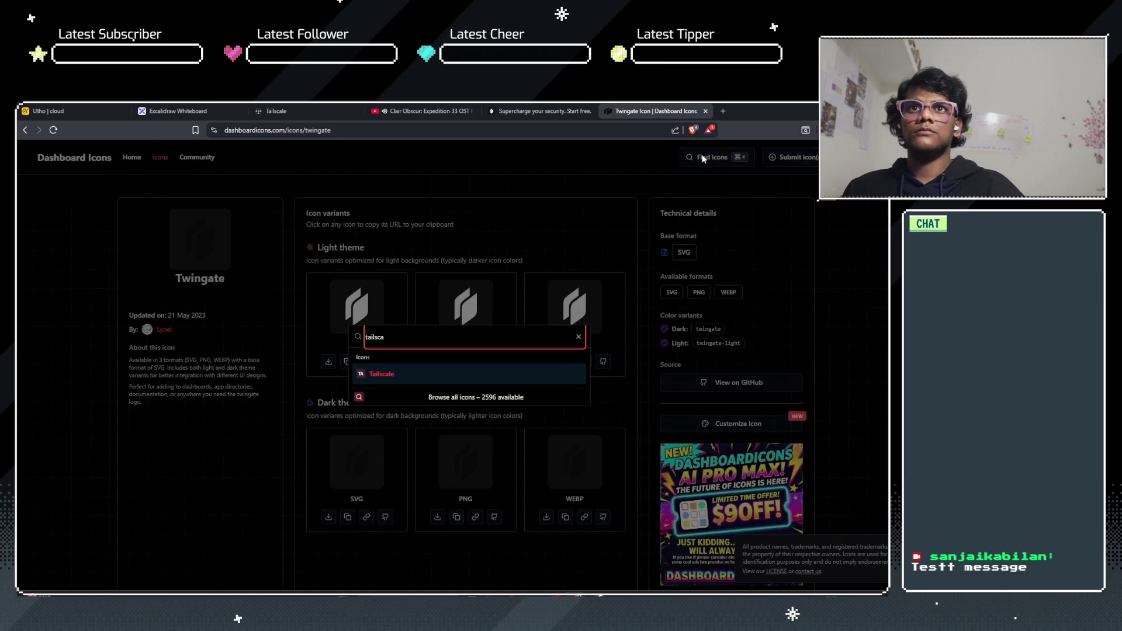
click(408, 374)
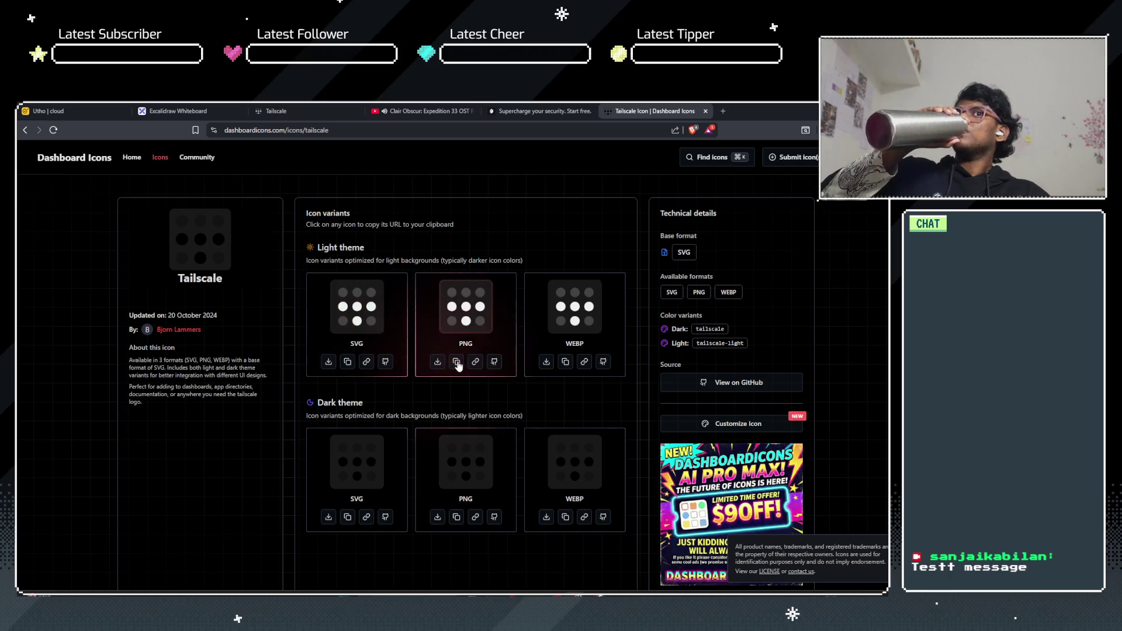
click(457, 363)
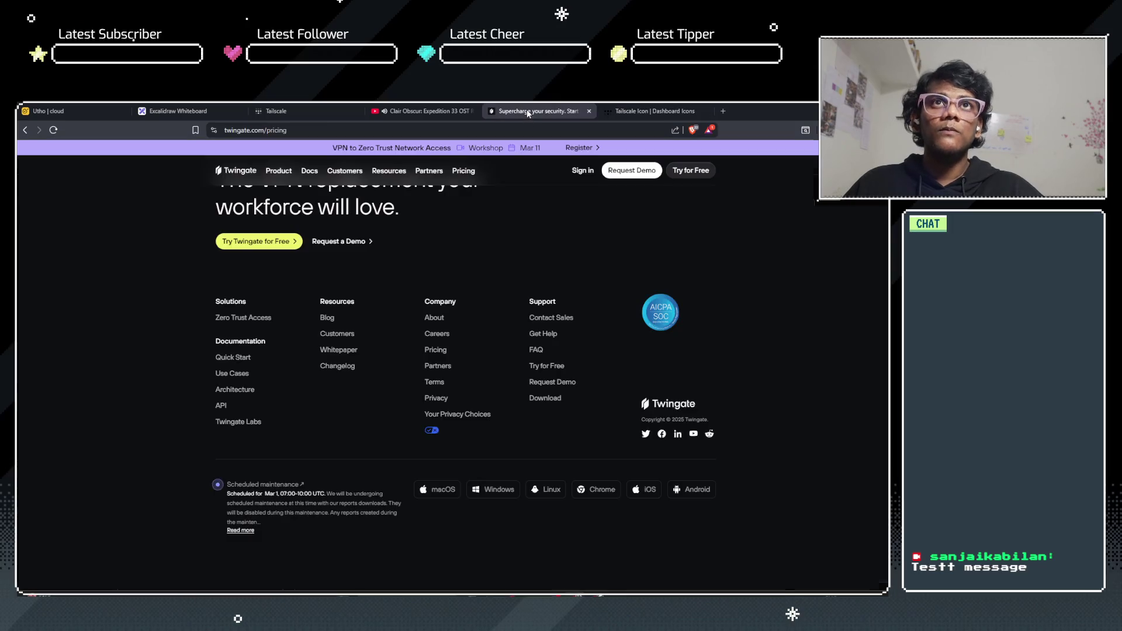
click(528, 112)
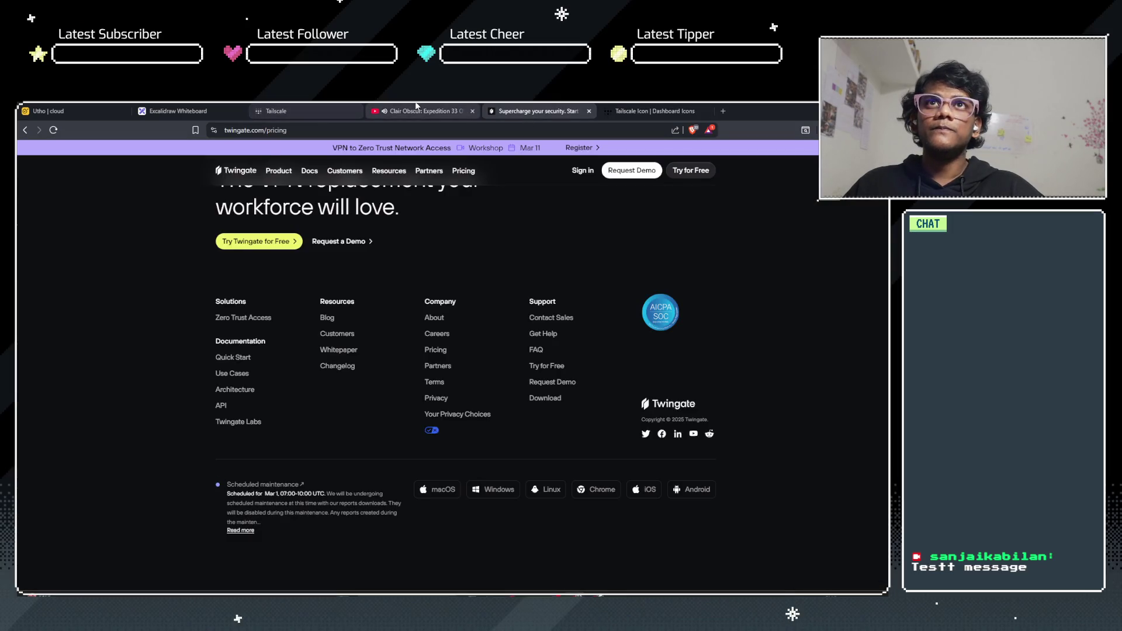
click(276, 111)
click(163, 107)
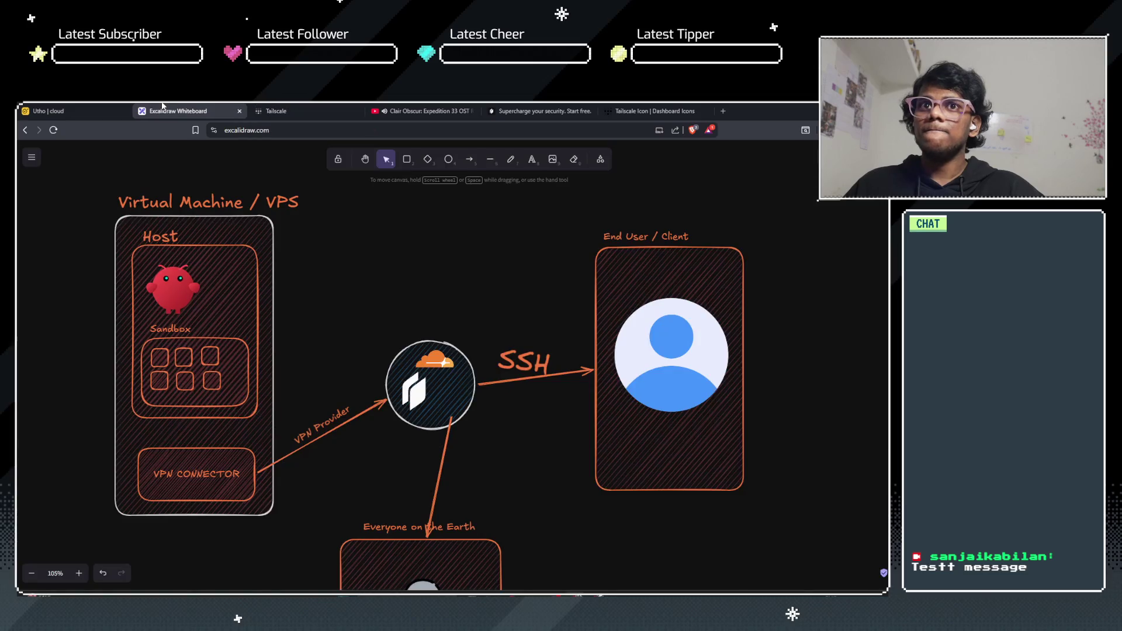
Step: Paste the Tailscale logo and shrink it into the circle beside the Twingate logo
scroll(483, 477, down, 3)
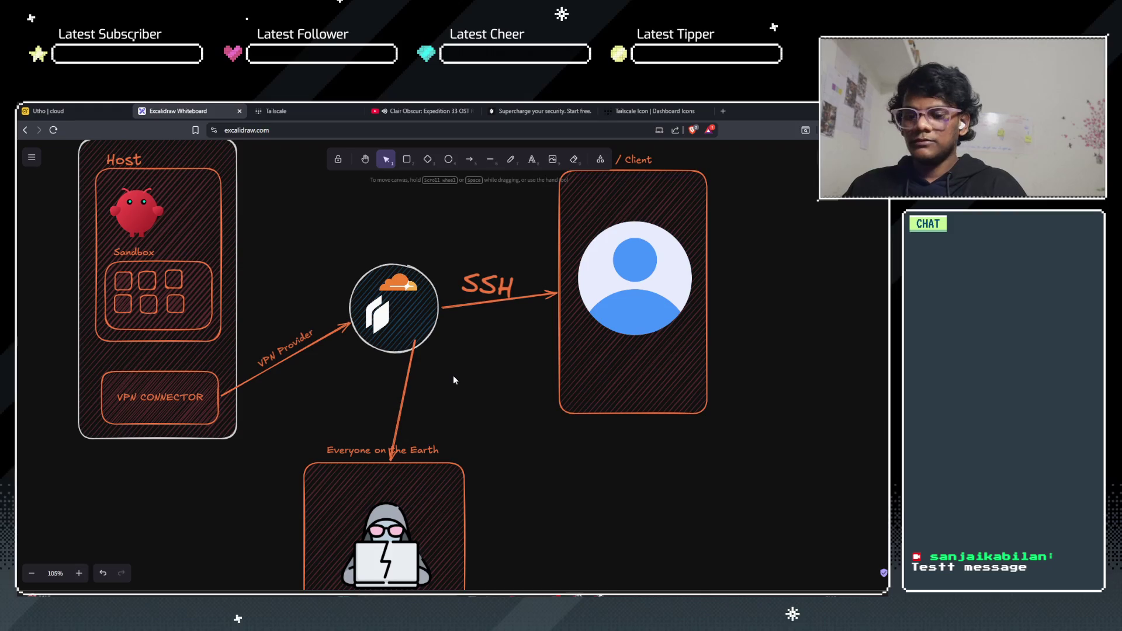
key(ctrl+v)
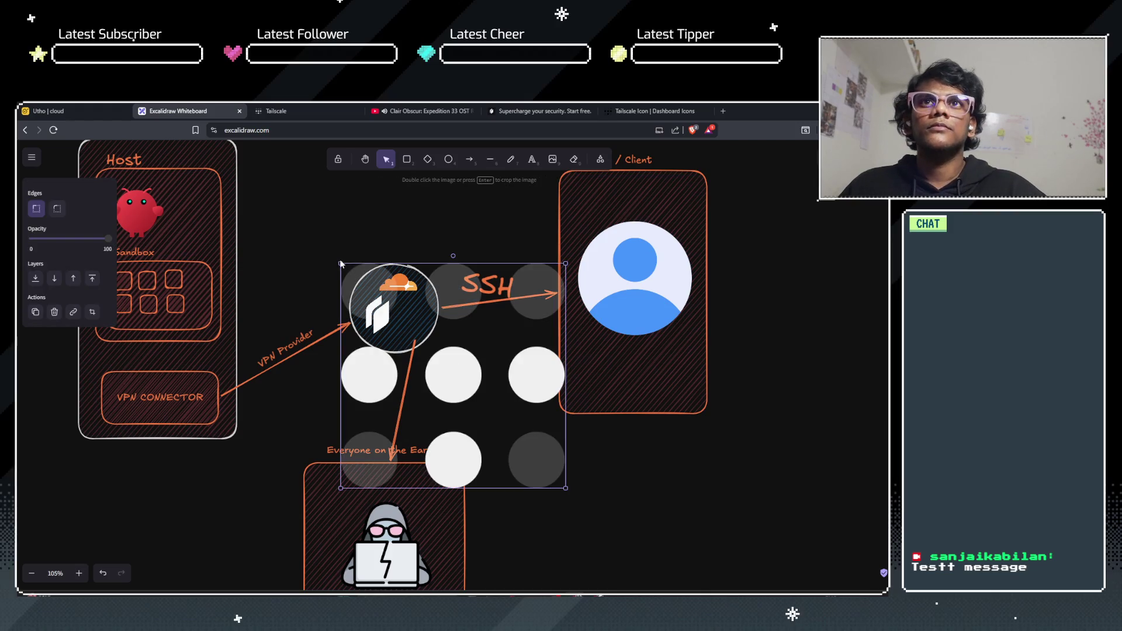
mouse_move(339, 263)
mouse_down()
mouse_move(522, 447)
mouse_move(529, 478)
mouse_move(409, 333)
mouse_move(415, 315)
mouse_move(402, 302)
mouse_move(410, 312)
mouse_up()
click(461, 400)
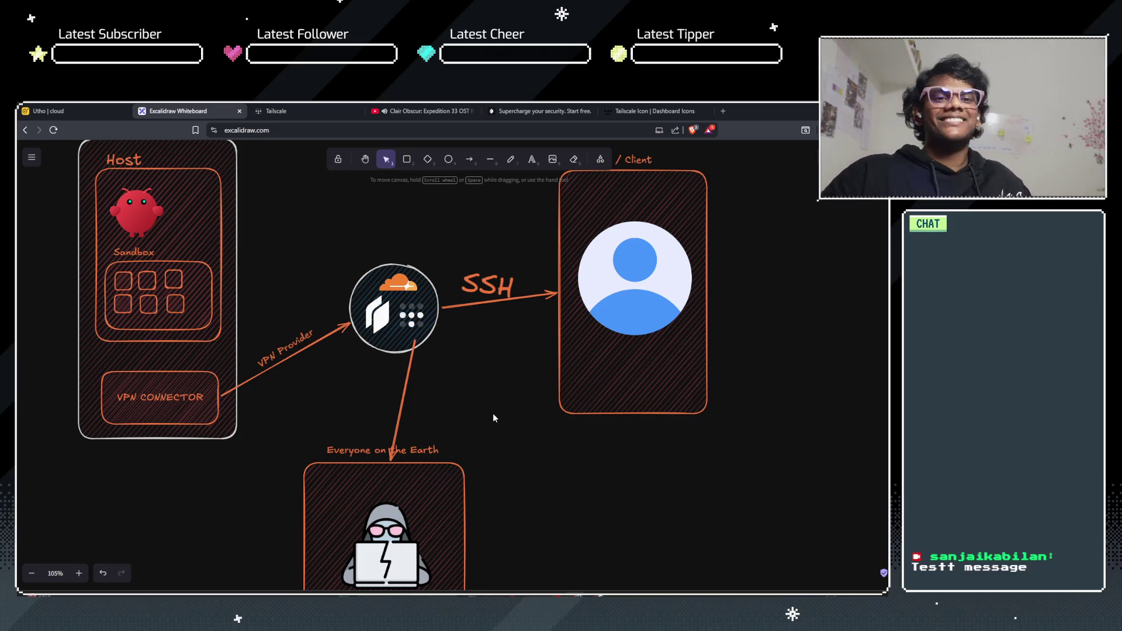
scroll(328, 360, down, 4)
scroll(329, 360, up, 4)
scroll(303, 310, down, 3)
scroll(304, 315, down, 2)
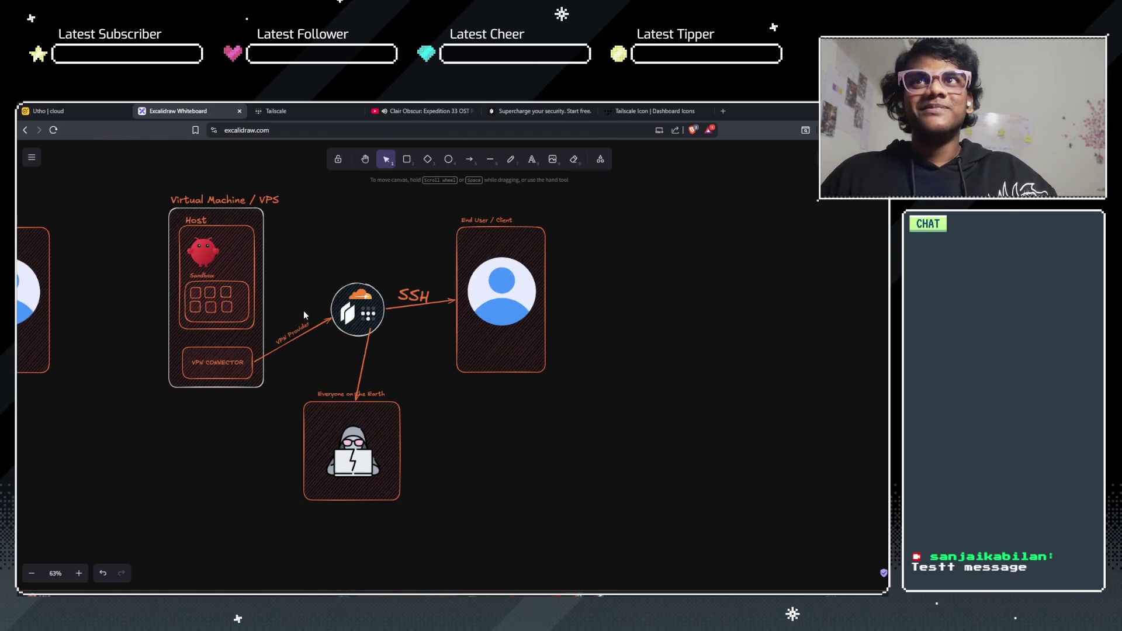
mouse_move(136, 342)
mouse_down()
mouse_move(200, 381)
mouse_move(350, 430)
mouse_up()
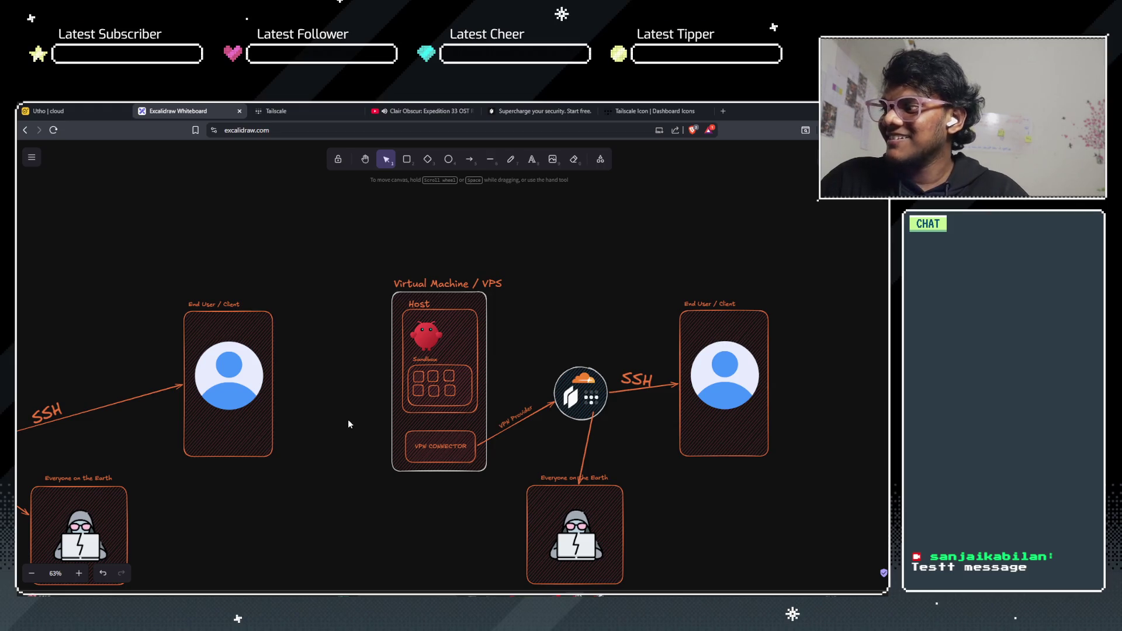
mouse_move(215, 487)
mouse_down()
mouse_move(694, 384)
mouse_move(437, 461)
mouse_move(208, 494)
mouse_move(128, 411)
mouse_up()
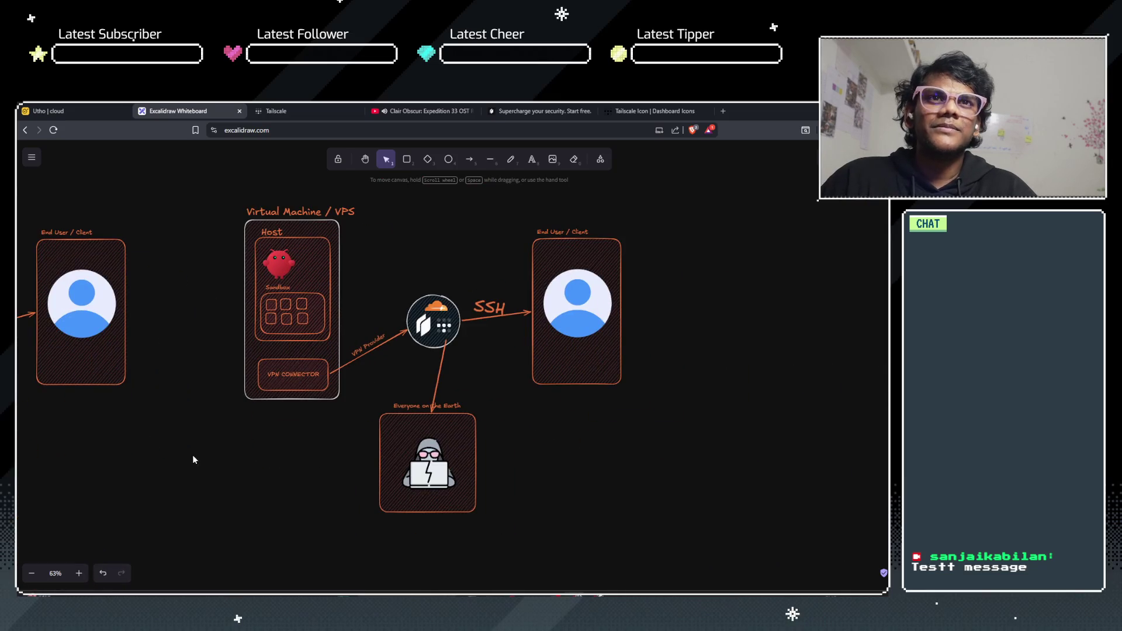
scroll(196, 463, up, 2)
scroll(474, 396, up, 3)
scroll(474, 396, down, 3)
ctrl+scroll(475, 396, up, 5)
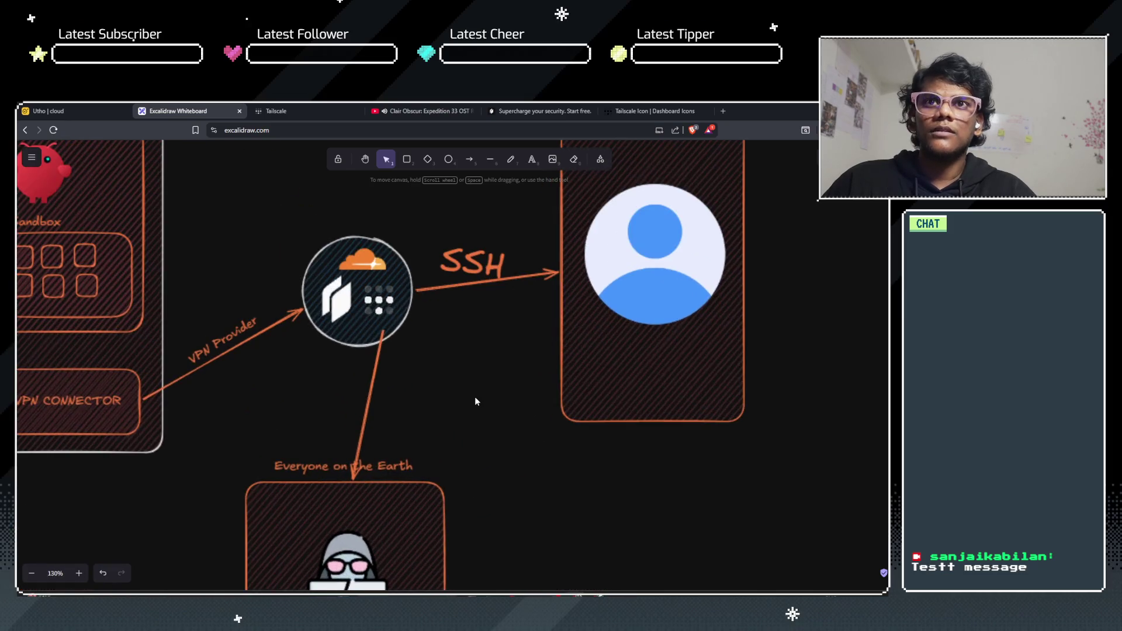
ctrl+scroll(474, 396, up, 1)
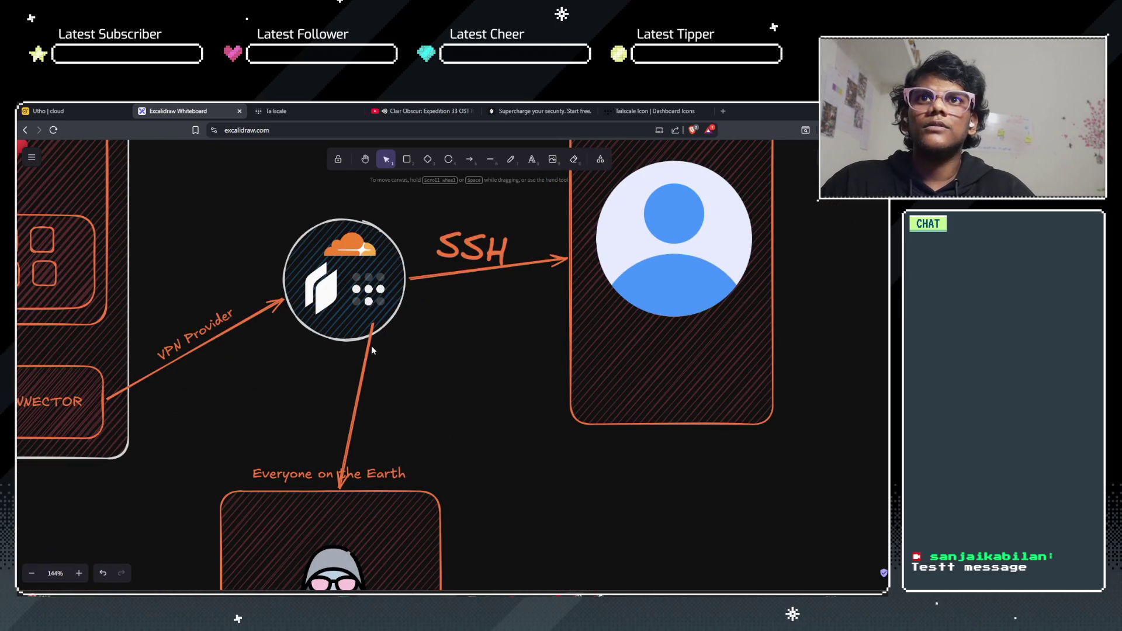
click(368, 348)
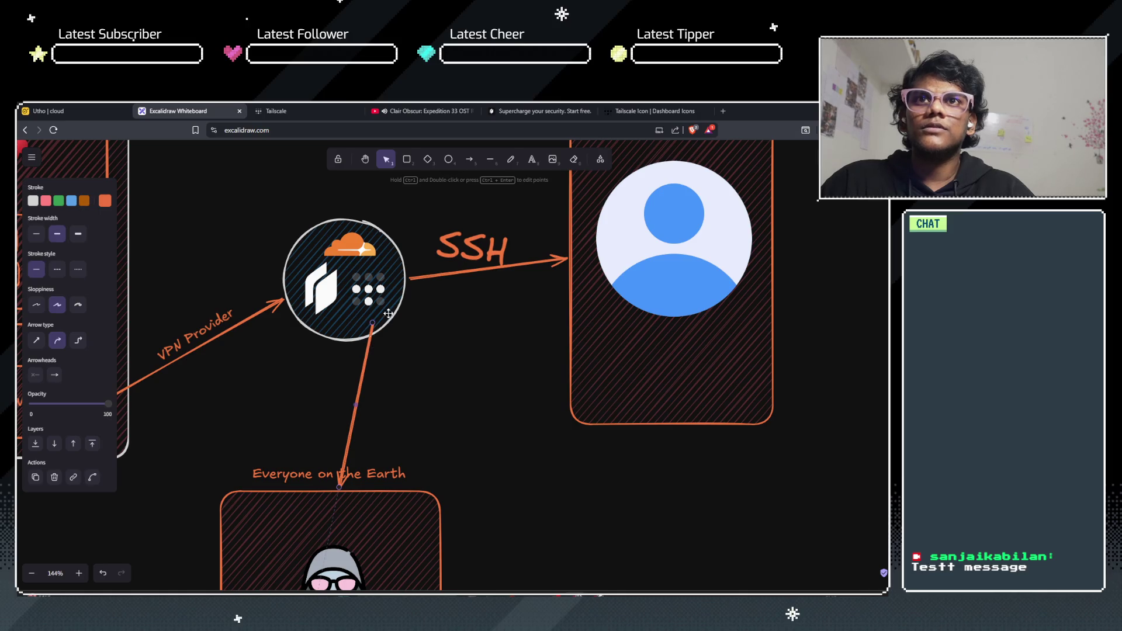
Step: Draw a short test arrow across the vertical arrow, then undo it
click(600, 159)
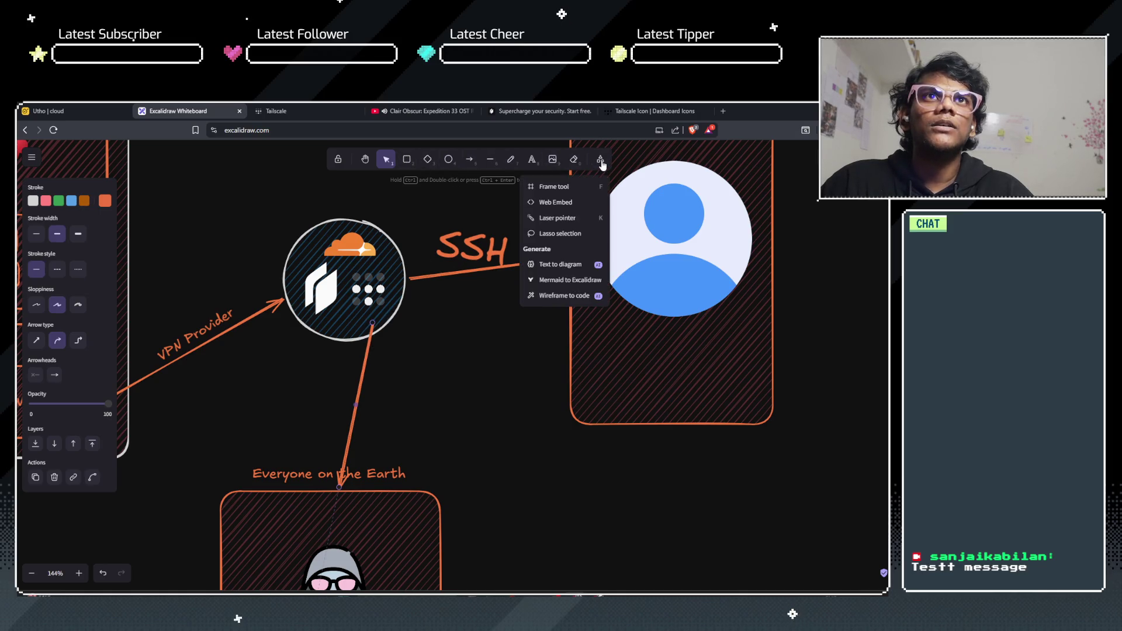
click(507, 328)
key(a)
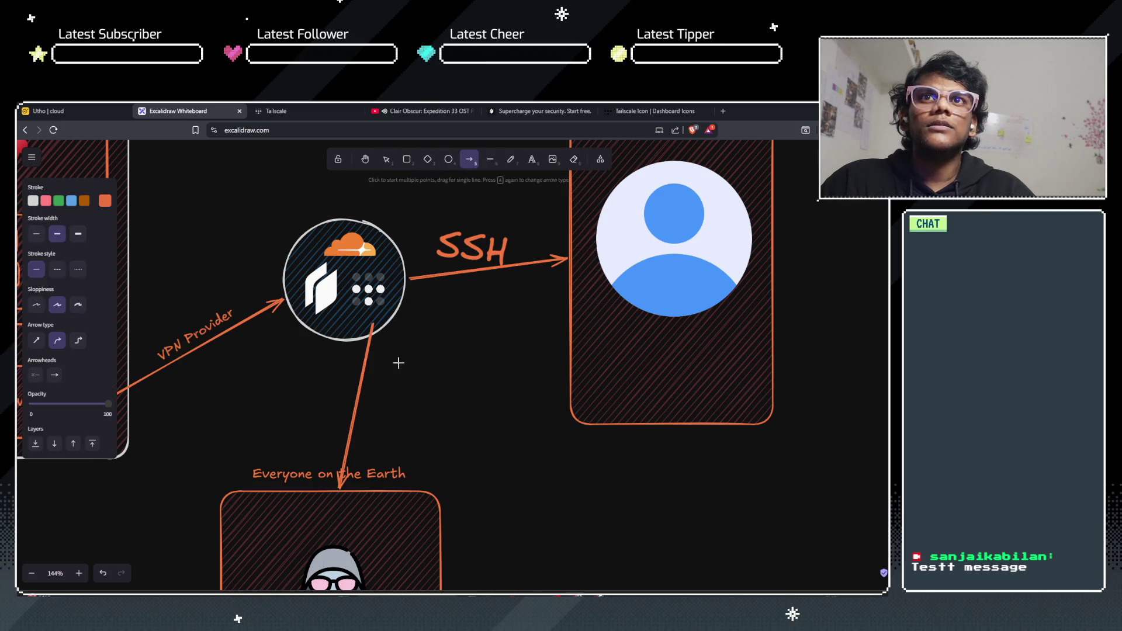
drag(378, 371, 316, 394)
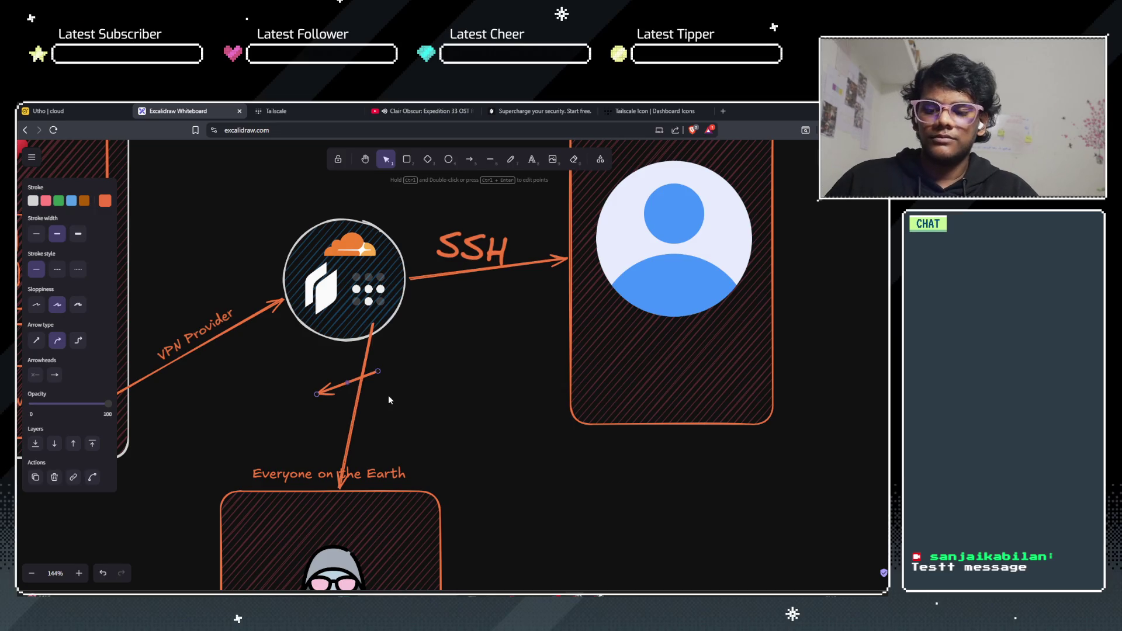
key(ctrl+z)
Step: Select the Line tool, show its stroke colour choices, and start a blank browser tab
click(488, 161)
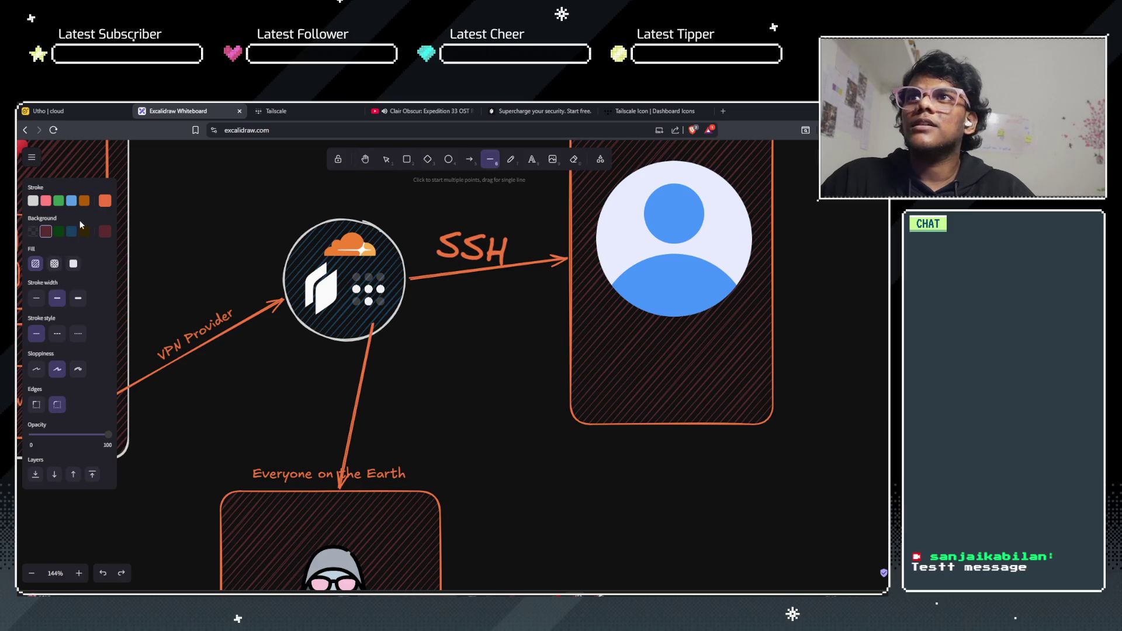
click(105, 201)
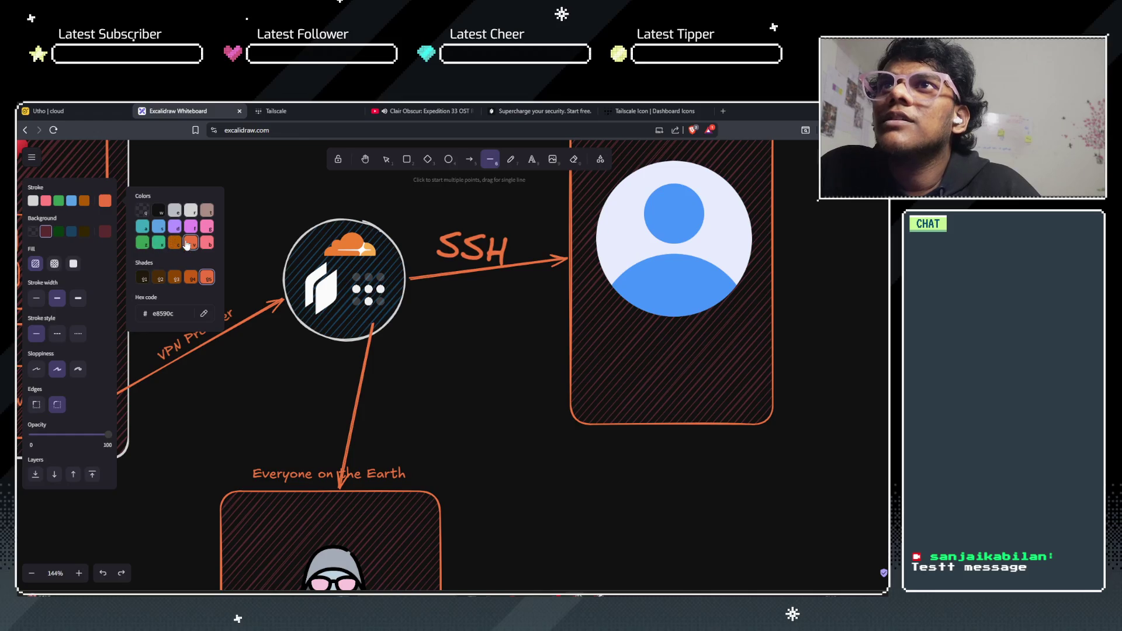
click(721, 111)
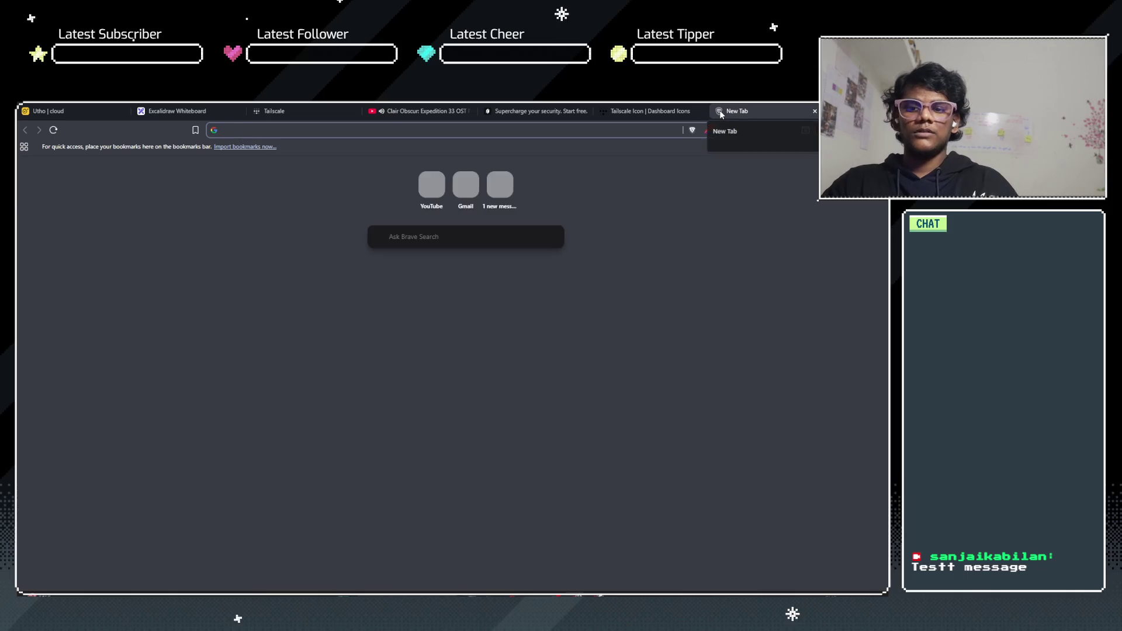
Step: Search Google for 'red color code' to find the hex value #FF0000
text(red color co)
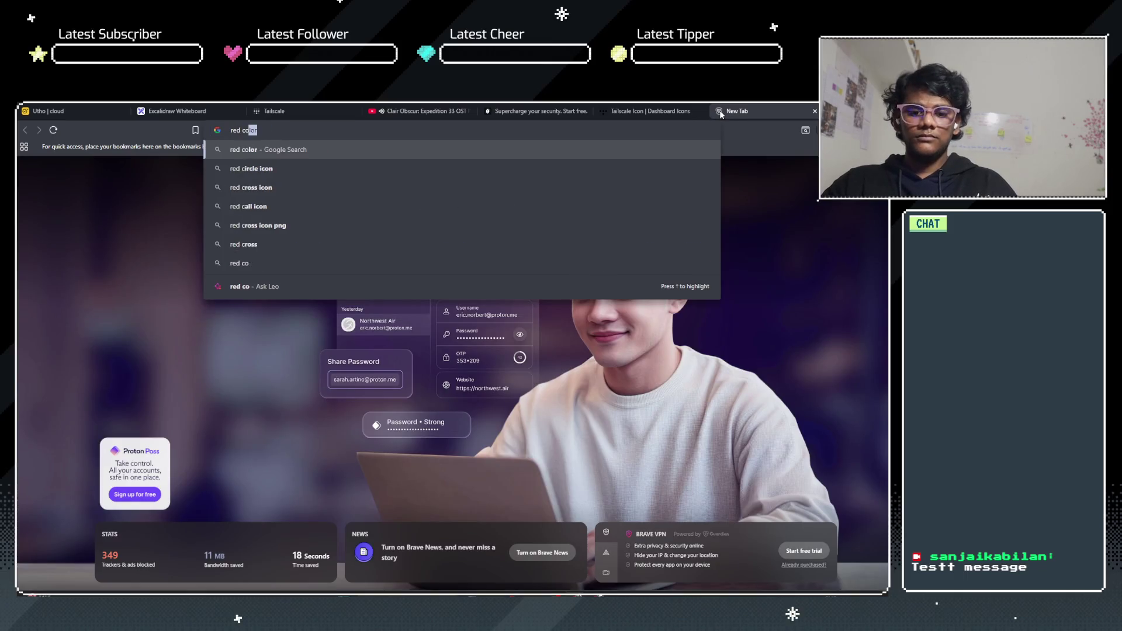
text(de)
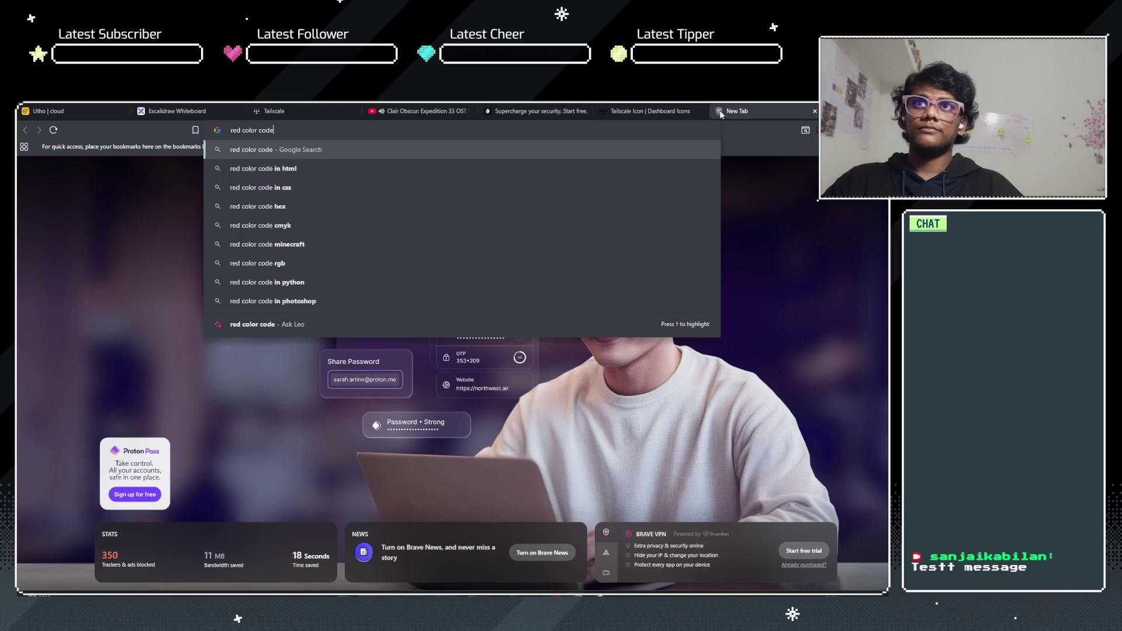
key(Return)
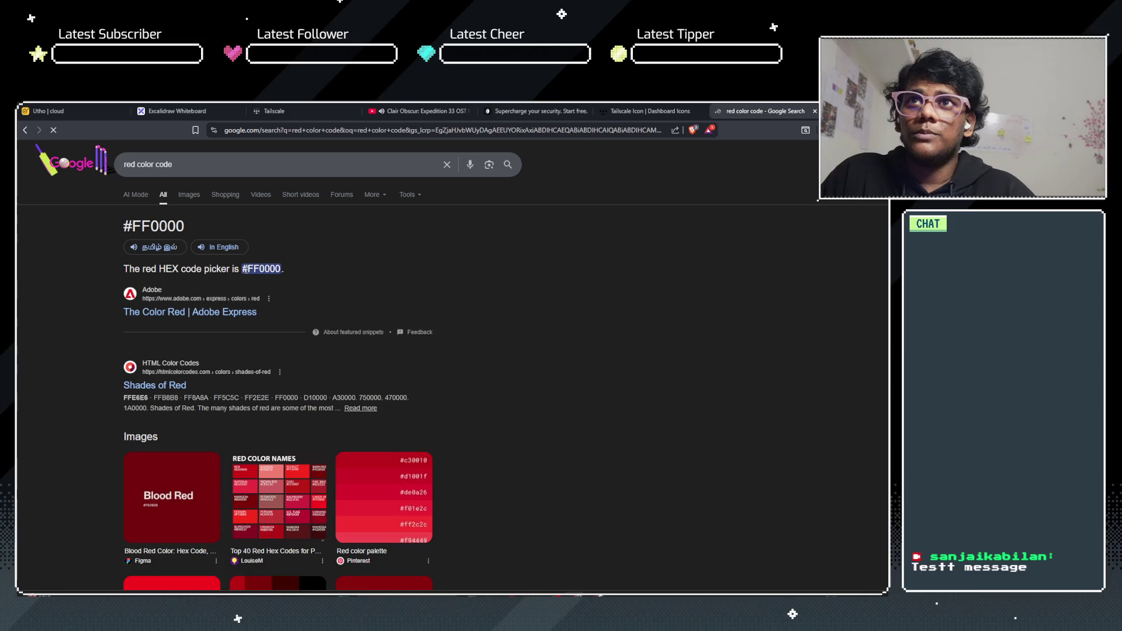
click(669, 107)
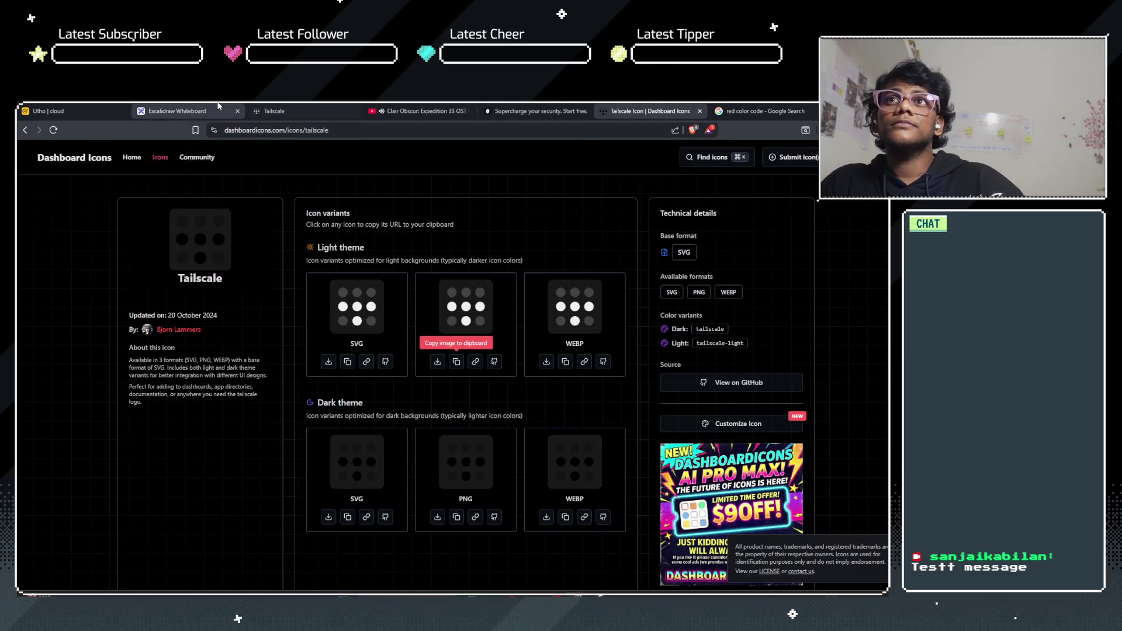
Step: Back in Excalidraw, replace the line's stroke hex code with ff0000
click(175, 110)
click(180, 313)
key(ctrl+a)
key(BackSpace)
text(ff0000)
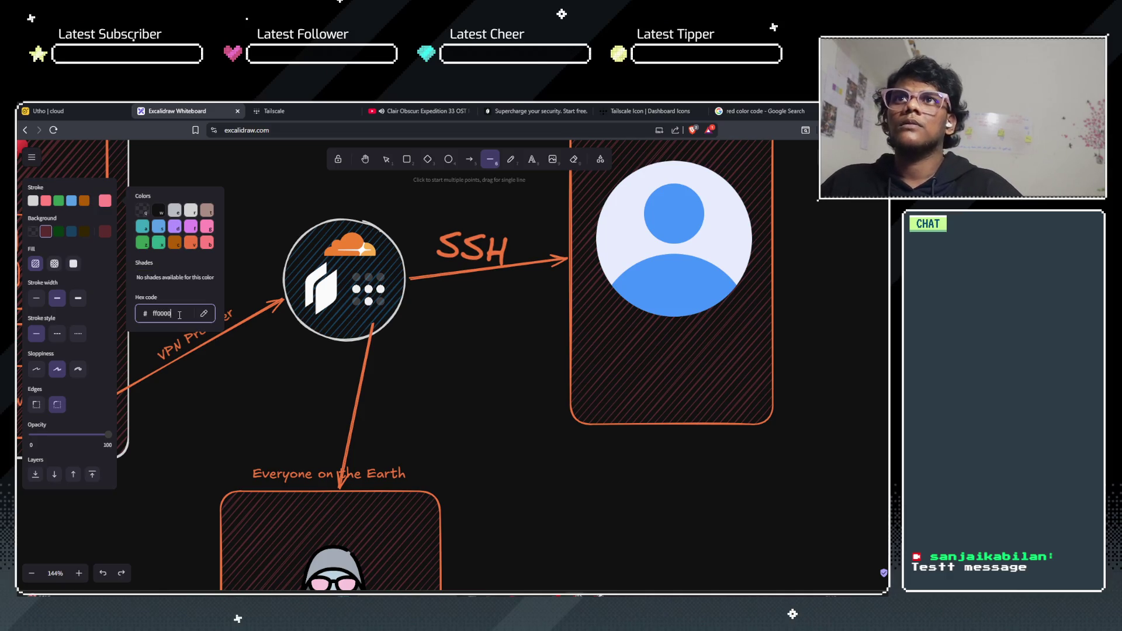
Step: Draw the first red diagonal line across the arrow to Everyone on the Earth
click(191, 292)
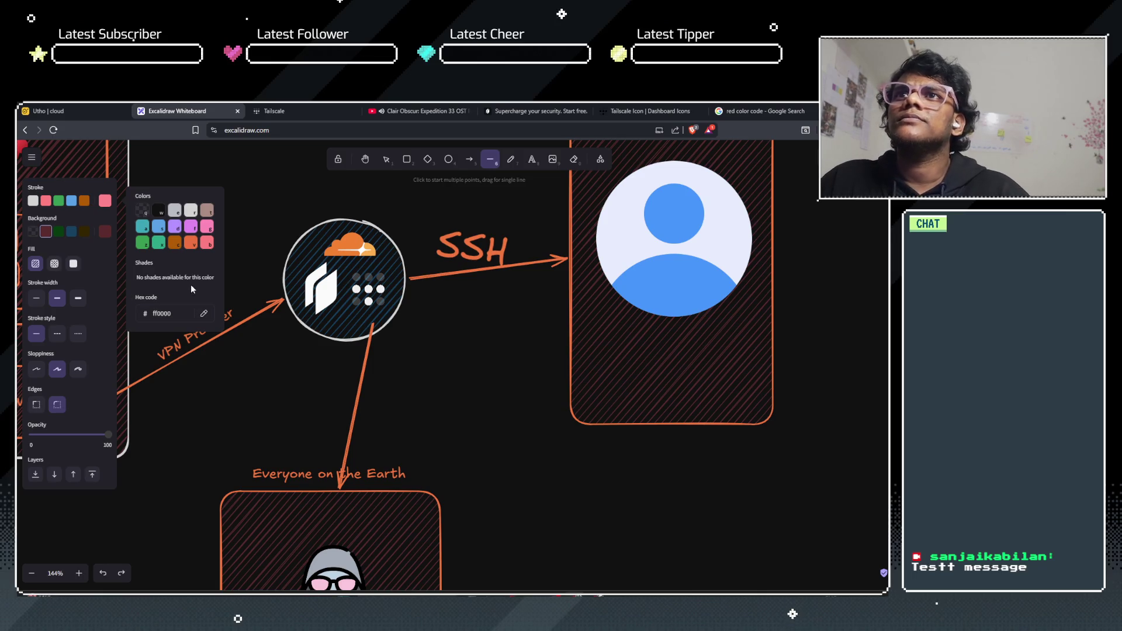
click(103, 202)
click(393, 375)
click(321, 434)
key(Escape)
drag(337, 366, 366, 406)
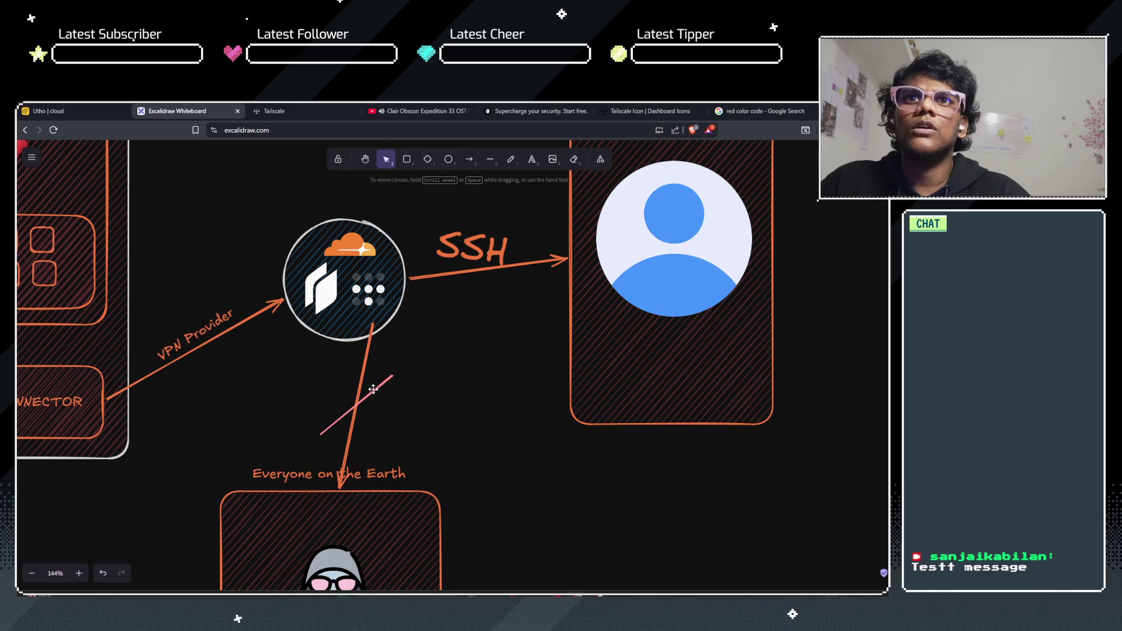
Step: Draw a second crossing red line to complete the X
click(490, 159)
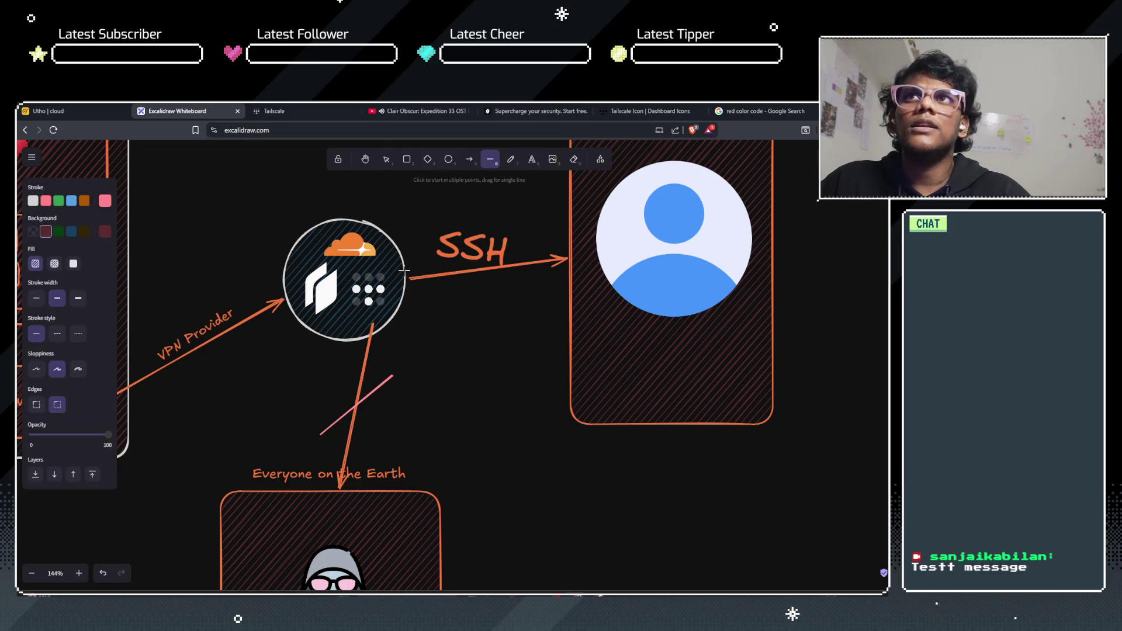
click(105, 201)
mouse_move(328, 372)
mouse_down()
mouse_move(371, 406)
mouse_move(393, 445)
mouse_move(382, 443)
mouse_up()
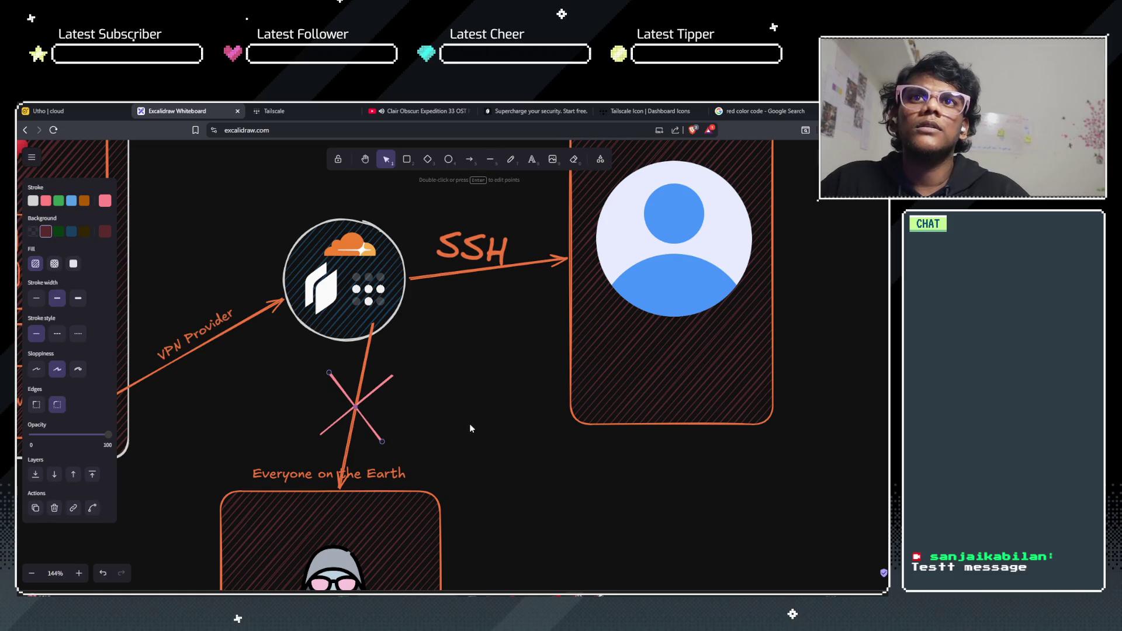
click(464, 422)
scroll(461, 416, down, 3)
scroll(461, 416, down, 3)
scroll(460, 416, up, 3)
scroll(453, 377, down, 2)
scroll(454, 380, down, 2)
scroll(453, 381, up, 3)
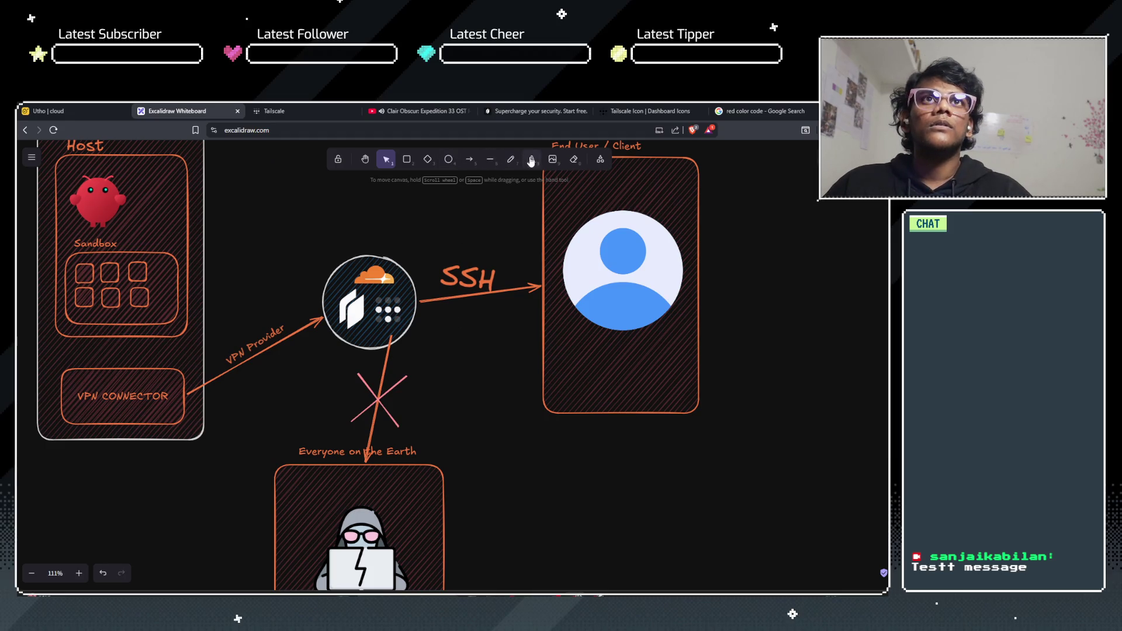
click(531, 159)
click(397, 405)
text(Authe)
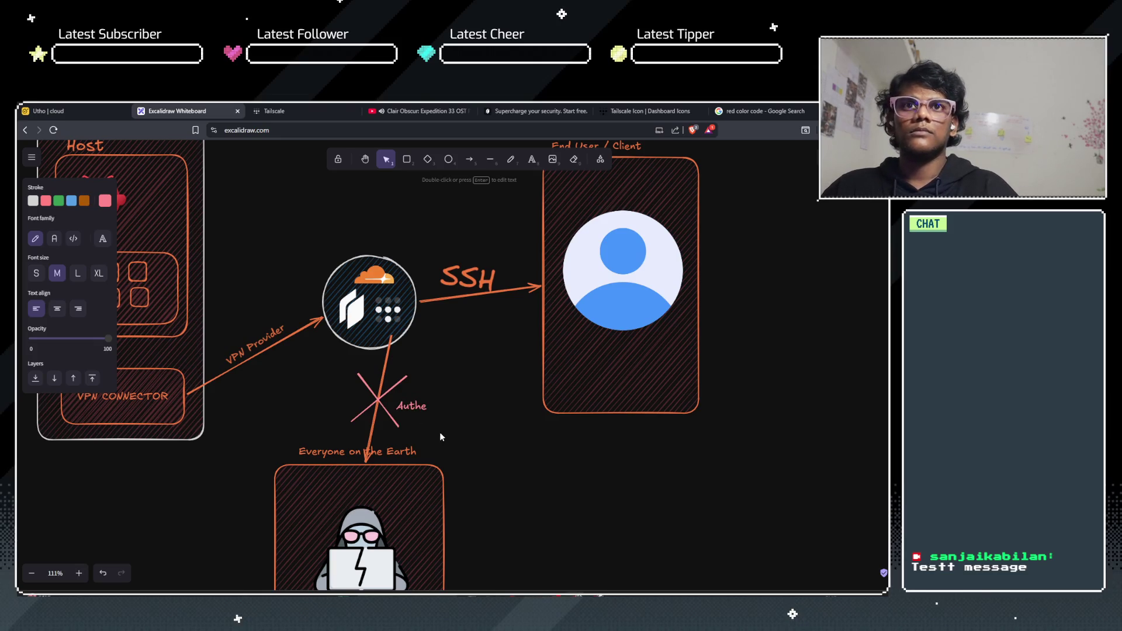
text(ntication Failed)
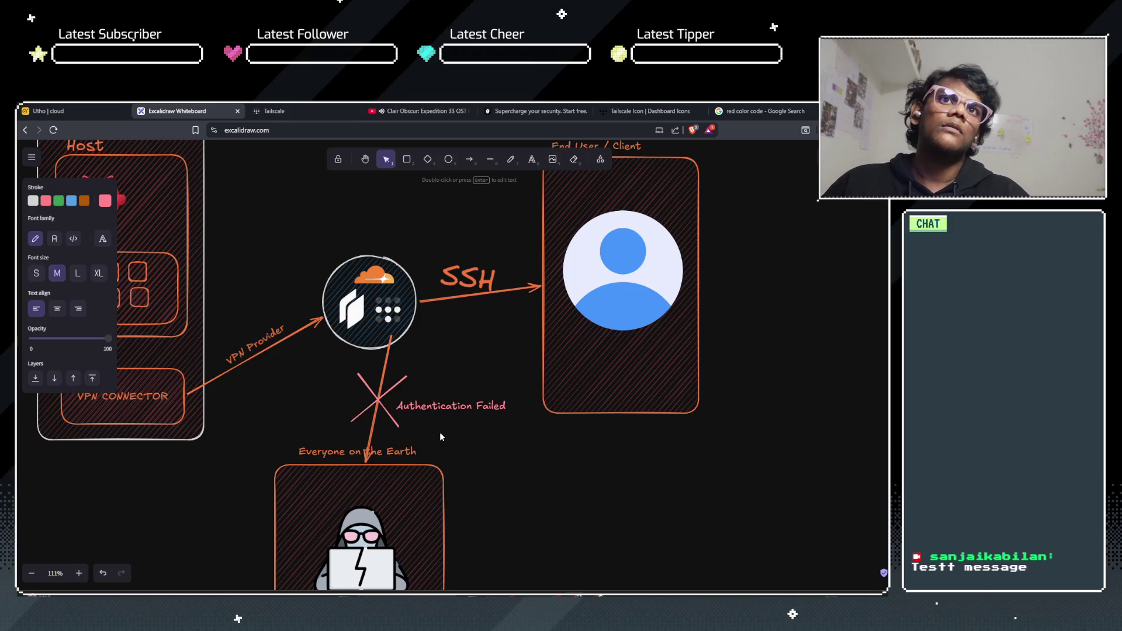
mouse_move(454, 407)
mouse_down()
mouse_move(375, 407)
mouse_move(449, 404)
mouse_up()
click(467, 469)
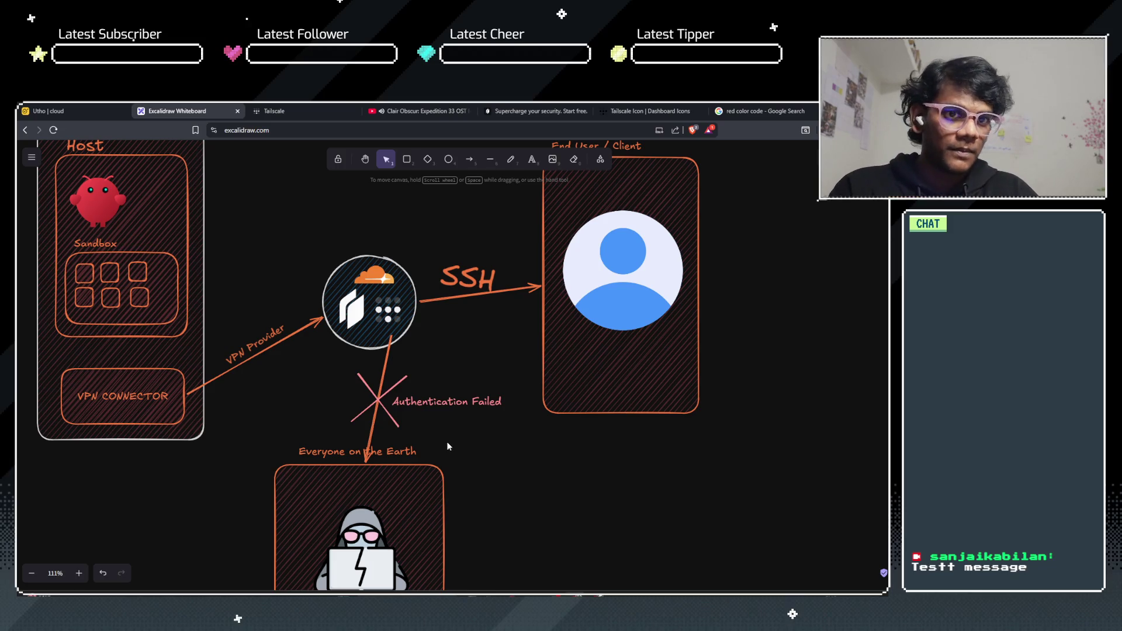
scroll(446, 441, up, 3)
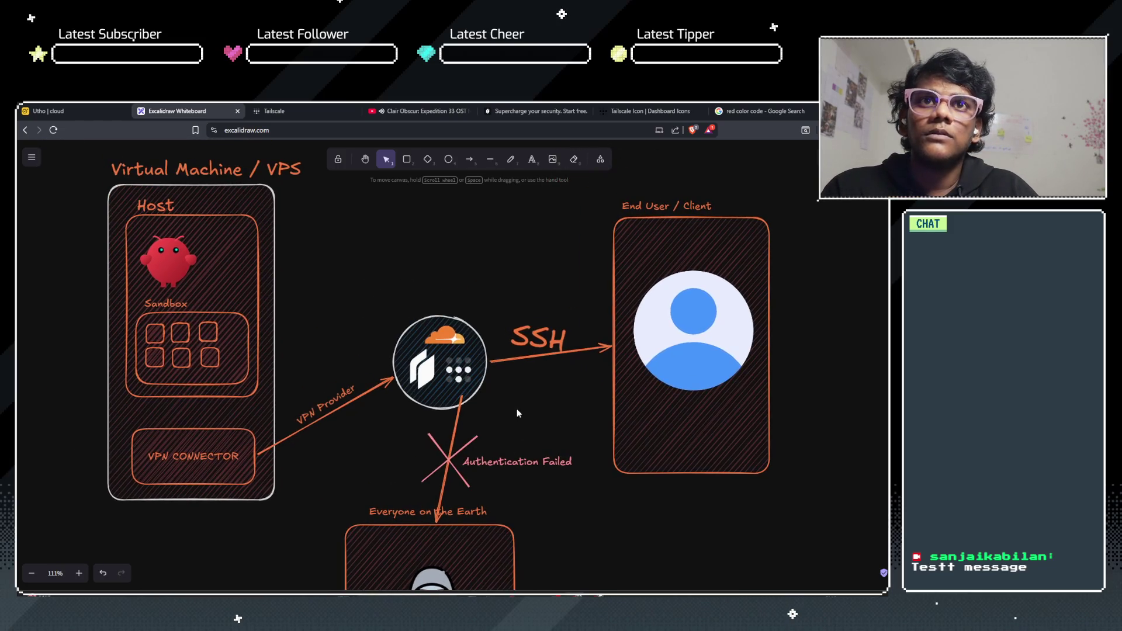
scroll(439, 433, down, 3)
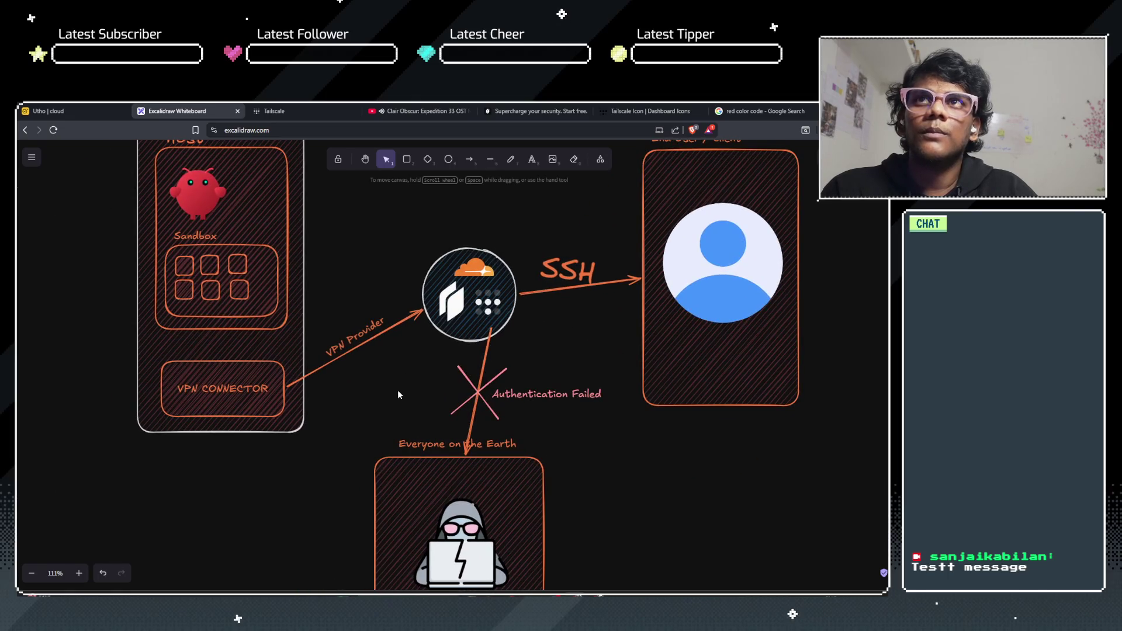
scroll(397, 390, down, 3)
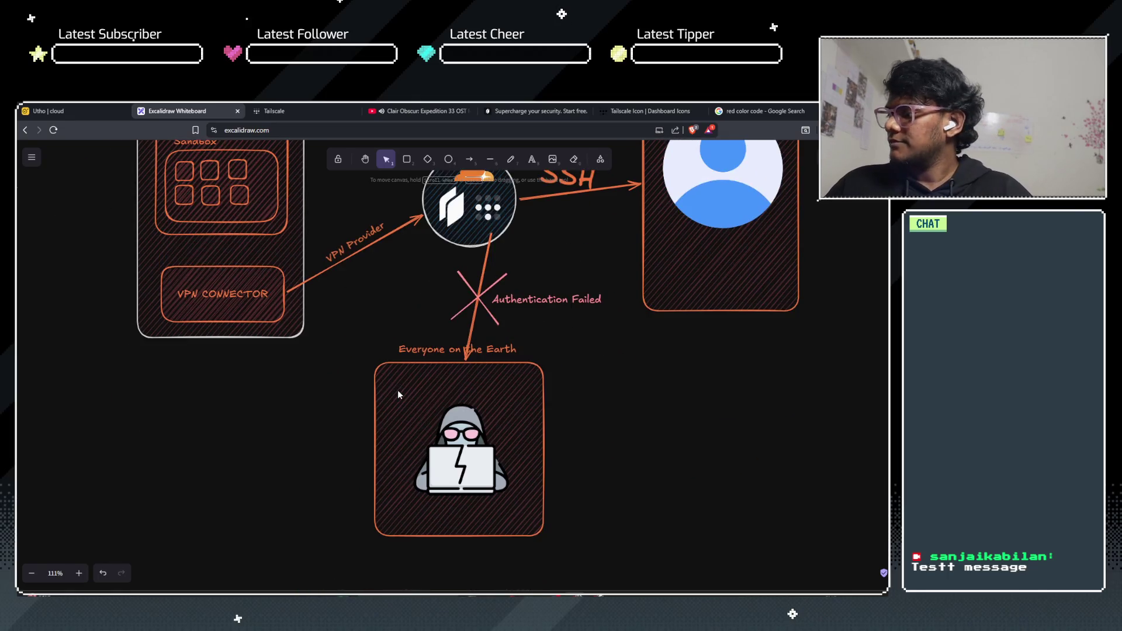
scroll(397, 390, up, 3)
scroll(409, 363, up, 3)
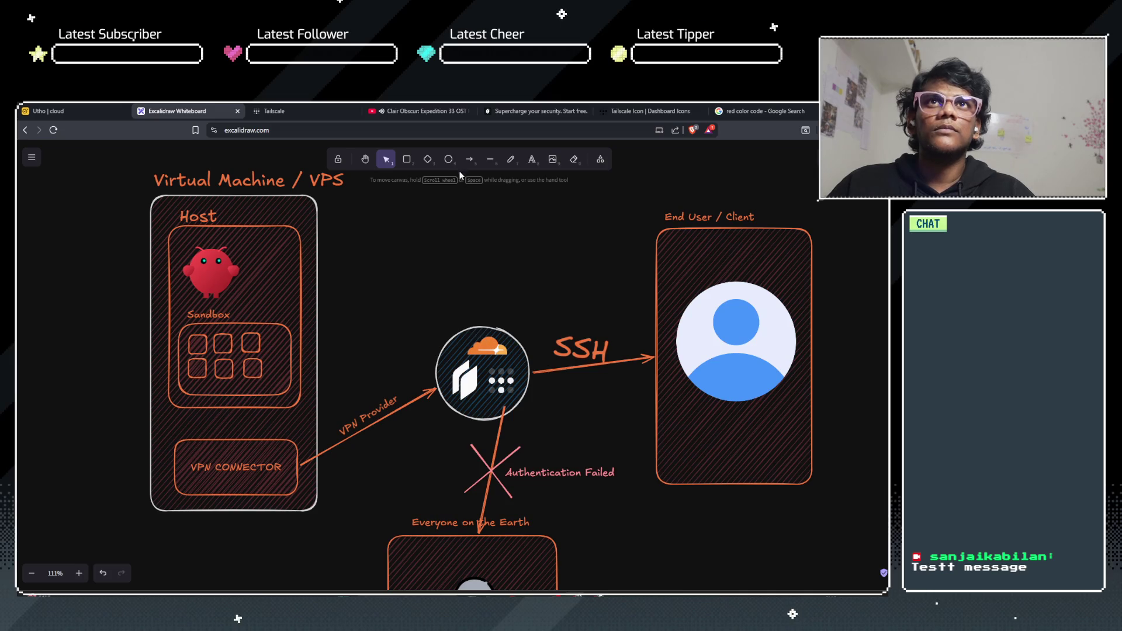
Step: Place the text label 'When User Authorised' above the SSH arrow to End User / Client
click(531, 160)
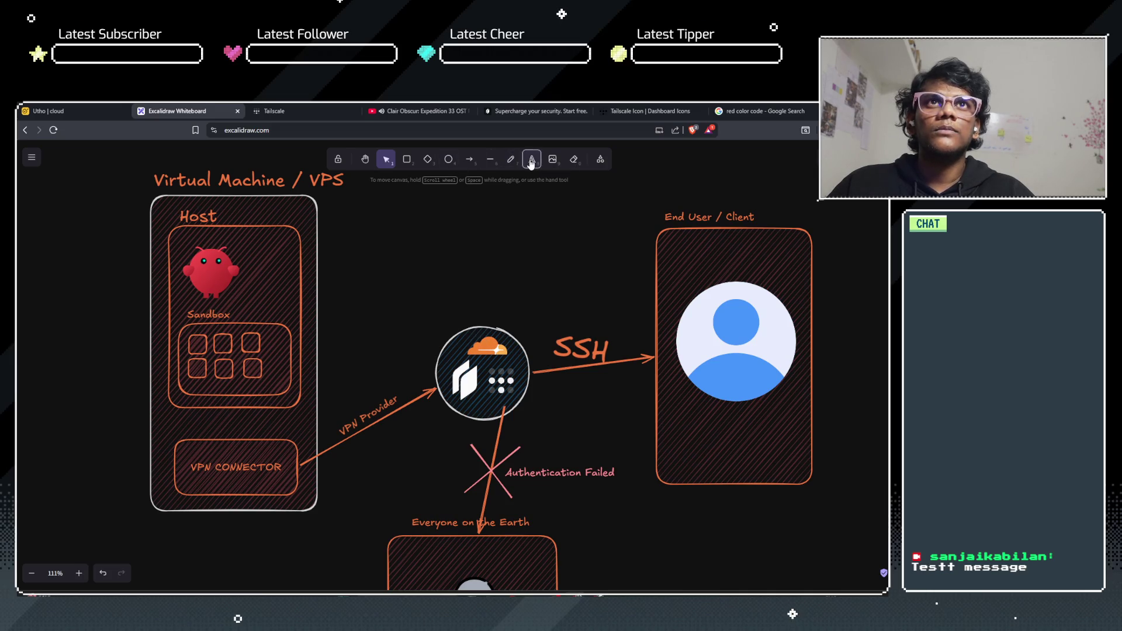
click(529, 310)
text(When User)
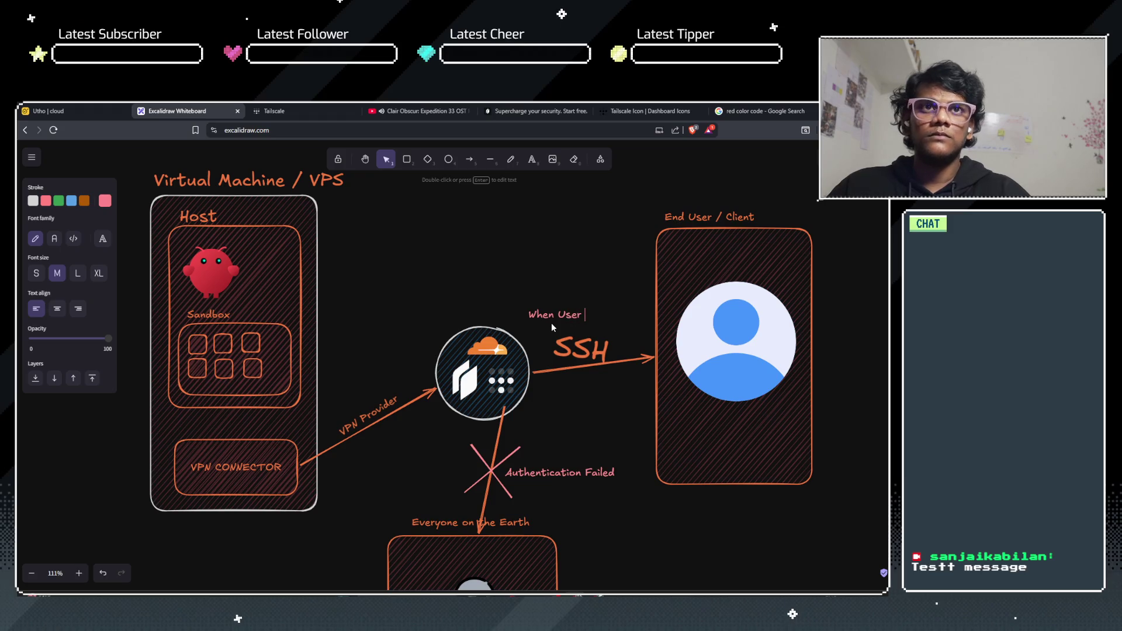
text(Authen)
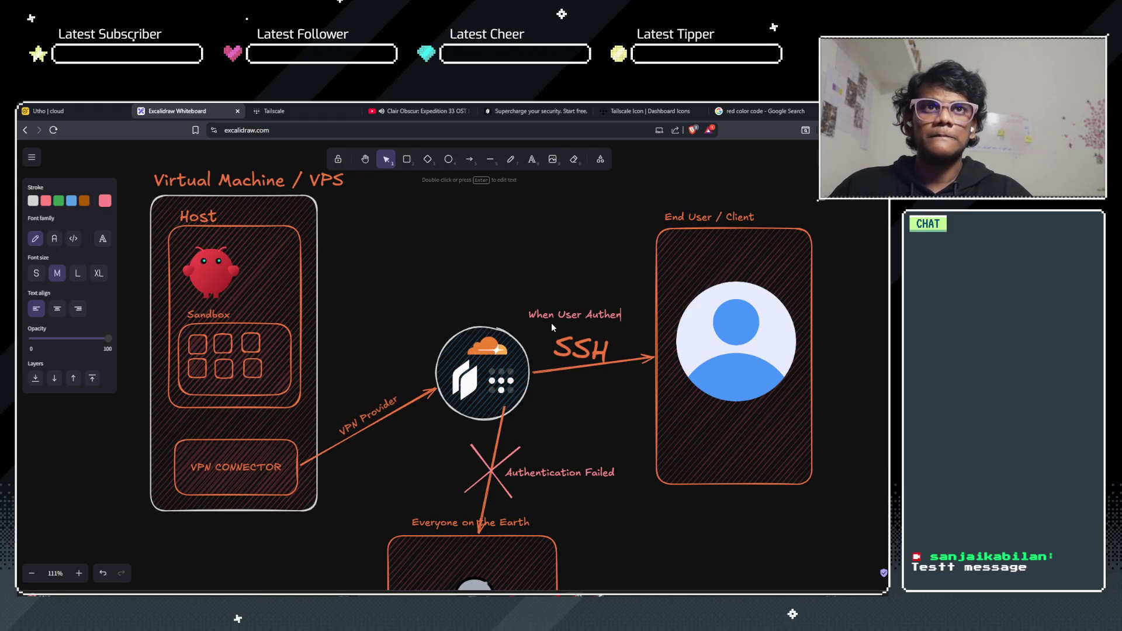
key(BackSpace)
key(BackSpace)
key(BackSpace)
text(ho)
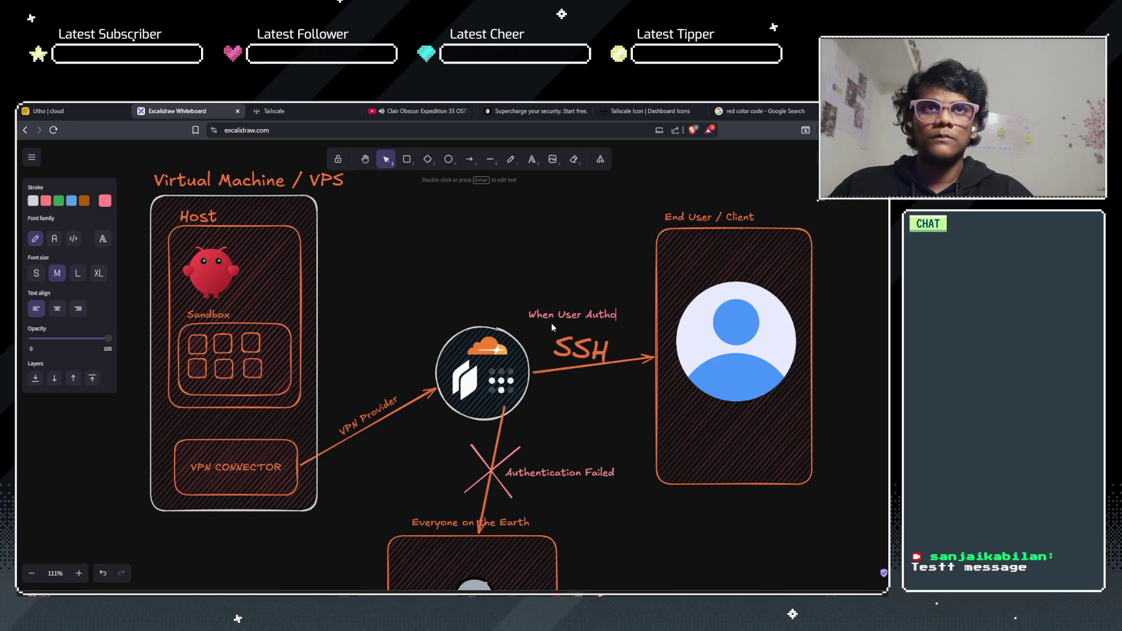
text(rised)
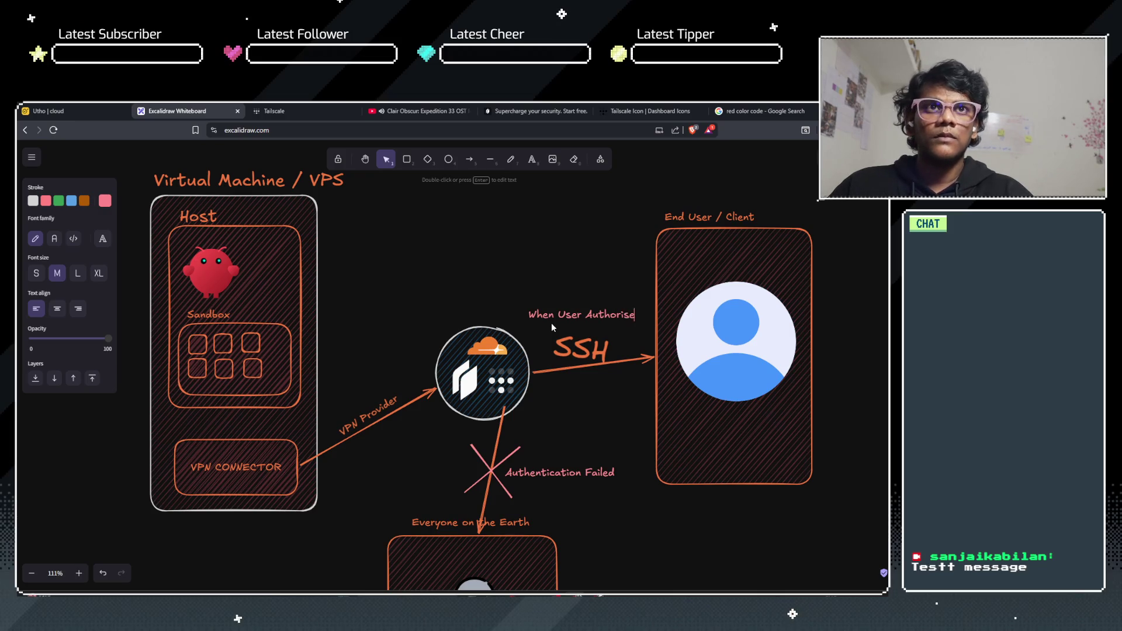
click(527, 282)
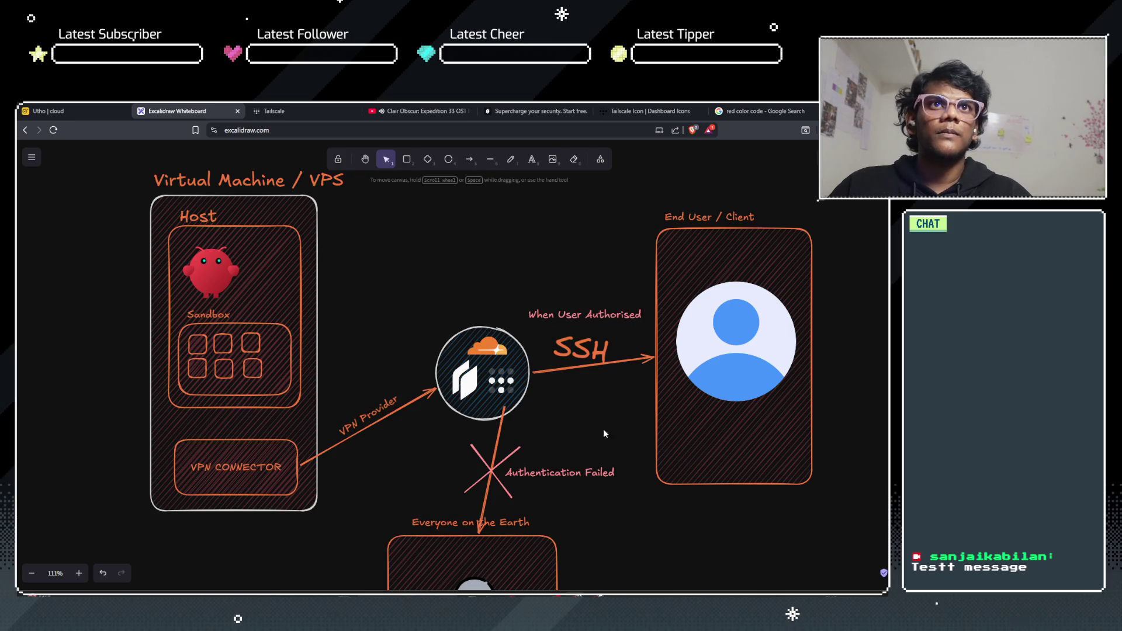
Step: Edit the 'Authentication Failed' label beside the red X to read 'Authorization Failed'
double_click(578, 473)
click(580, 473)
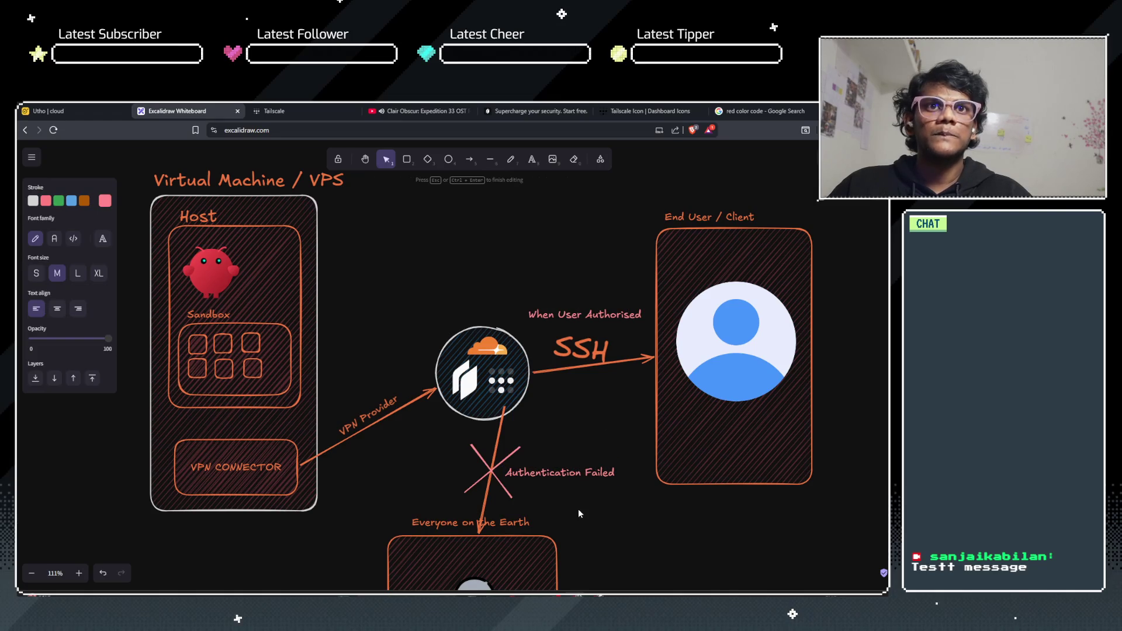
key(BackSpace)
key(BackSpace)
key(BackSpace)
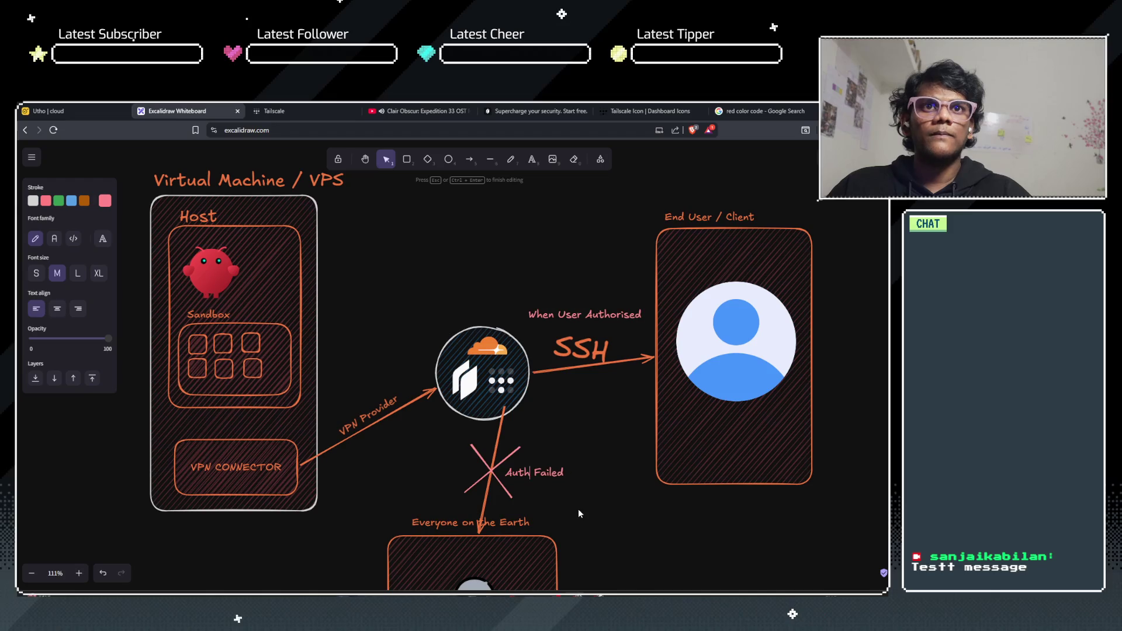
text(uriza)
key(BackSpace)
key(BackSpace)
key(BackSpace)
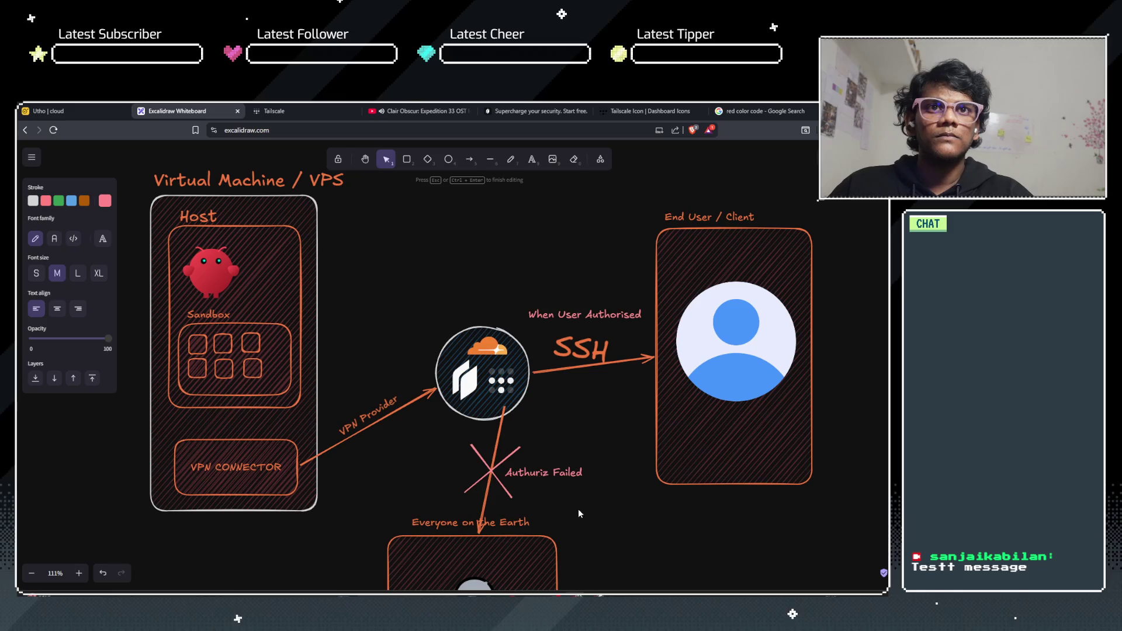
text(orizati)
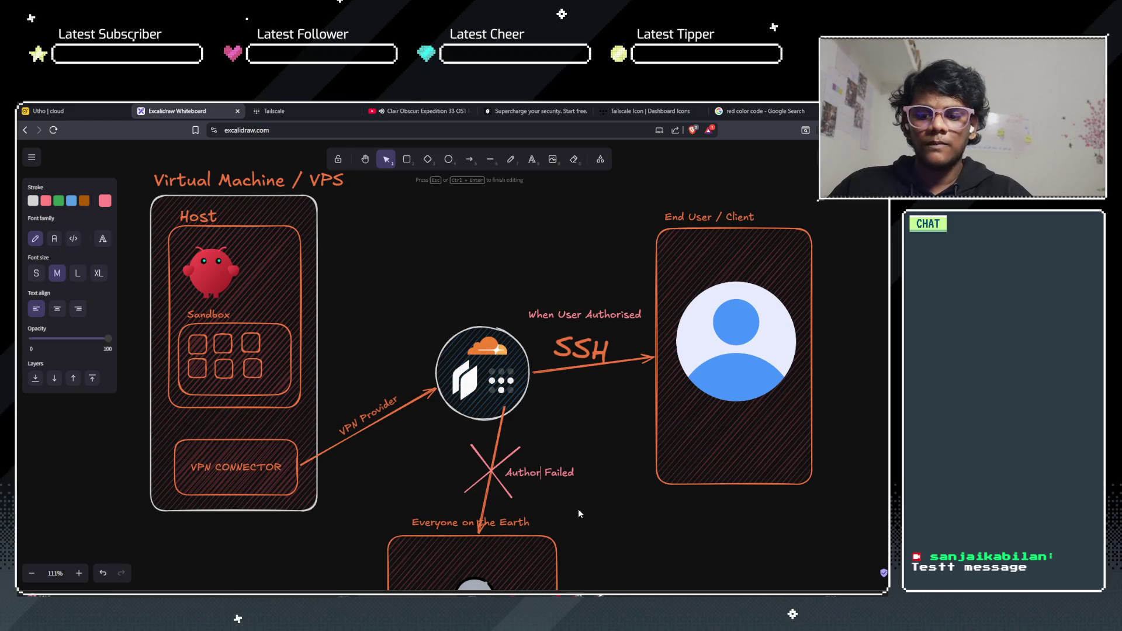
text(on)
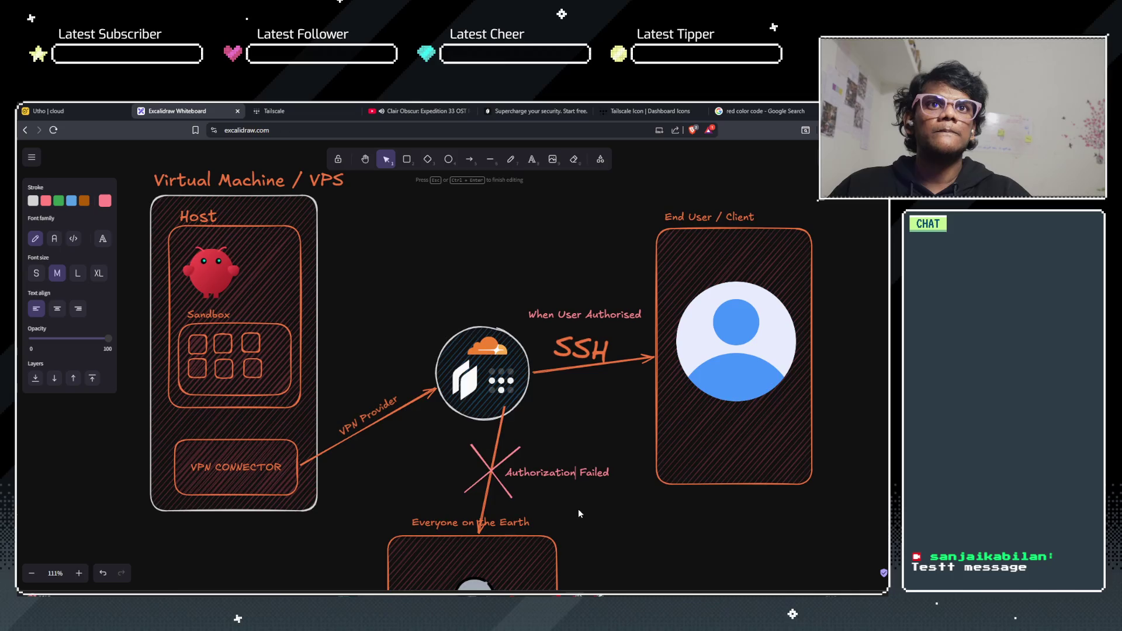
scroll(577, 508, up, 1)
click(644, 553)
scroll(644, 554, down, 2)
scroll(644, 554, down, 1)
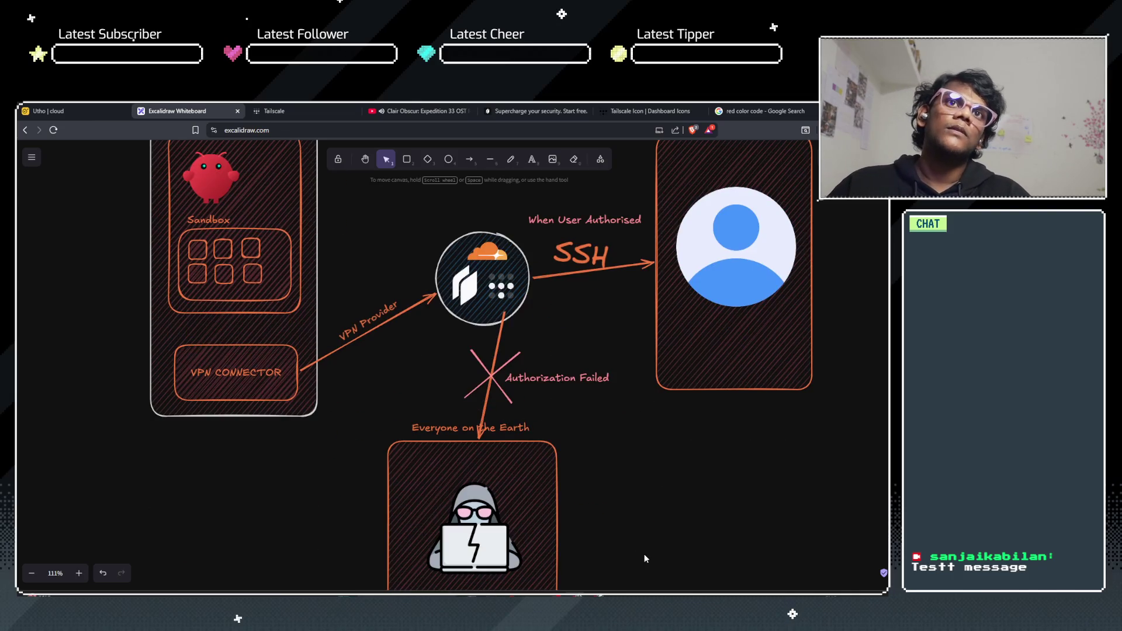
scroll(626, 527, down, 5)
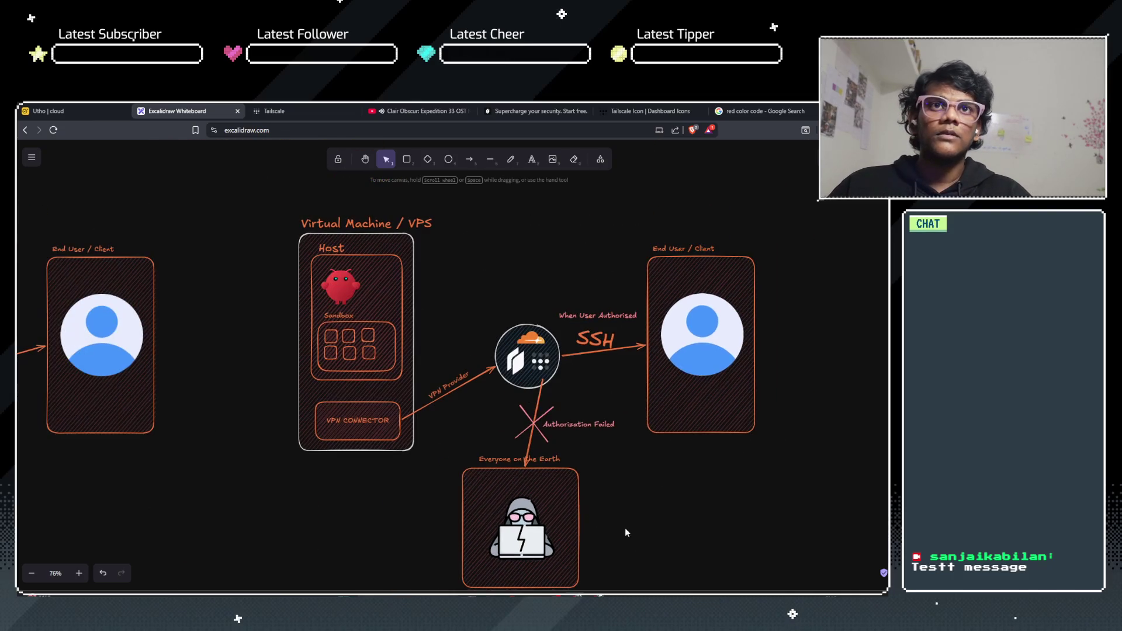
drag(366, 517, 460, 481)
scroll(415, 466, up, 1)
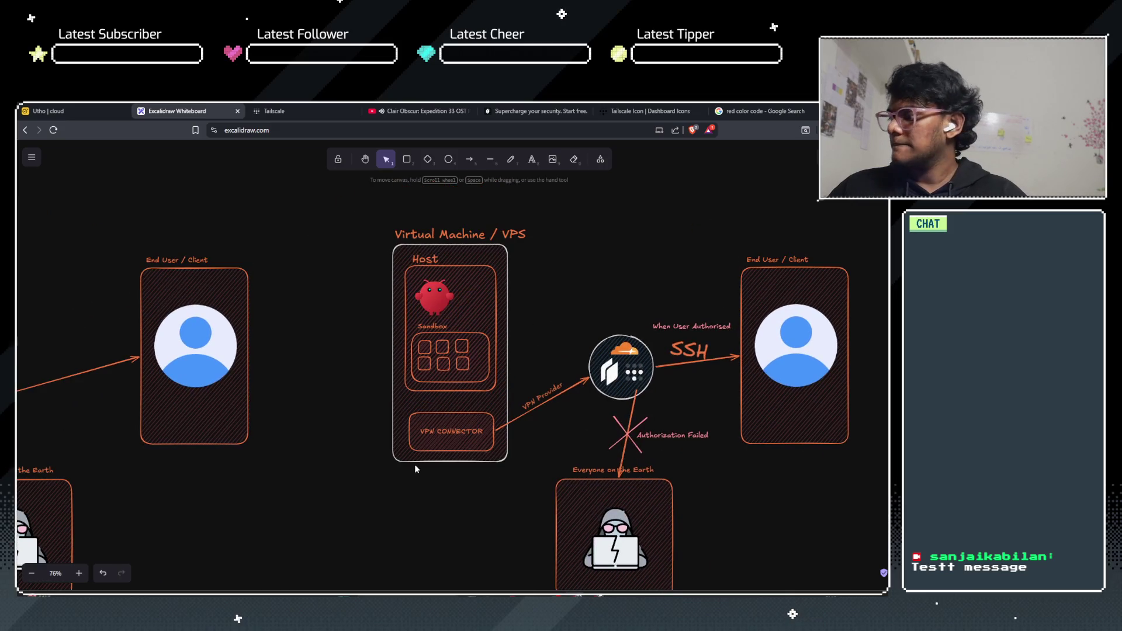
drag(467, 500, 328, 496)
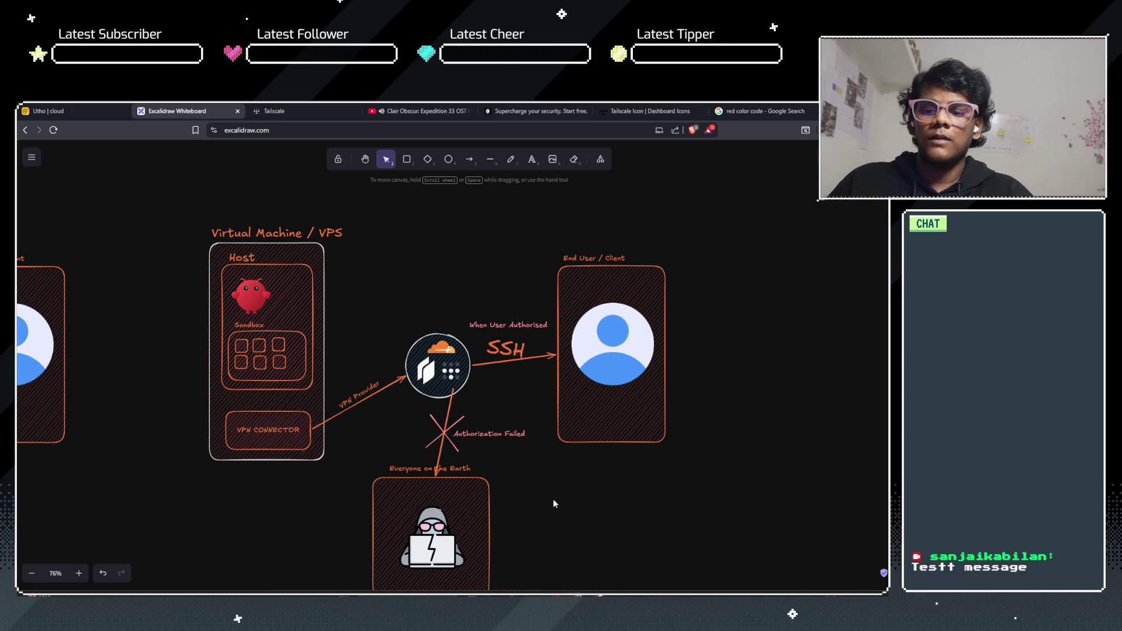
scroll(404, 496, down, 3)
scroll(405, 495, up, 2)
scroll(404, 495, down, 3)
scroll(496, 481, left, 6)
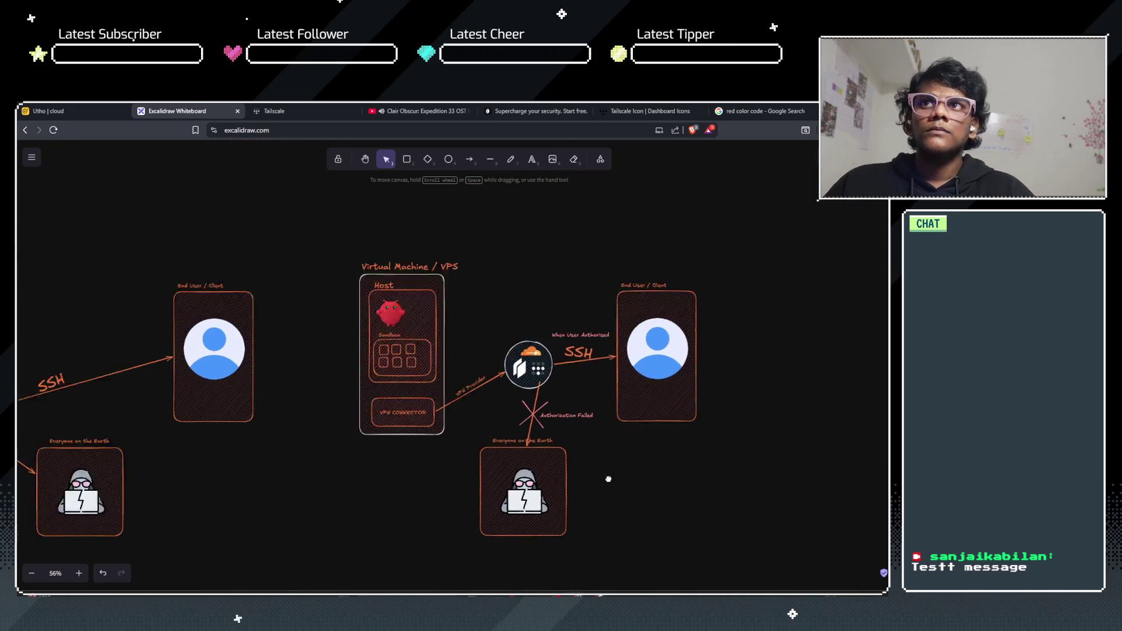
scroll(160, 438, right, 1)
scroll(444, 454, up, 3)
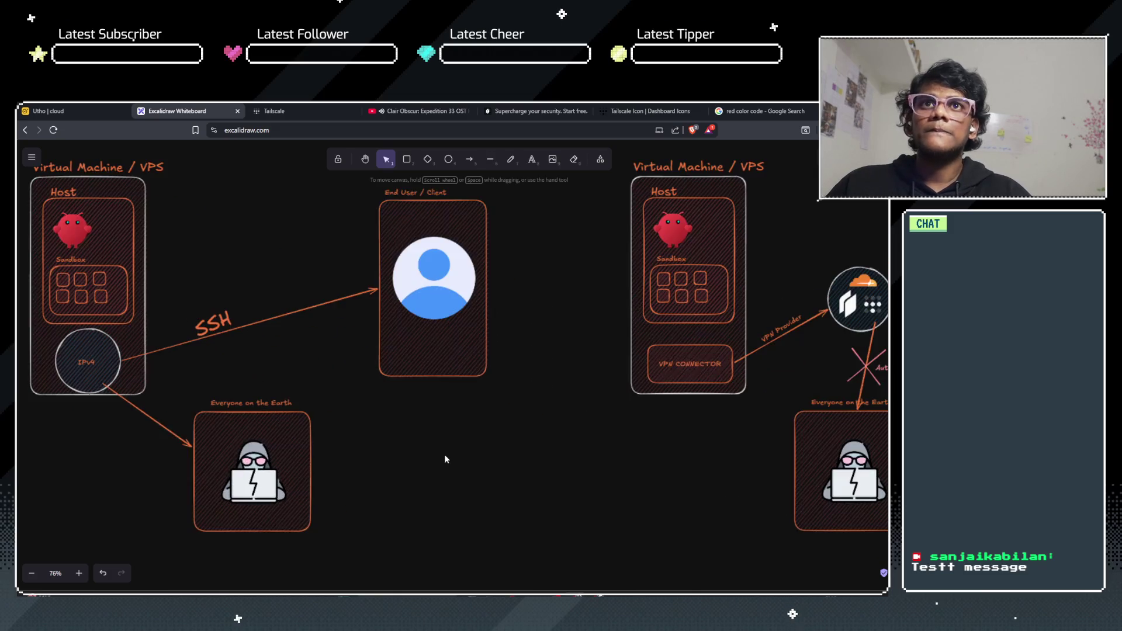
drag(97, 447, 128, 483)
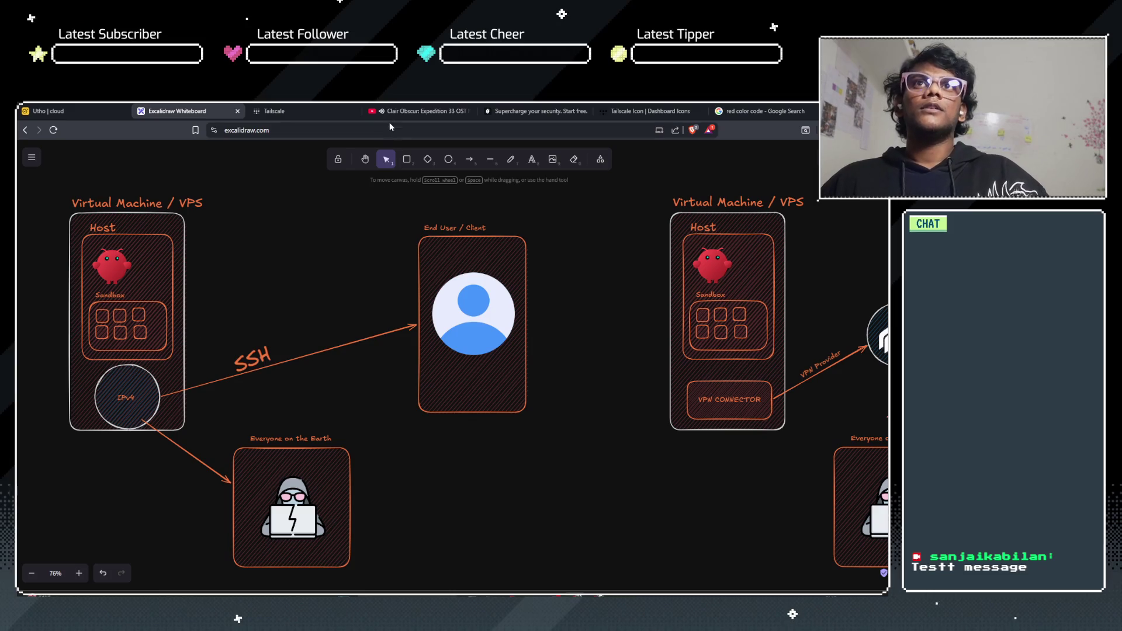
click(407, 111)
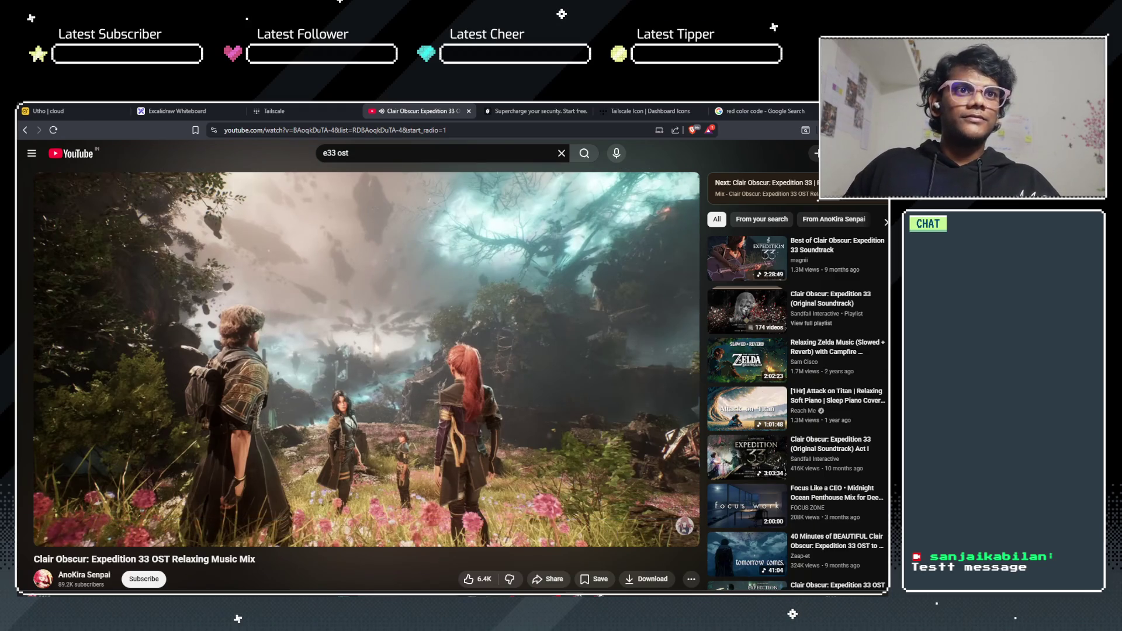
Step: Play the 'Medieval Music for Focus & Relaxation' video in full screen
scroll(692, 357, down, 2)
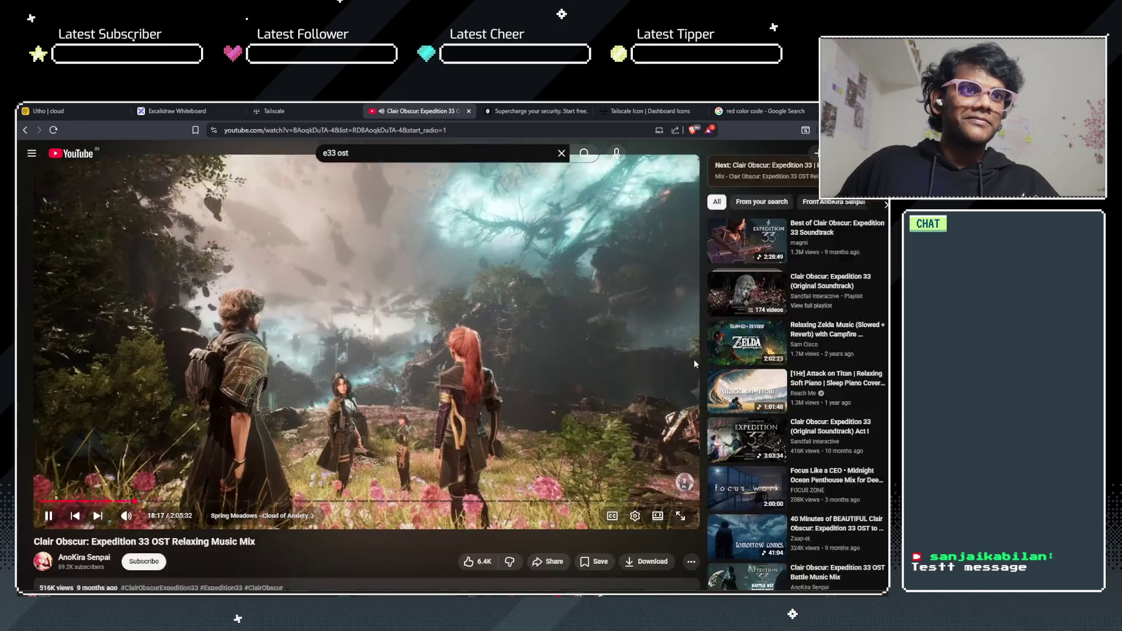
scroll(694, 364, down, 2)
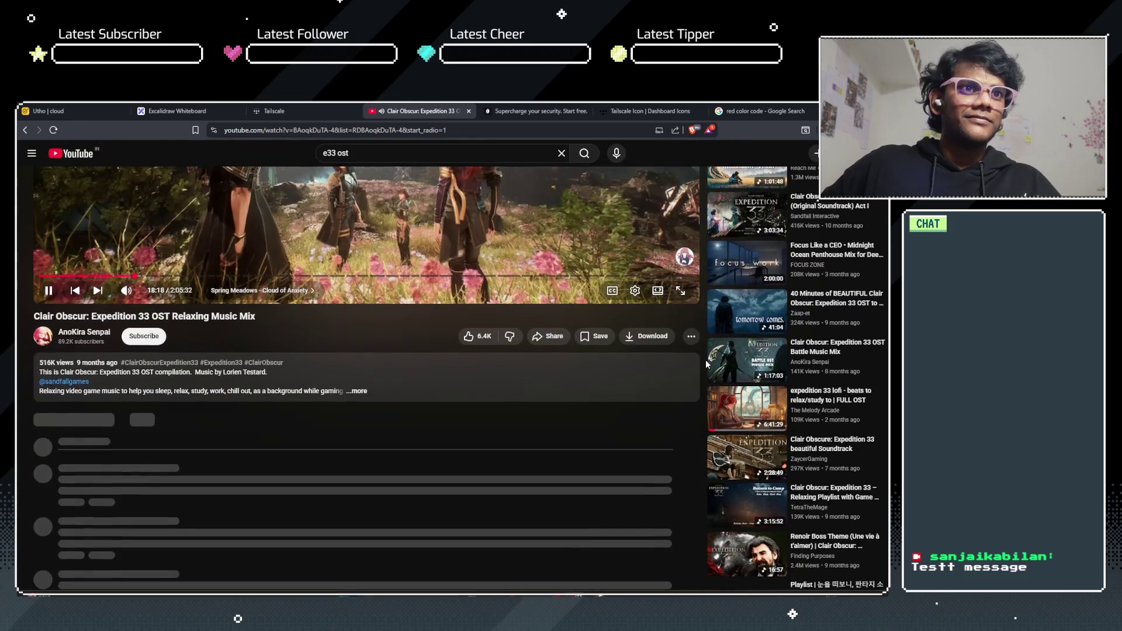
scroll(722, 363, down, 2)
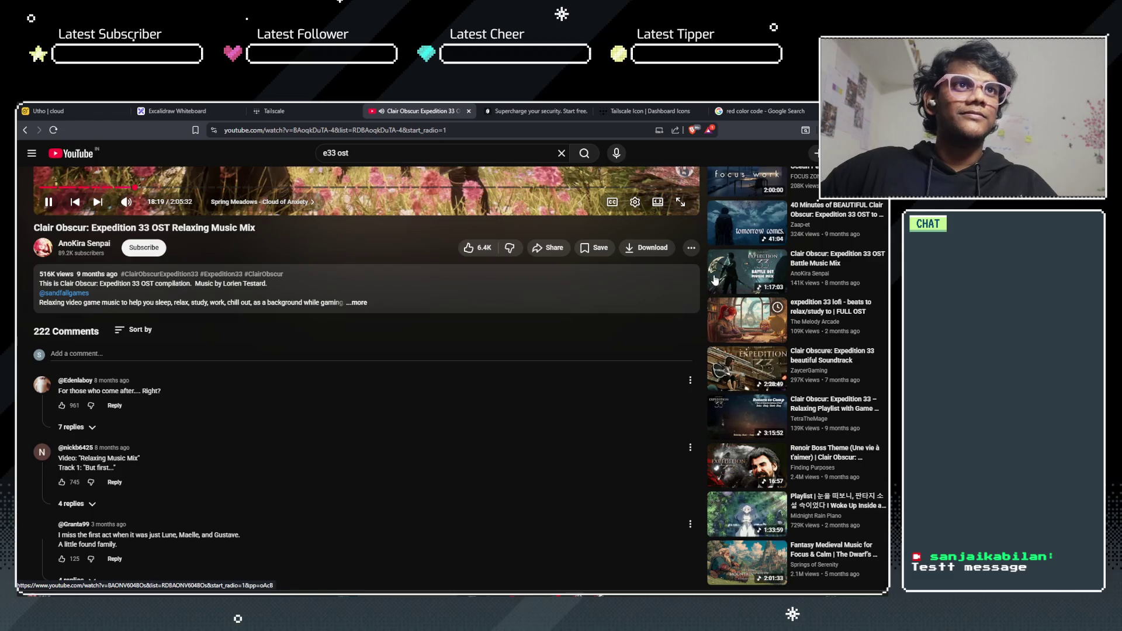
scroll(714, 280, up, 5)
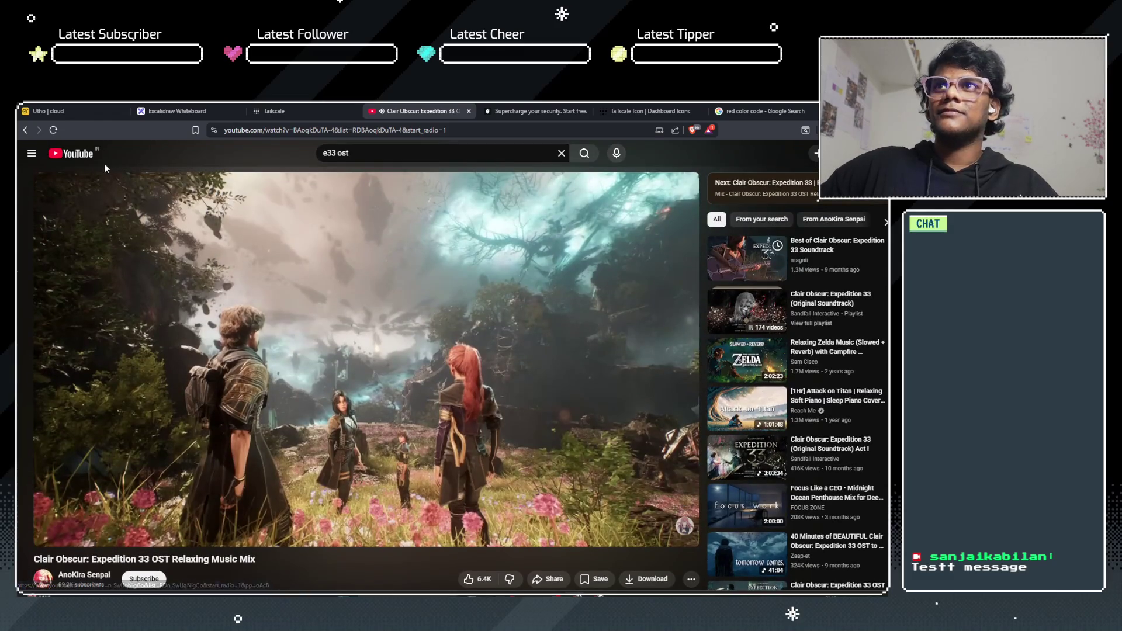
click(85, 157)
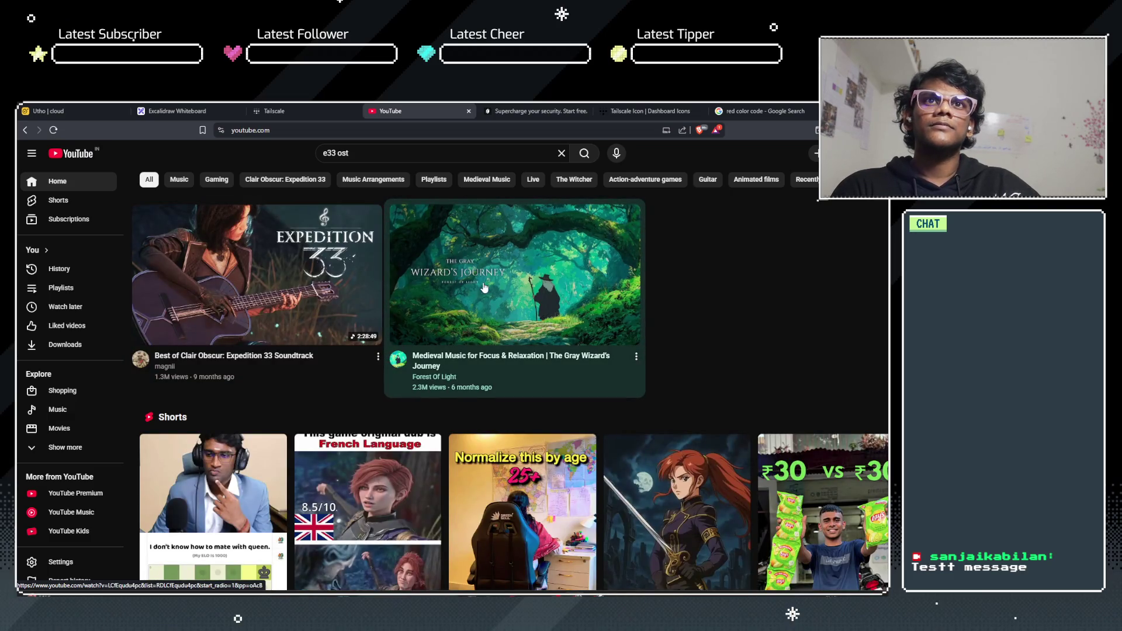
click(484, 287)
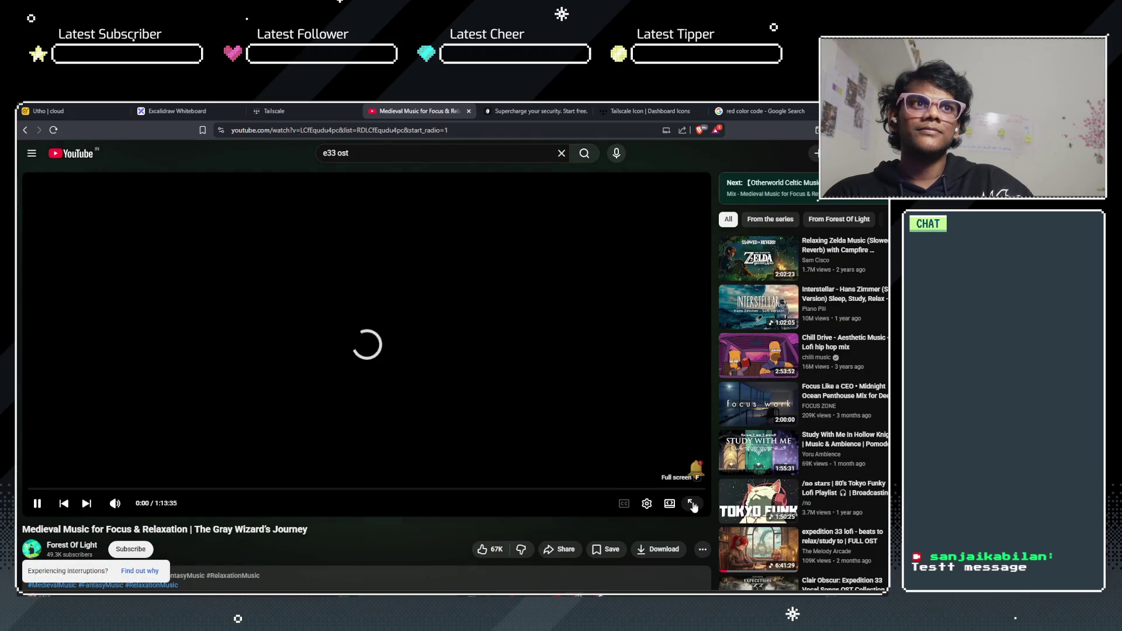
click(692, 503)
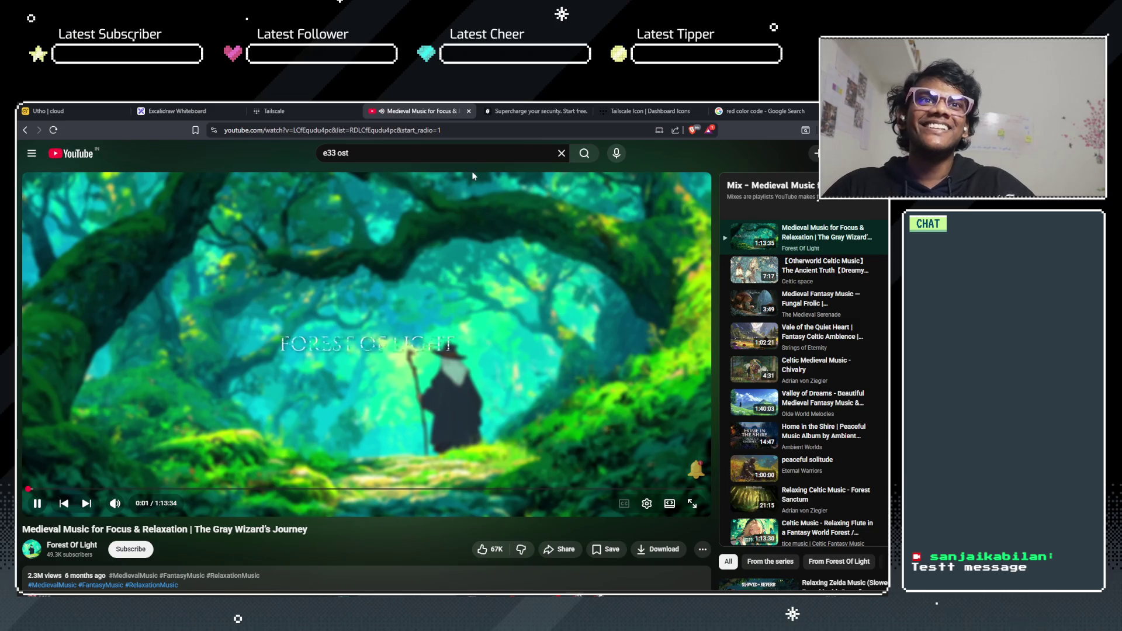
Step: Lower the video's volume and go back to the Excalidraw diagram
mouse_move(117, 506)
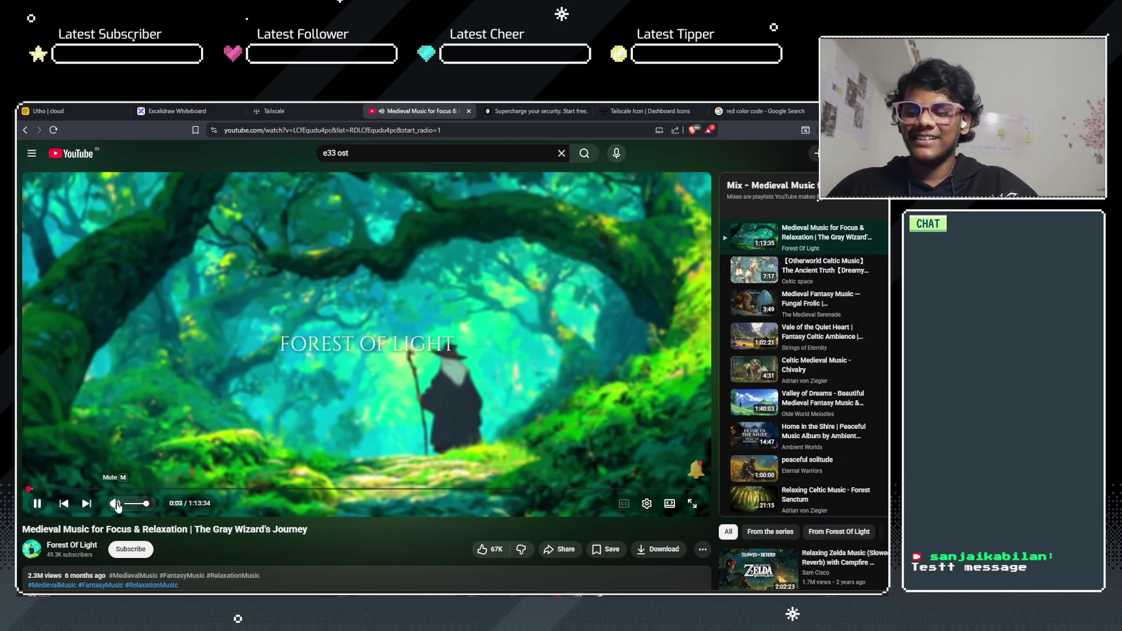
scroll(117, 506, down, 5)
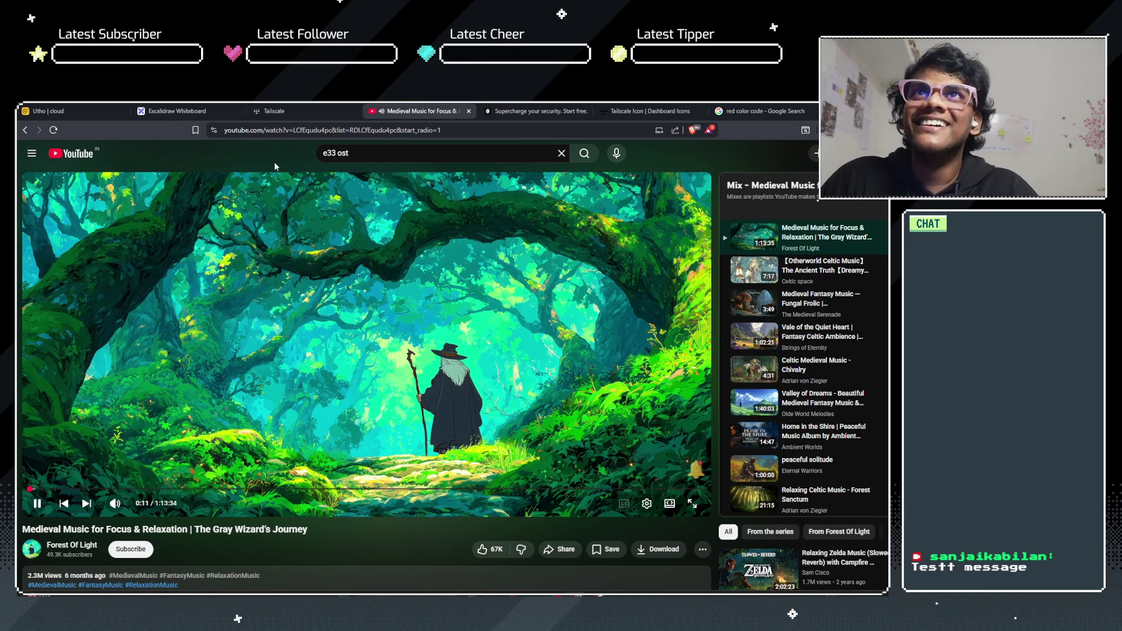
click(274, 110)
click(174, 111)
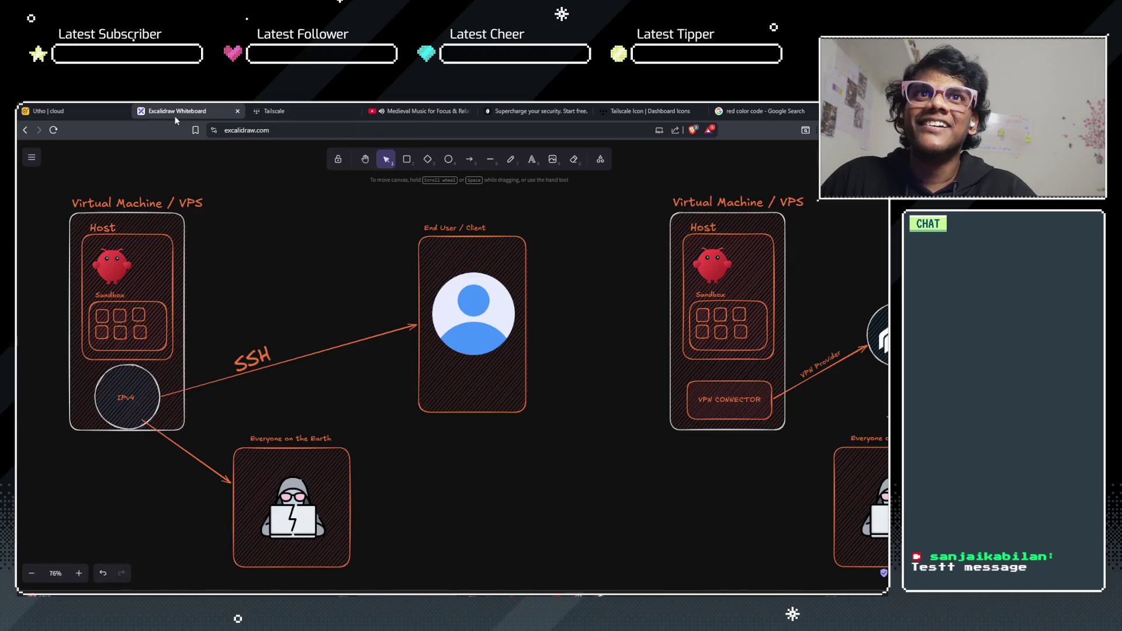
mouse_move(411, 469)
mouse_down()
mouse_move(576, 493)
mouse_move(614, 493)
mouse_move(617, 477)
mouse_up()
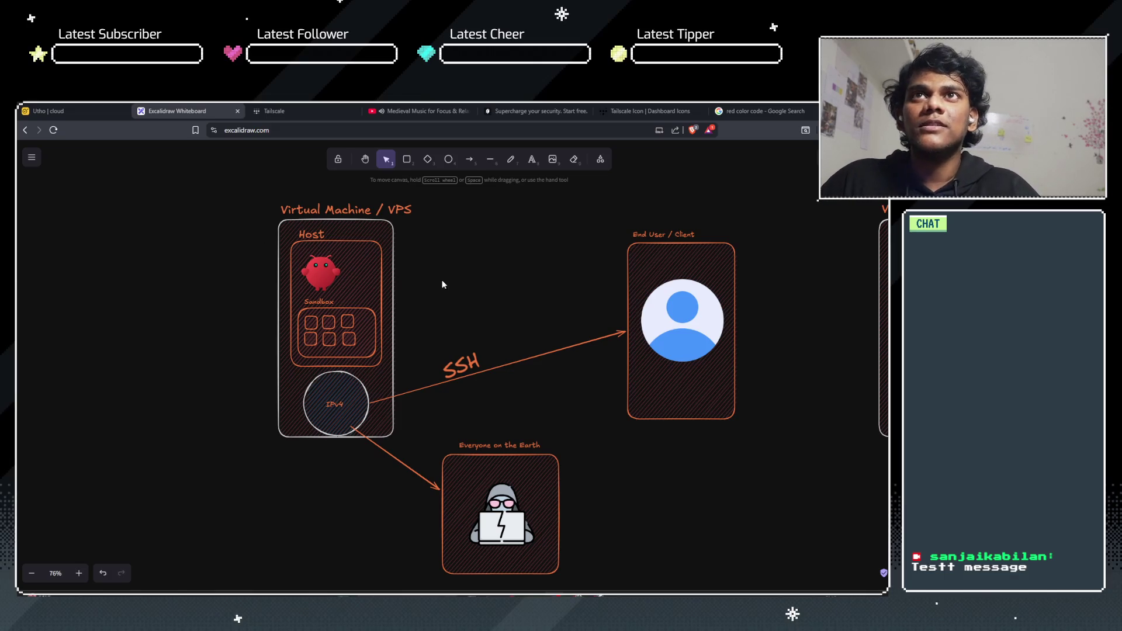
Step: Pan around the VPS diagram, then switch to the YouTube medieval music tab
drag(441, 233, 431, 283)
scroll(432, 283, down, 3)
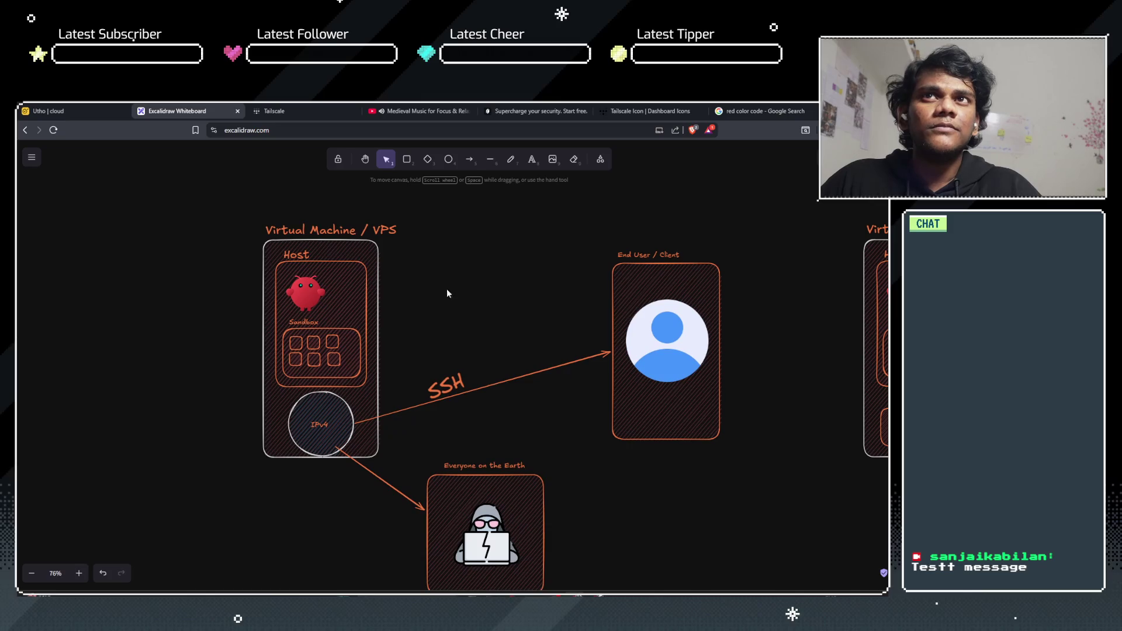
scroll(454, 264, down, 1)
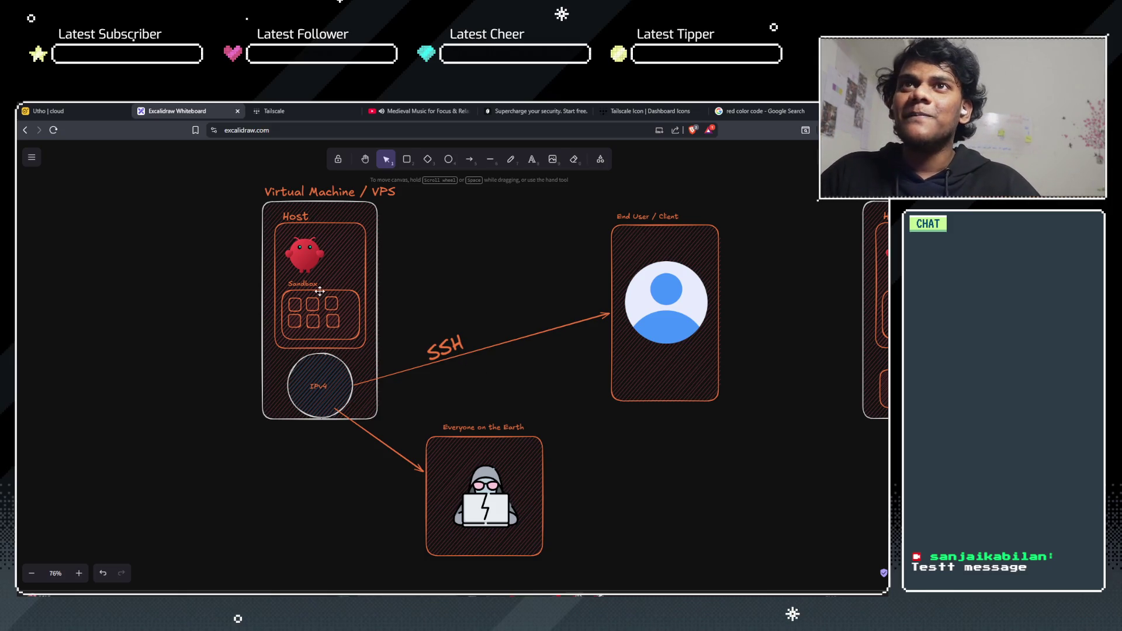
scroll(226, 377, up, 3)
drag(420, 384, 472, 389)
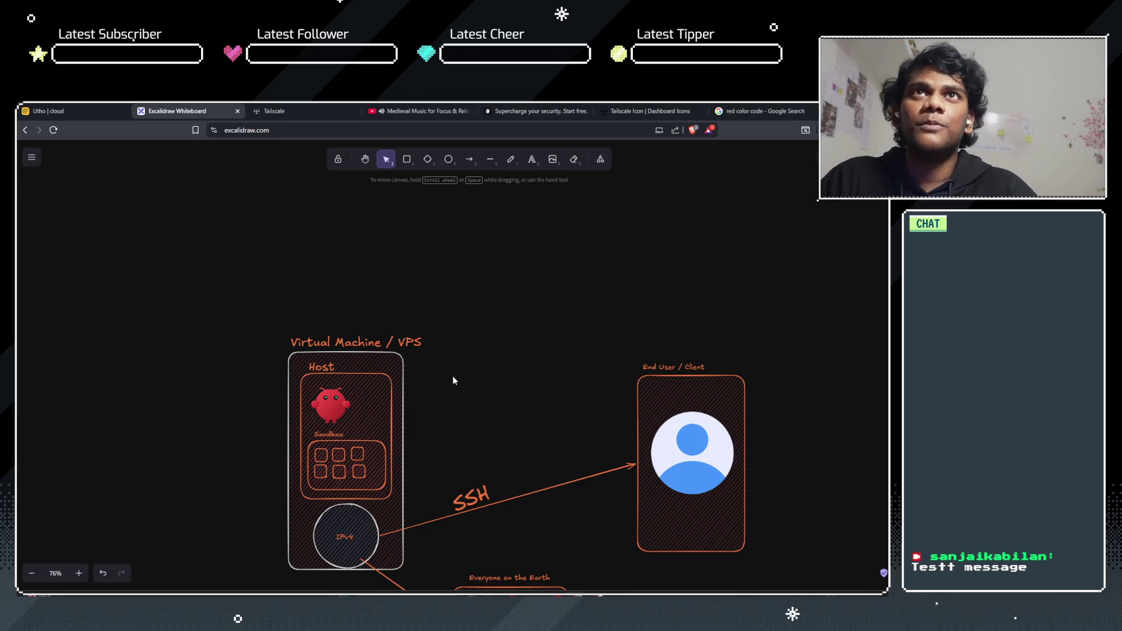
scroll(461, 418, down, 2)
click(420, 108)
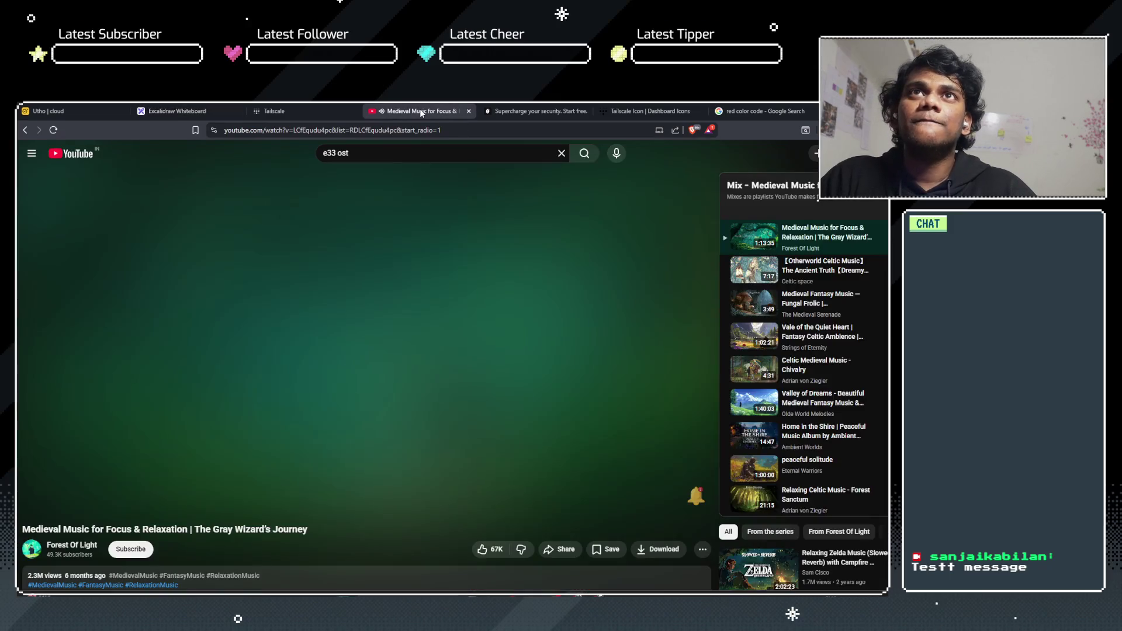
Step: Pause the medieval music video and cycle back to the Excalidraw tab
click(299, 420)
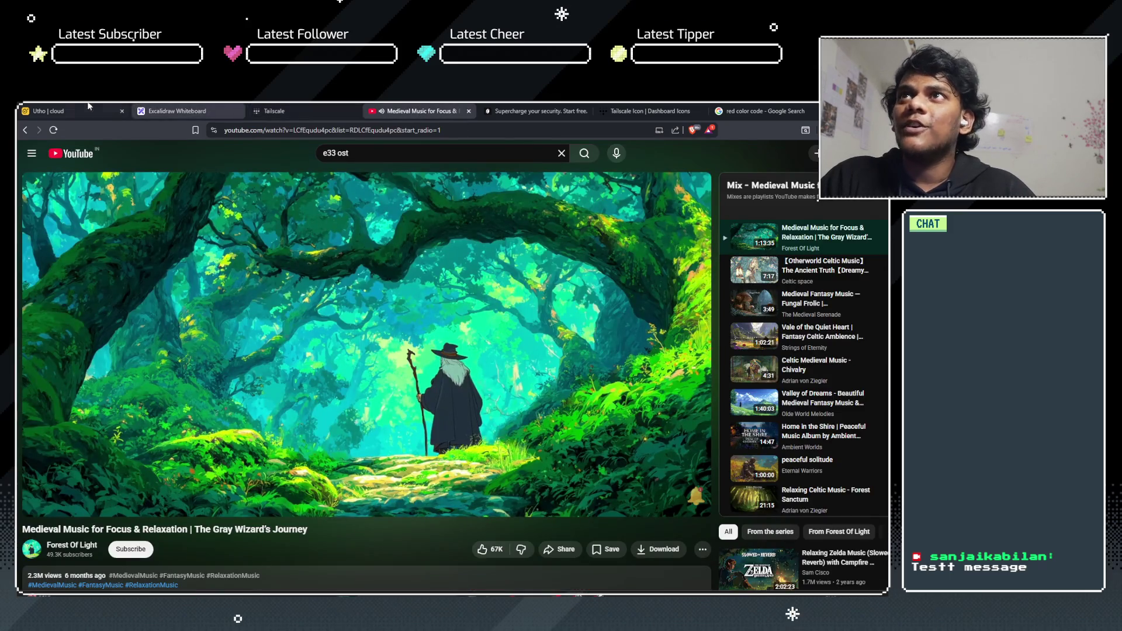
key(ctrl+shift+Tab)
key(ctrl+shift+Tab)
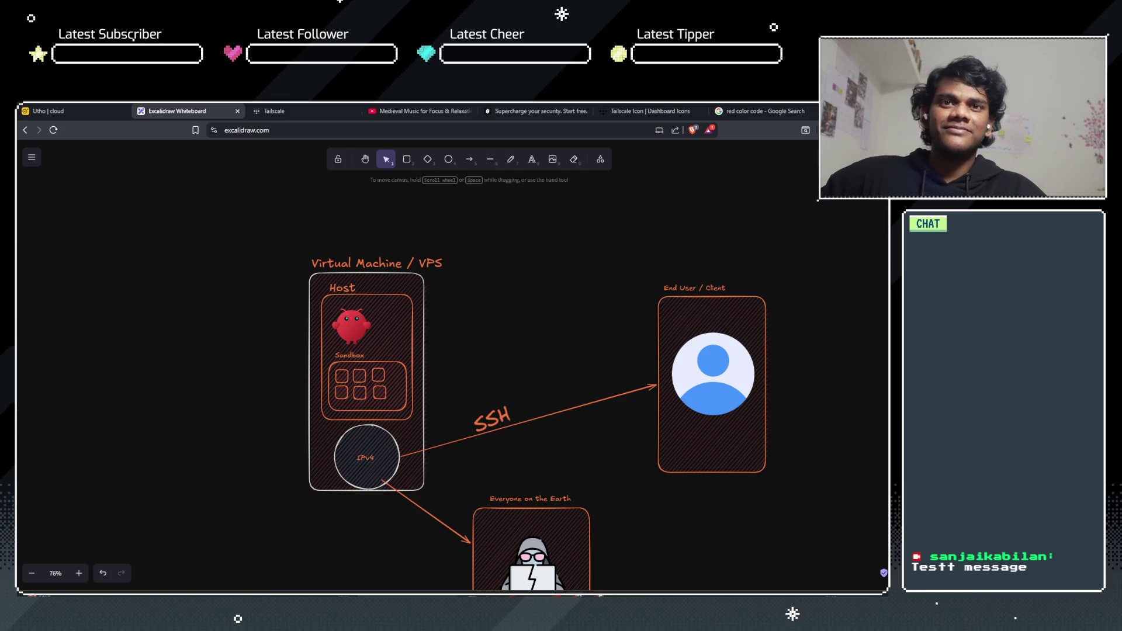
Step: Zoom into the host box and select the red robot image
drag(541, 371, 476, 332)
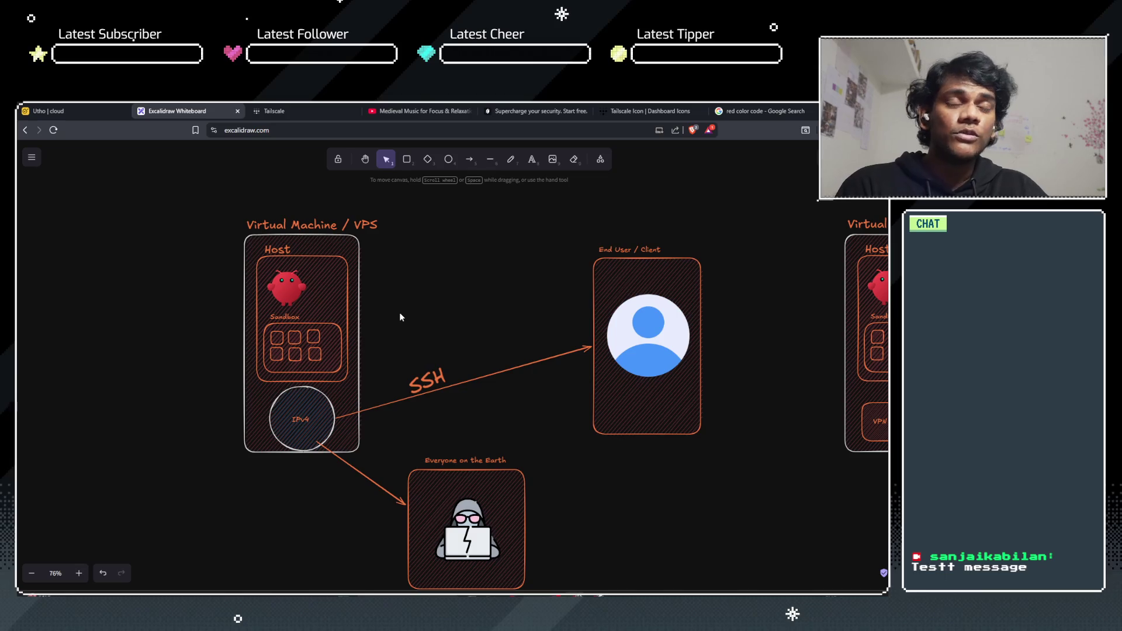
scroll(401, 316, up, 2)
ctrl+scroll(403, 321, up, 3)
drag(408, 328, 453, 264)
scroll(454, 264, down, 1)
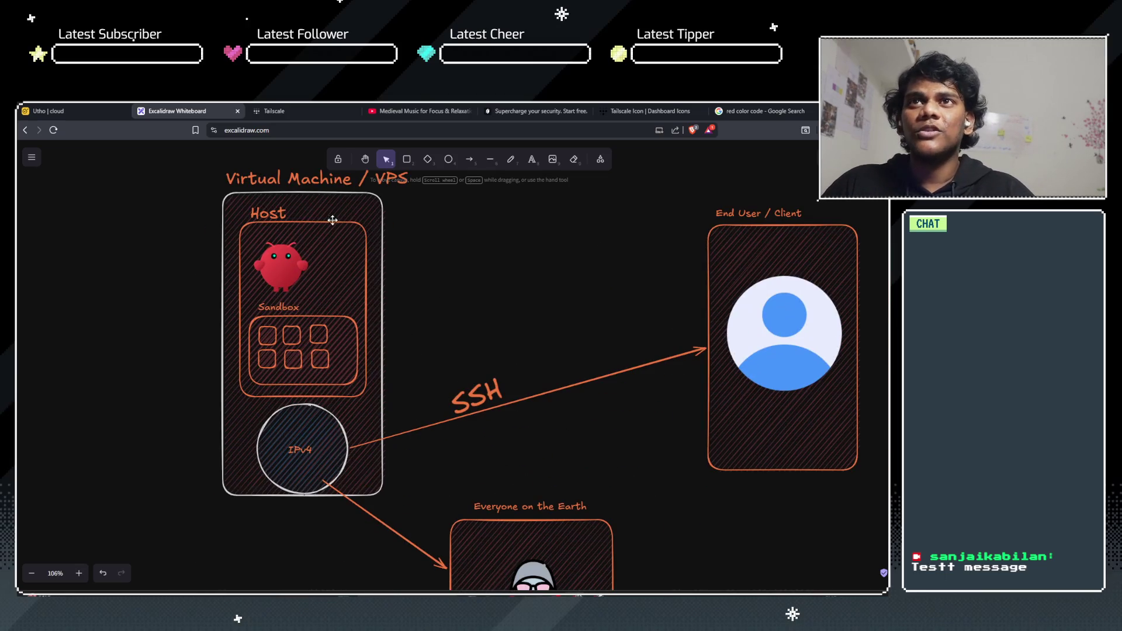
click(286, 259)
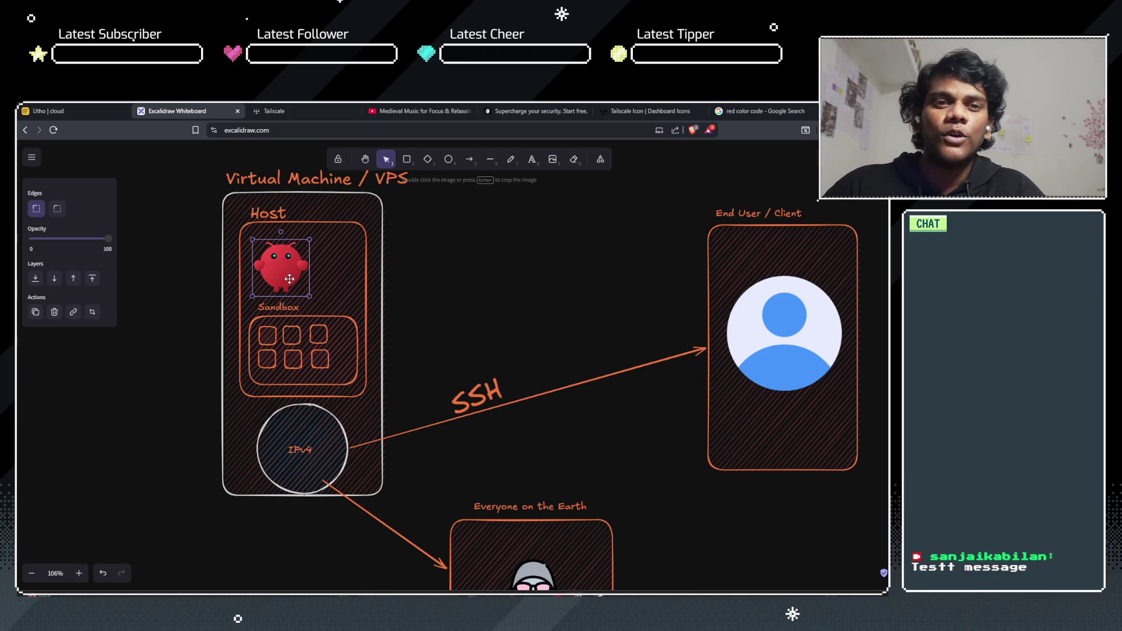
Step: Select the small sandbox boxes in the top row, then move to the Tailscale setup tab
scroll(435, 330, down, 2)
scroll(434, 330, up, 2)
ctrl+scroll(434, 331, down, 1)
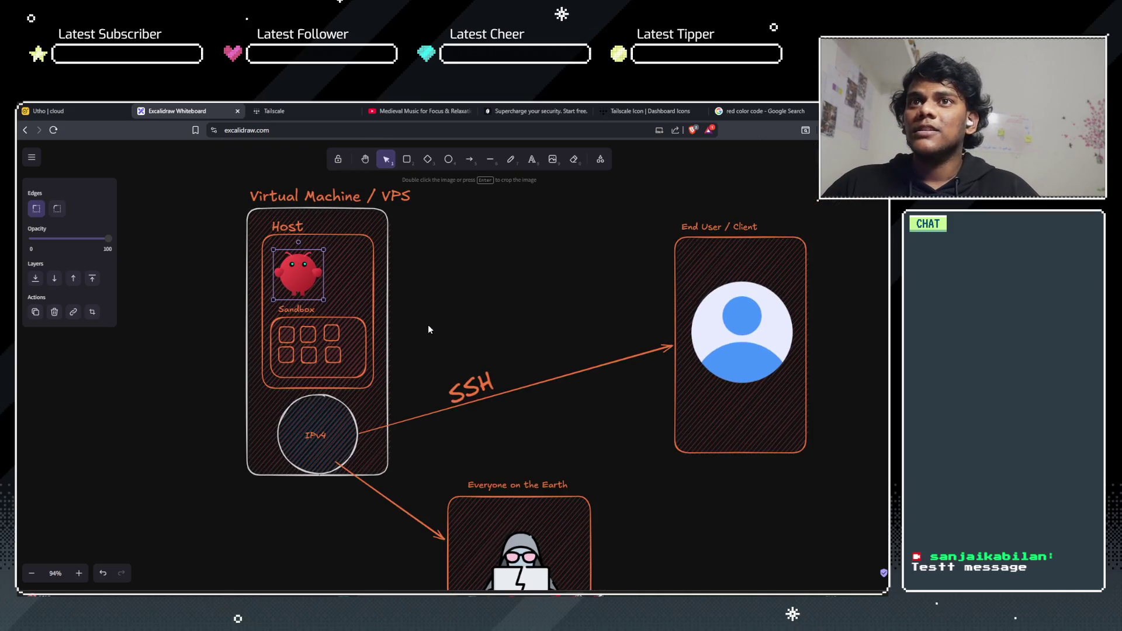
ctrl+scroll(428, 328, up, 4)
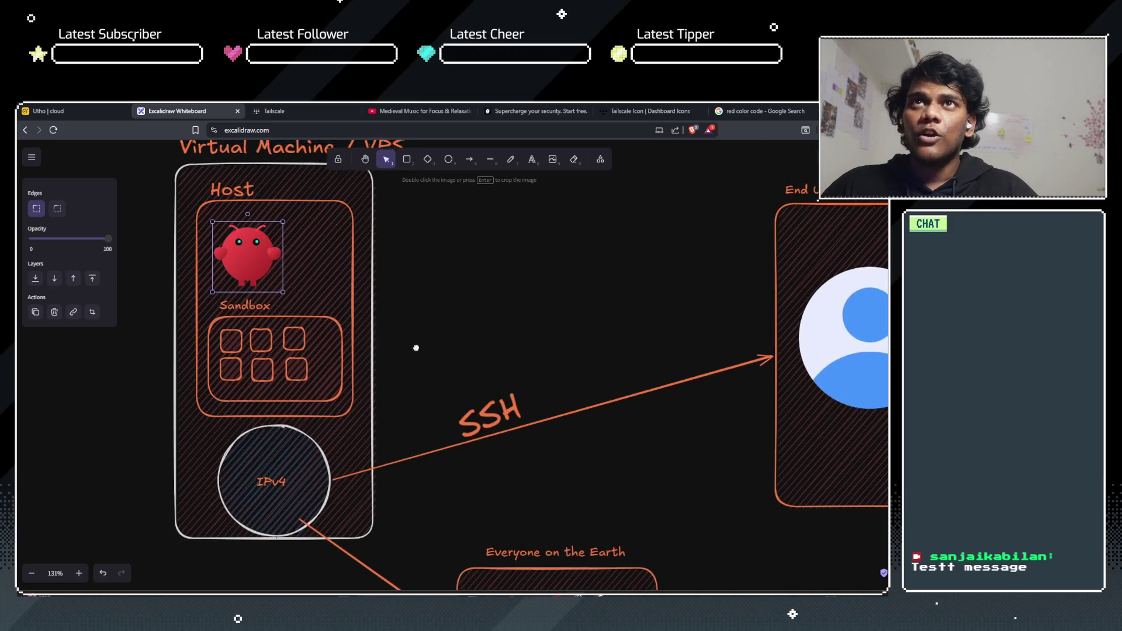
scroll(416, 348, up, 1)
click(260, 396)
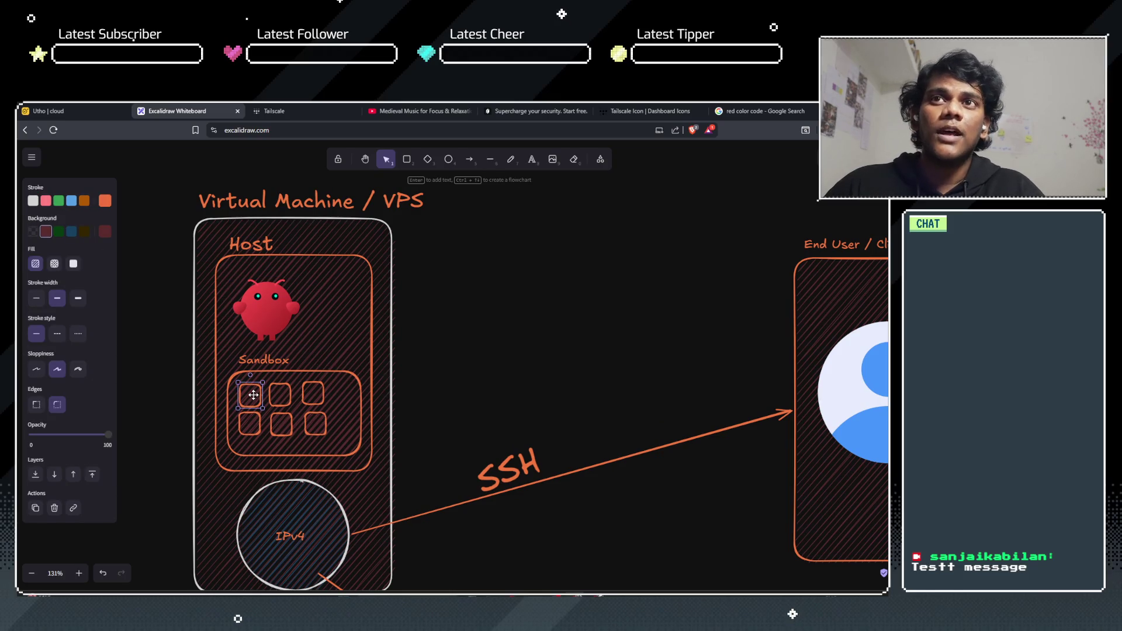
click(277, 396)
click(250, 396)
click(275, 396)
click(312, 400)
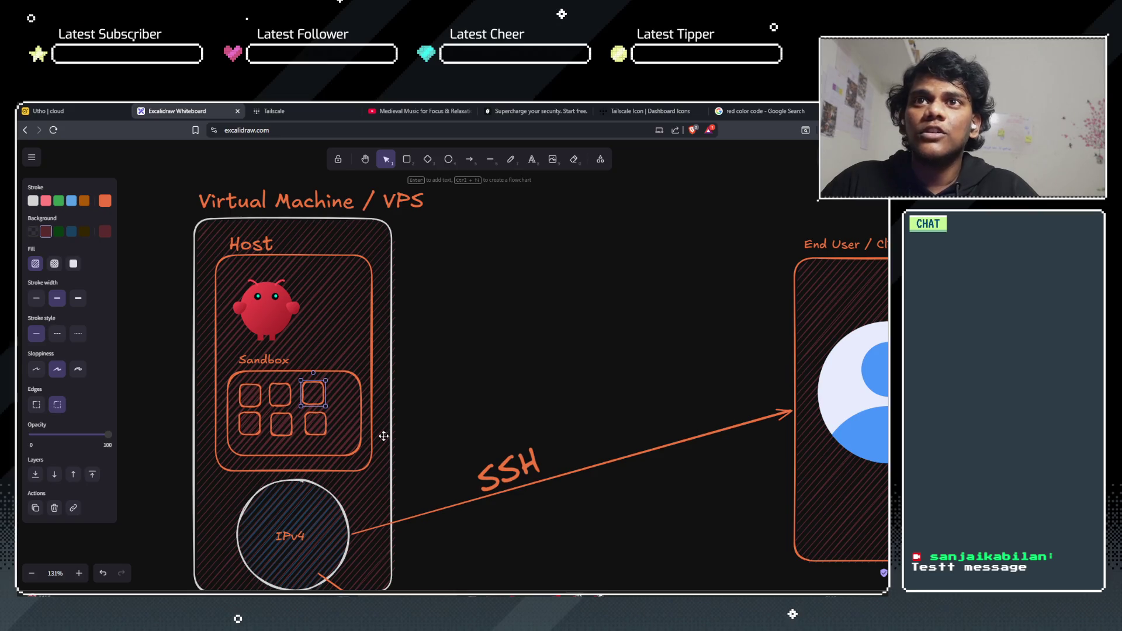
click(560, 105)
click(280, 111)
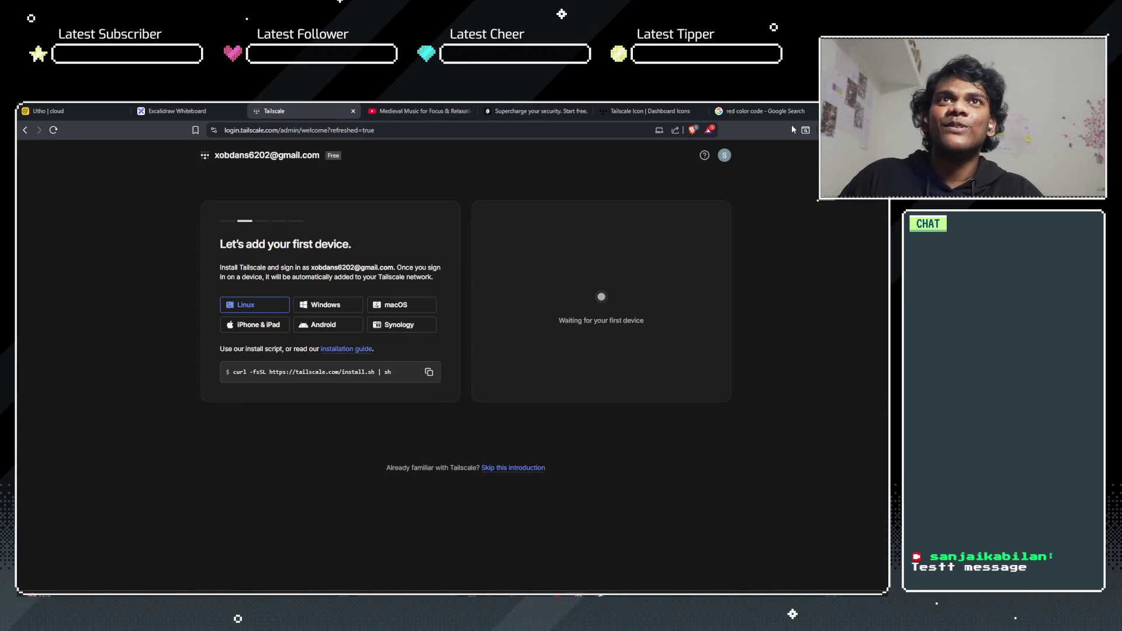
Step: Replace the earlier search with 'docker icon' and run it
click(754, 111)
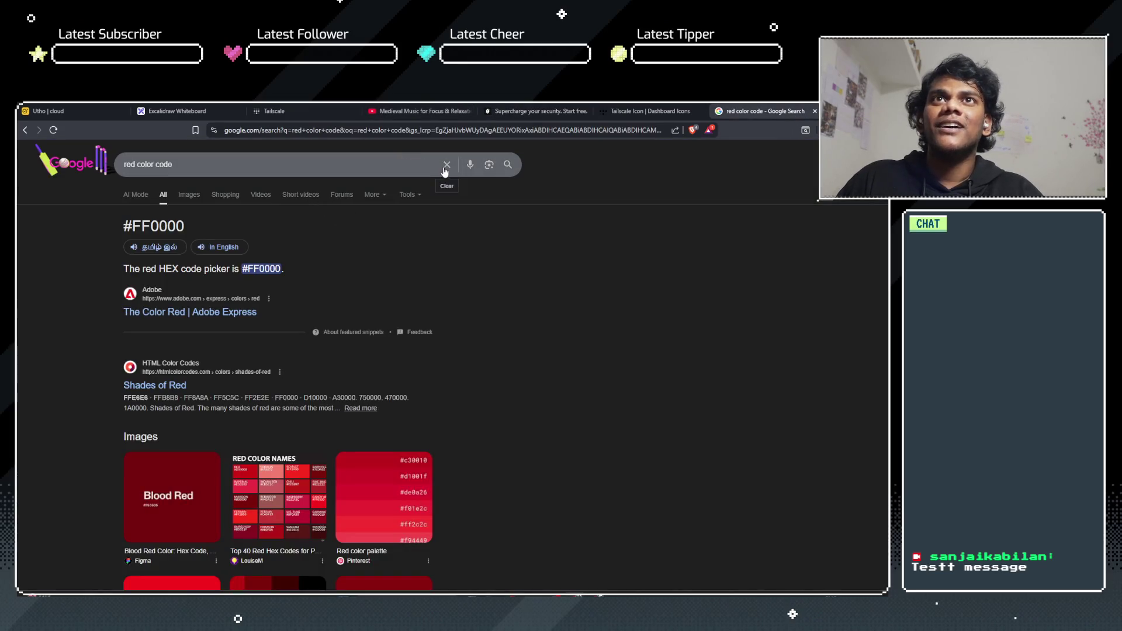
click(447, 165)
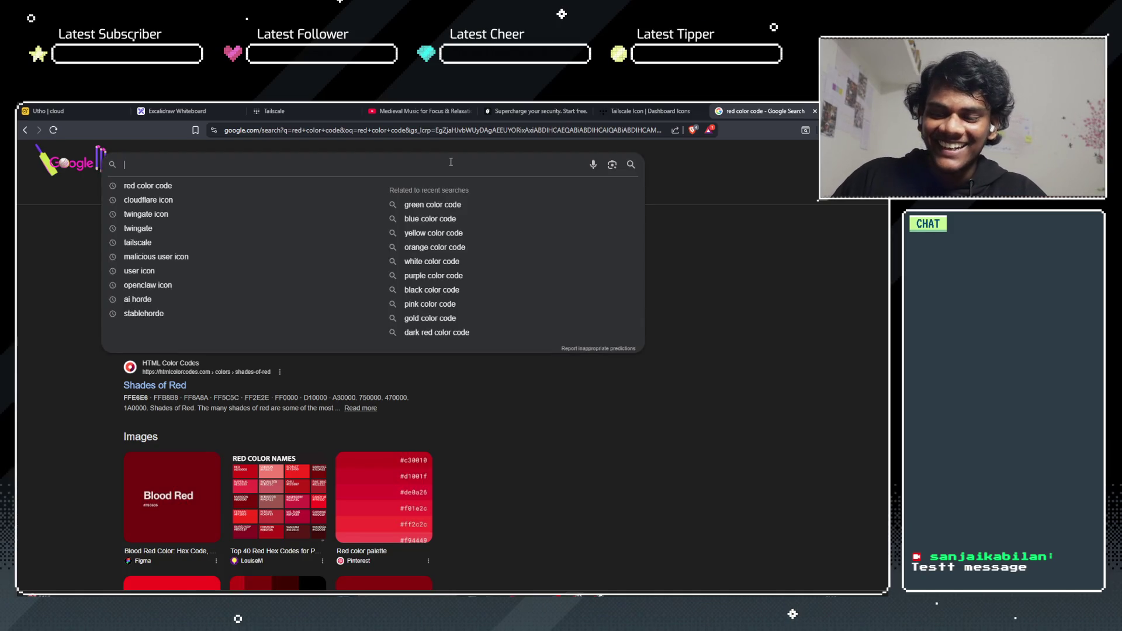
text(docker ic)
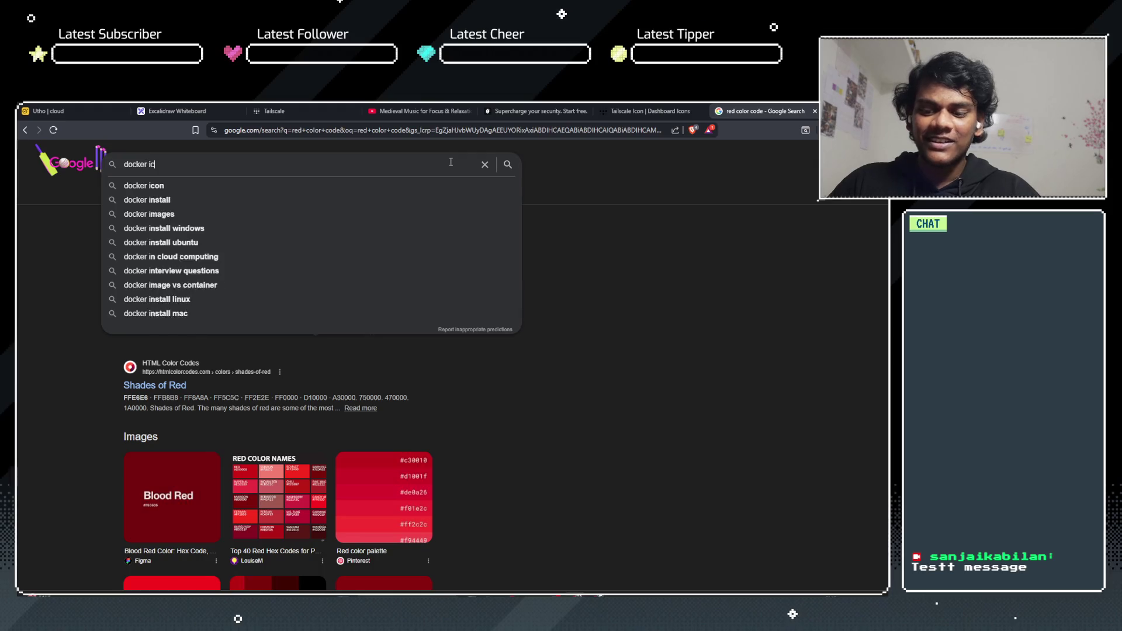
text(on)
key(Return)
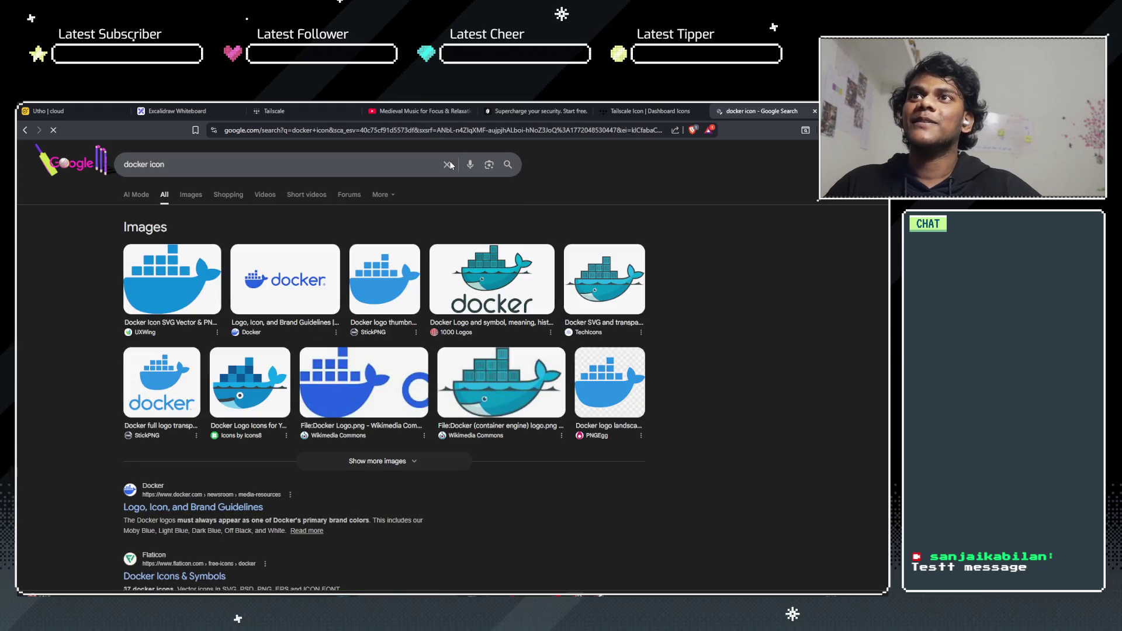
scroll(236, 351, down, 3)
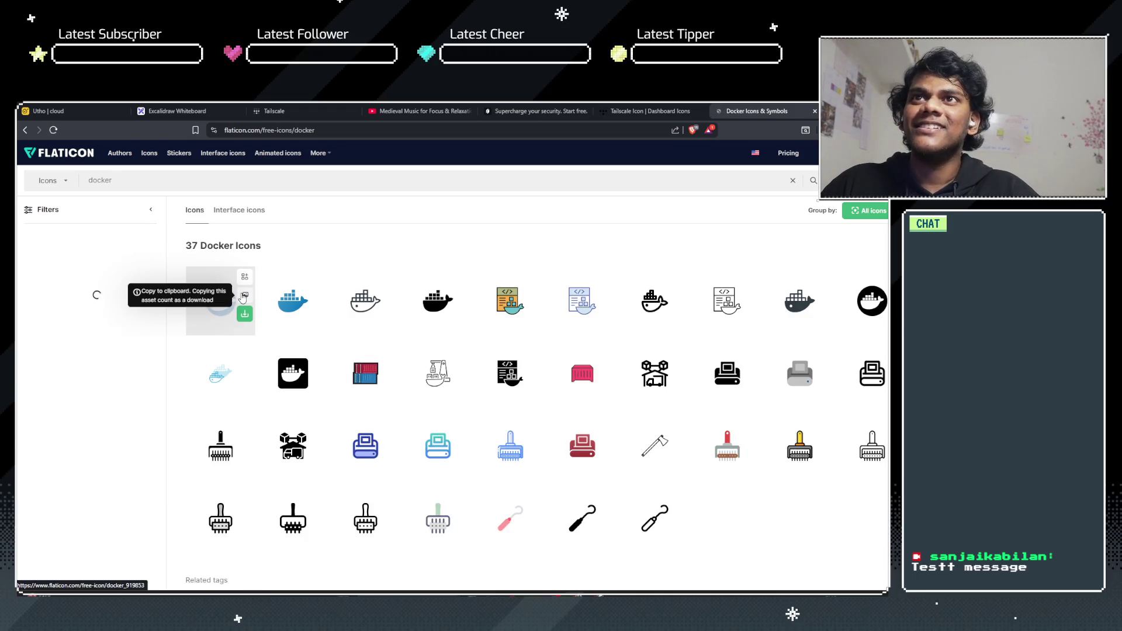
Step: Copy the first Docker icon as PNG, paste it in Excalidraw, and undo the wrong image
click(246, 297)
click(245, 295)
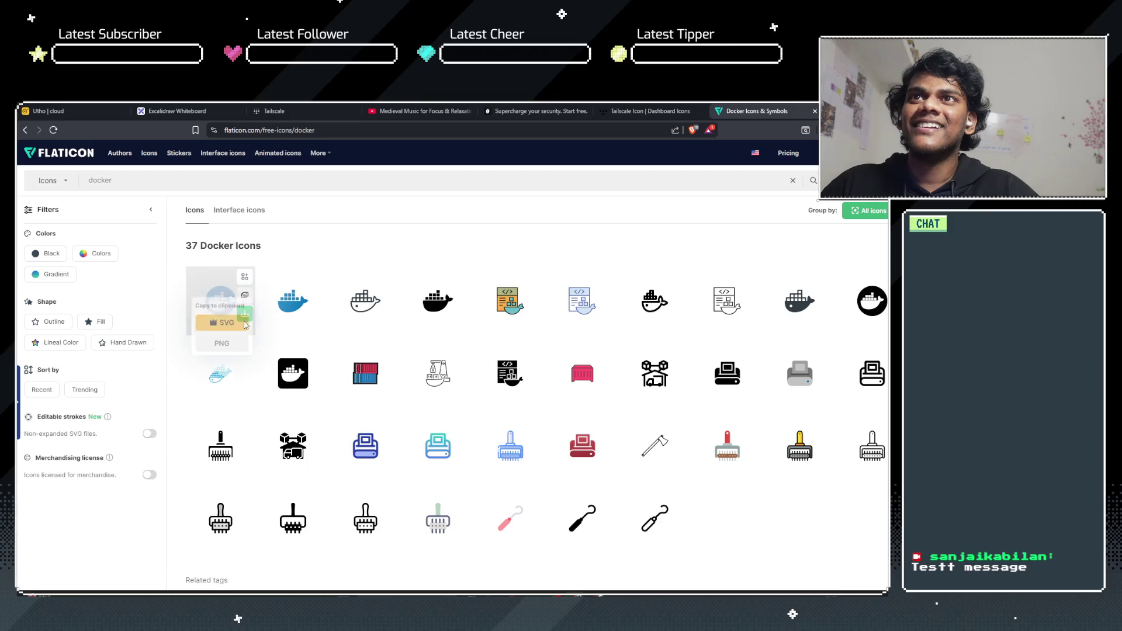
click(236, 351)
click(169, 111)
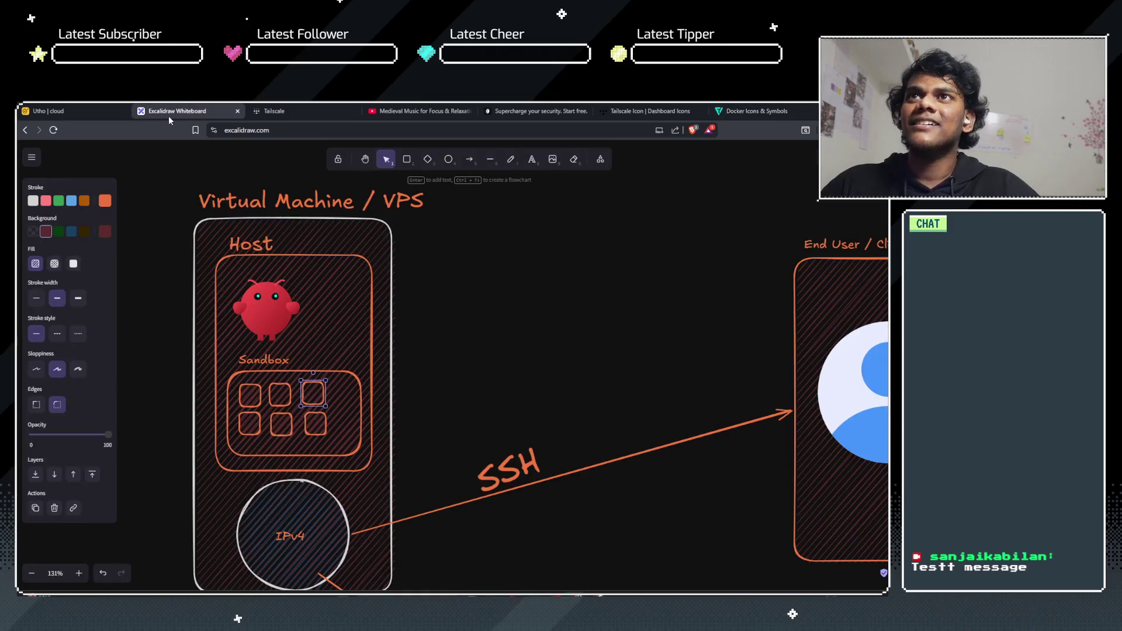
click(418, 376)
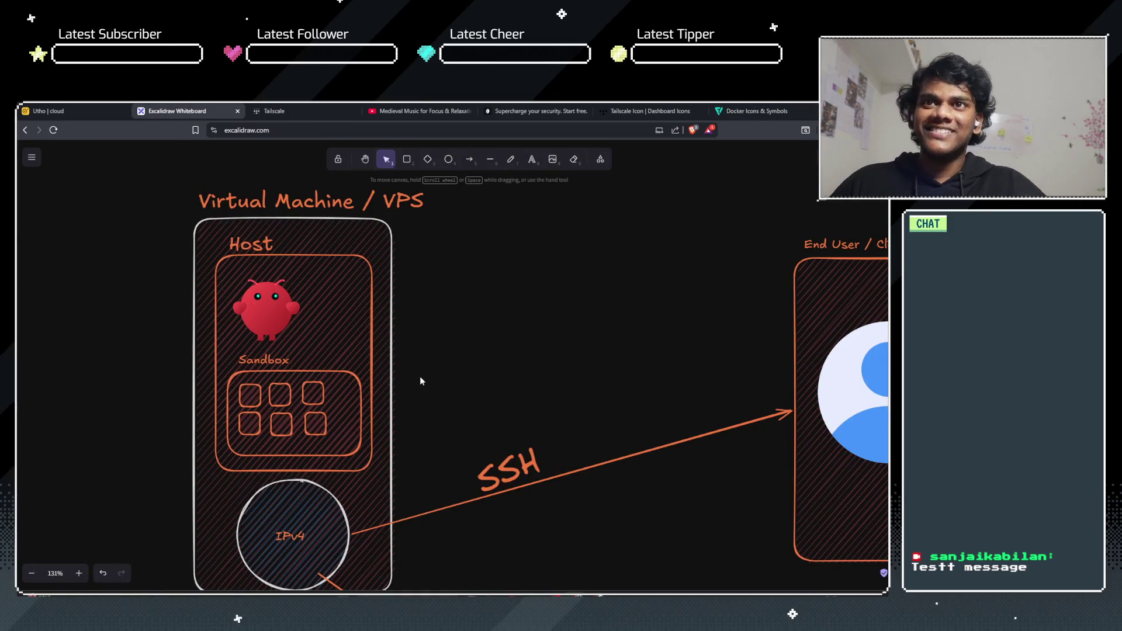
key(ctrl+v)
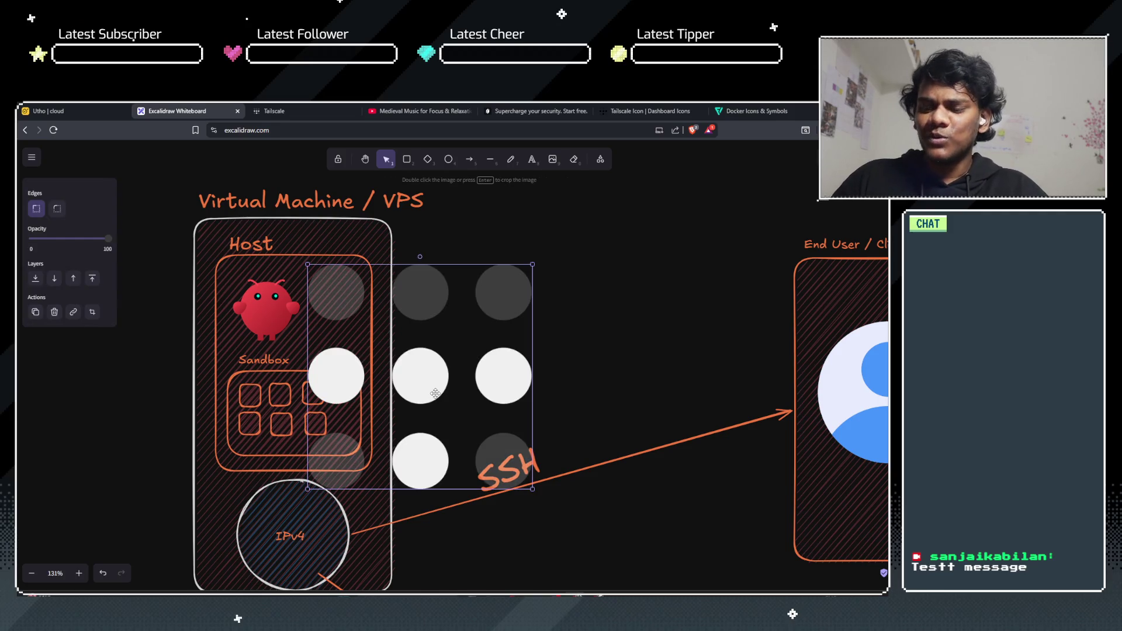
key(ctrl+z)
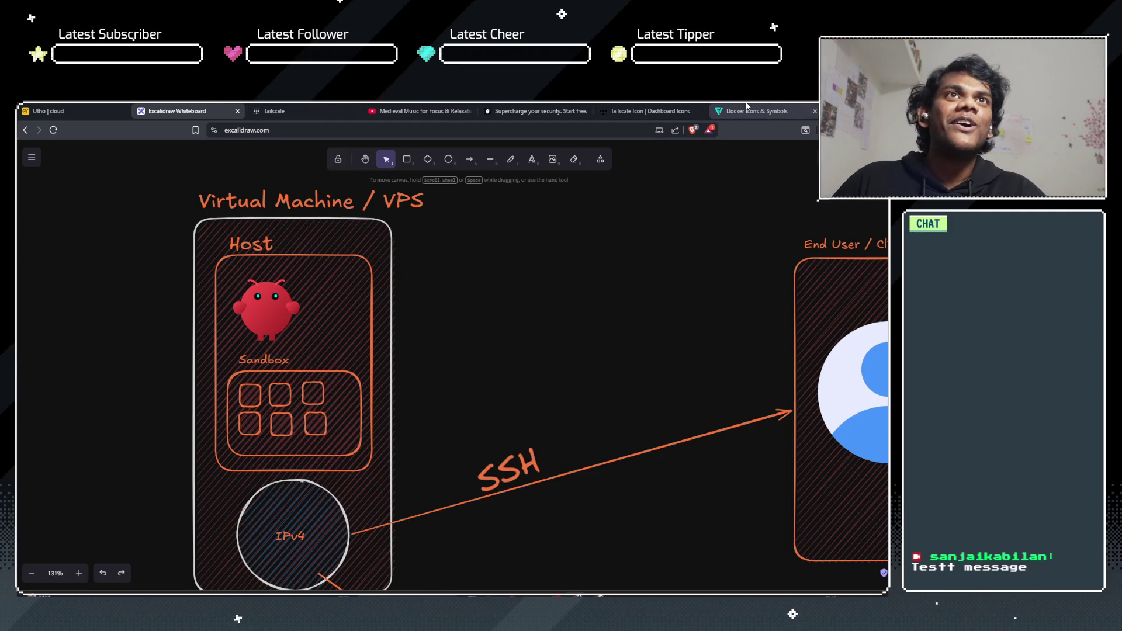
Step: Copy the Docker whale icon as PNG again and paste it onto the canvas
click(746, 109)
click(246, 297)
click(245, 296)
click(244, 296)
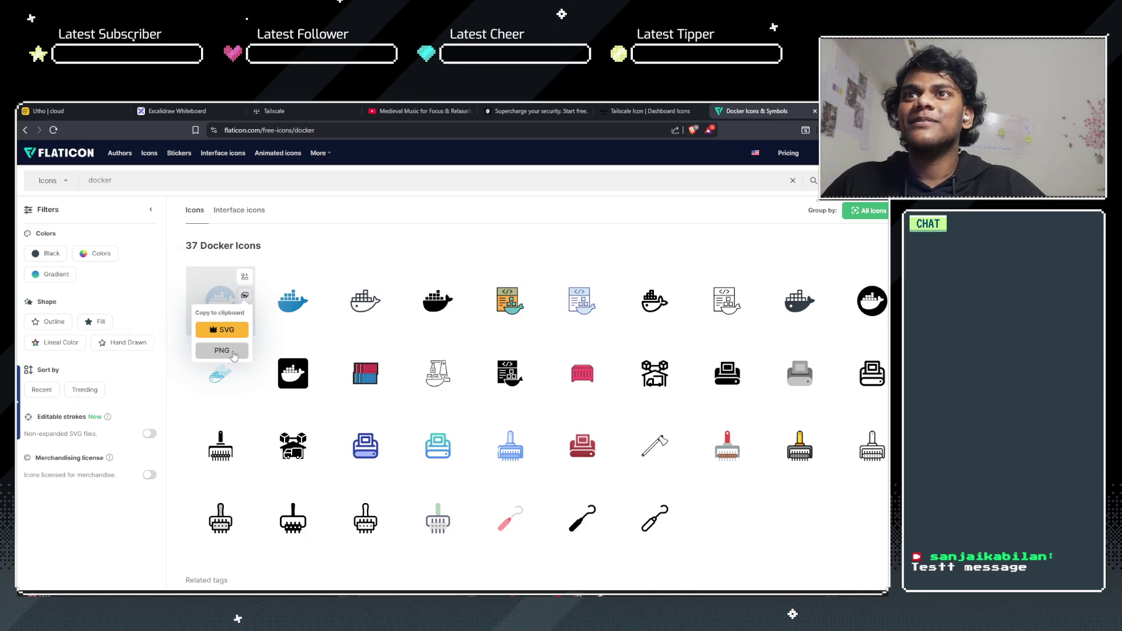
click(234, 350)
click(175, 110)
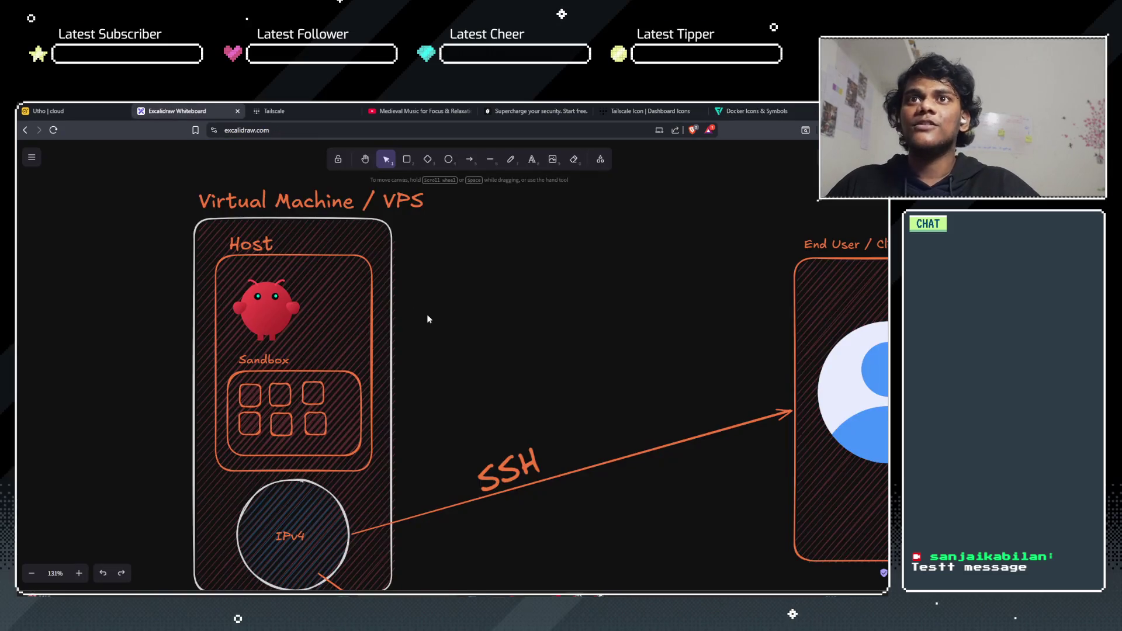
key(ctrl+v)
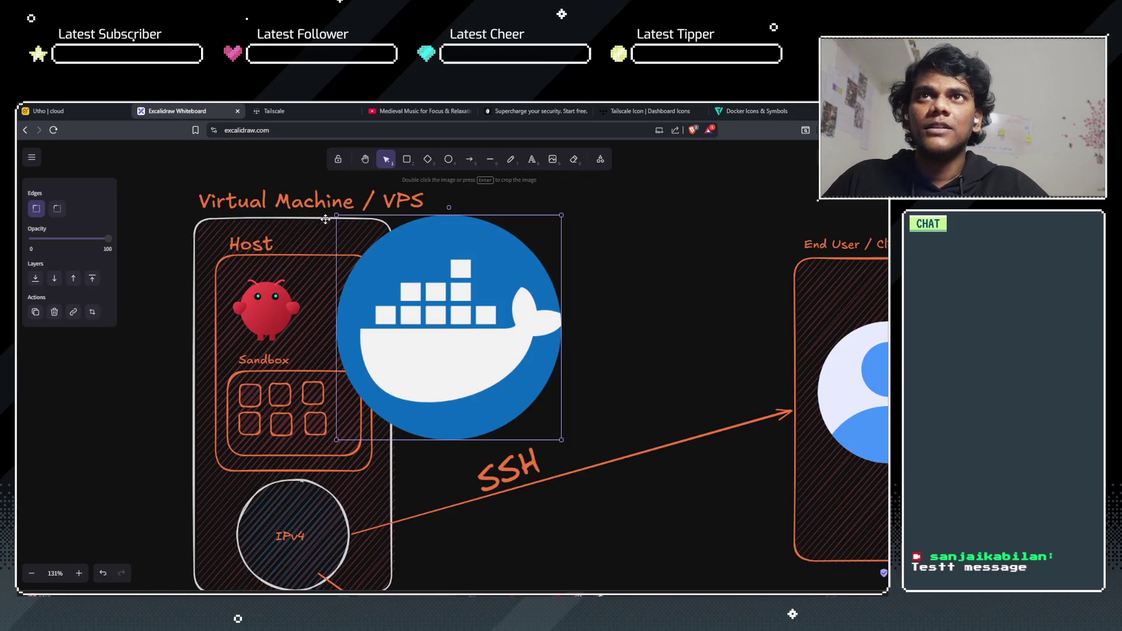
Step: Shrink the pasted Docker whale image to icon size and fit it into the first Sandbox box
mouse_move(336, 216)
mouse_down()
mouse_move(456, 408)
mouse_move(481, 413)
mouse_move(478, 398)
mouse_move(507, 383)
mouse_move(535, 438)
mouse_move(539, 426)
mouse_move(251, 394)
mouse_up()
scroll(322, 397, up, 3)
scroll(323, 397, down, 3)
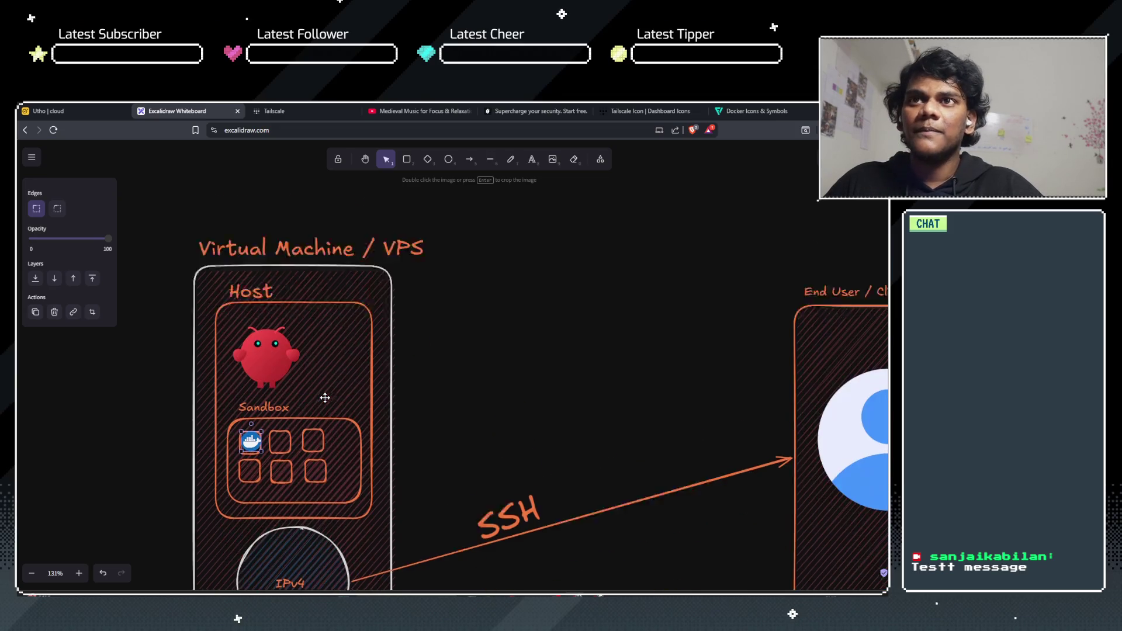
scroll(325, 397, up, 10)
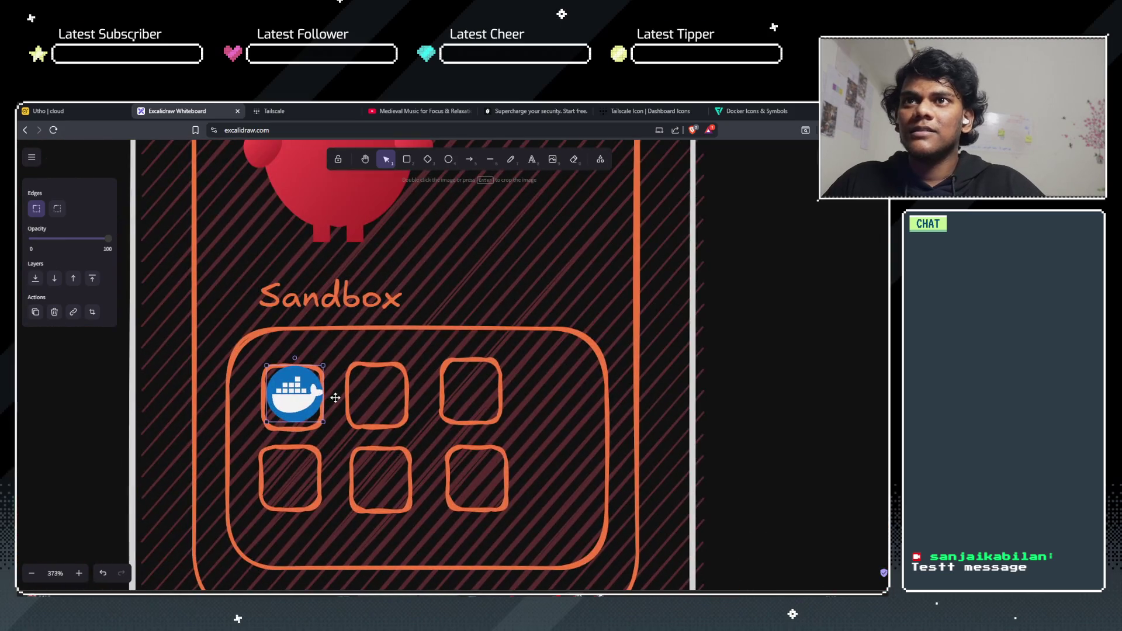
mouse_move(266, 366)
mouse_down()
mouse_move(295, 401)
mouse_move(498, 405)
mouse_move(470, 392)
mouse_move(395, 453)
mouse_move(274, 483)
mouse_move(479, 476)
mouse_up()
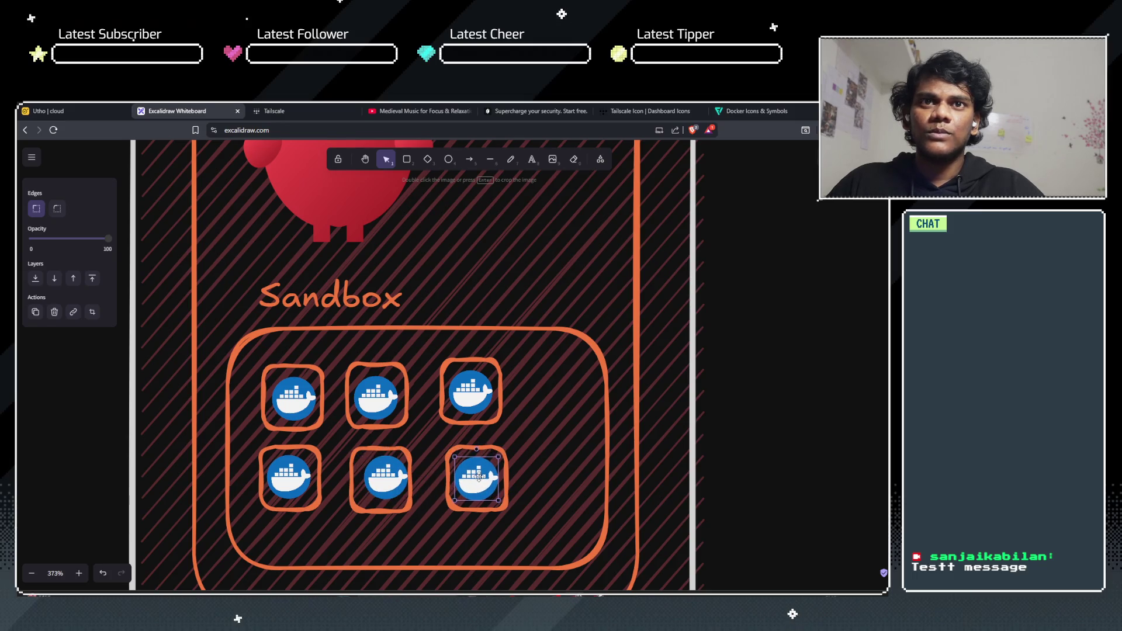
scroll(529, 380, down, 3)
scroll(529, 379, up, 2)
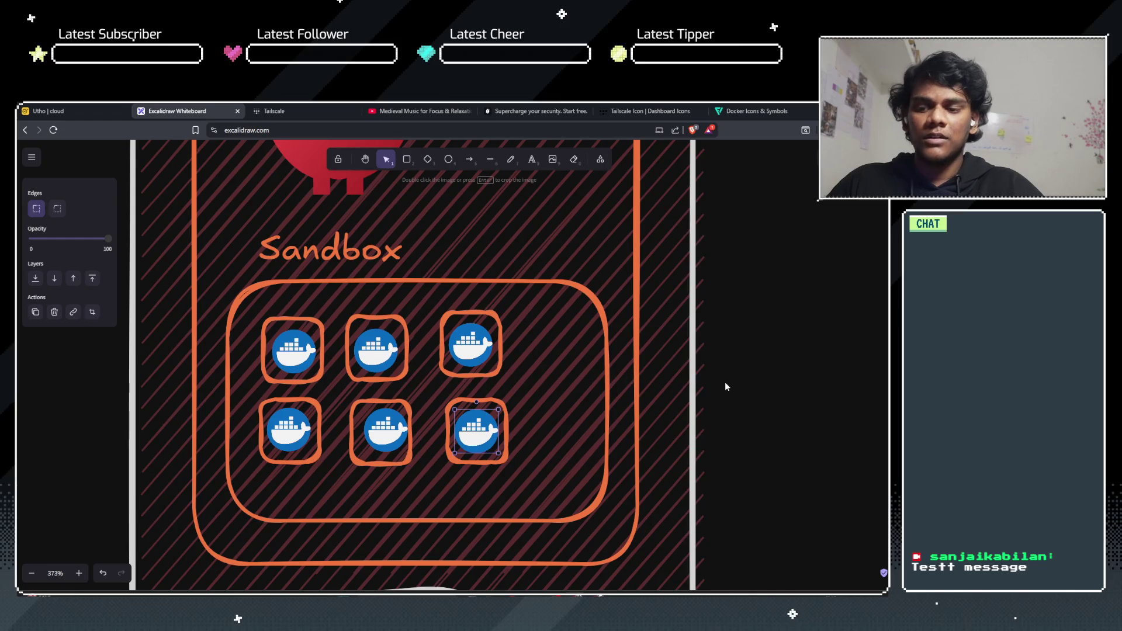
ctrl+scroll(724, 381, down, 4)
ctrl+scroll(725, 381, down, 2)
scroll(726, 384, right, 10)
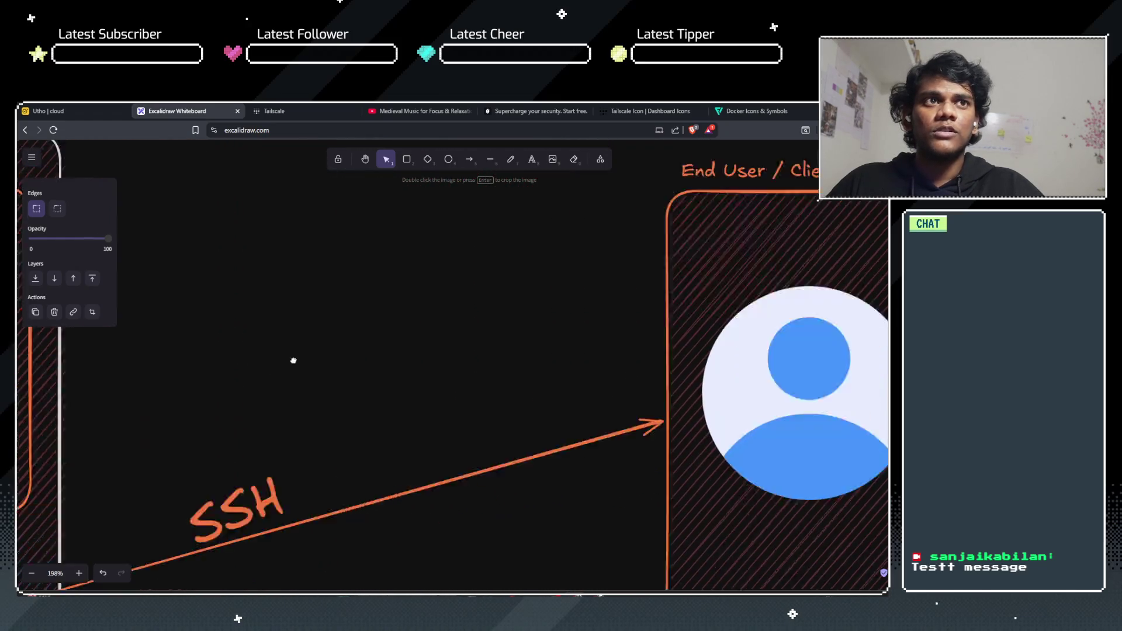
Step: Paste the Docker whale image over the VPN connector VPS's Sandbox
scroll(509, 380, down, 3)
scroll(509, 380, right, 8)
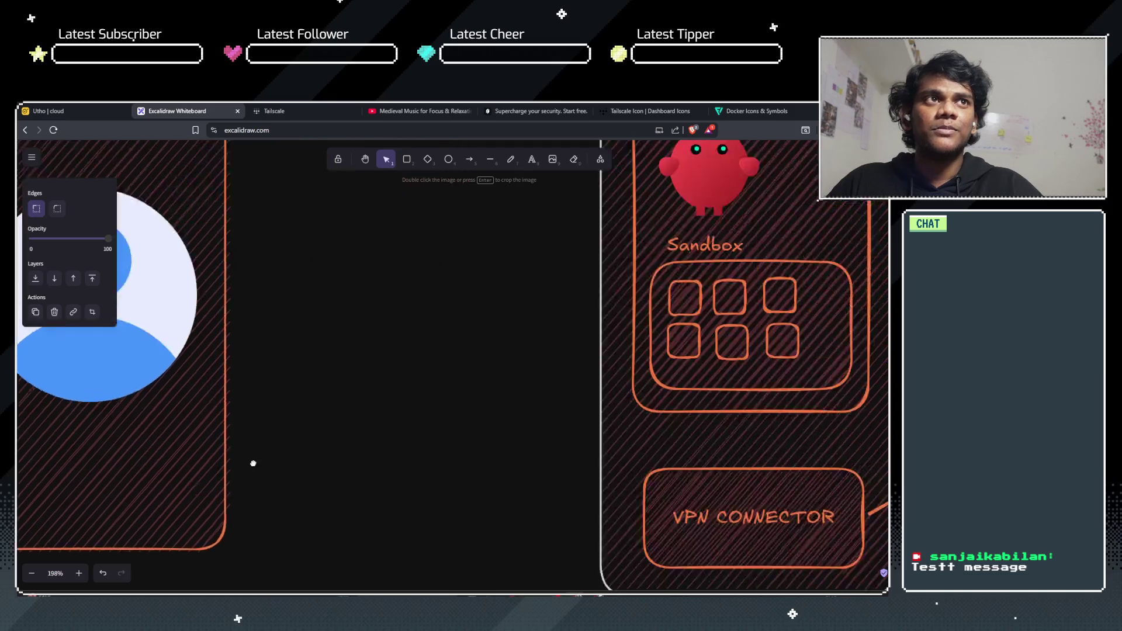
ctrl+scroll(444, 435, up, 5)
scroll(430, 339, up, 1)
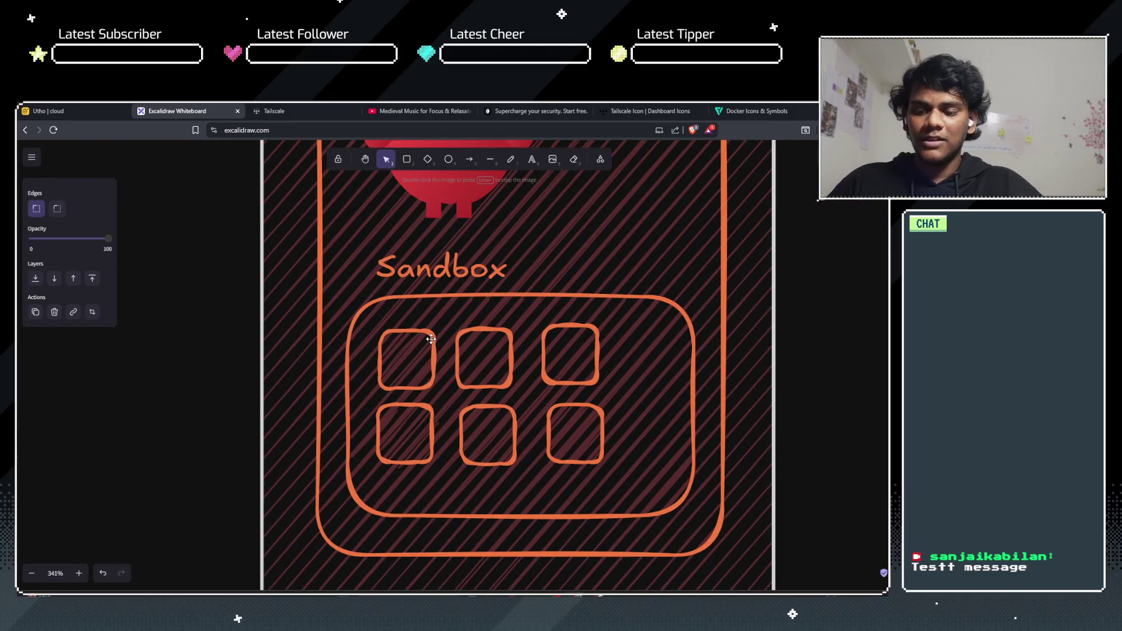
key(ctrl+v)
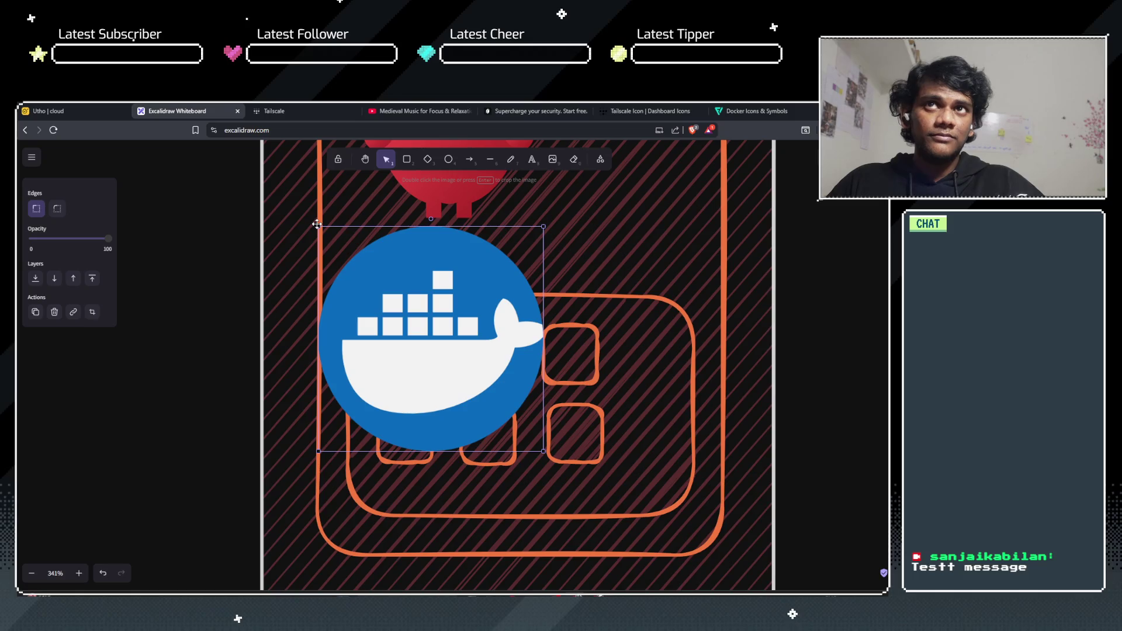
click(317, 228)
click(357, 279)
Step: Shrink the Docker image to fit a Sandbox box, then deselect it
mouse_move(317, 227)
mouse_down()
mouse_move(473, 519)
mouse_move(493, 498)
mouse_move(501, 447)
mouse_move(523, 436)
mouse_move(421, 383)
mouse_move(408, 364)
mouse_move(575, 354)
mouse_move(521, 395)
mouse_move(405, 434)
mouse_move(576, 434)
mouse_up()
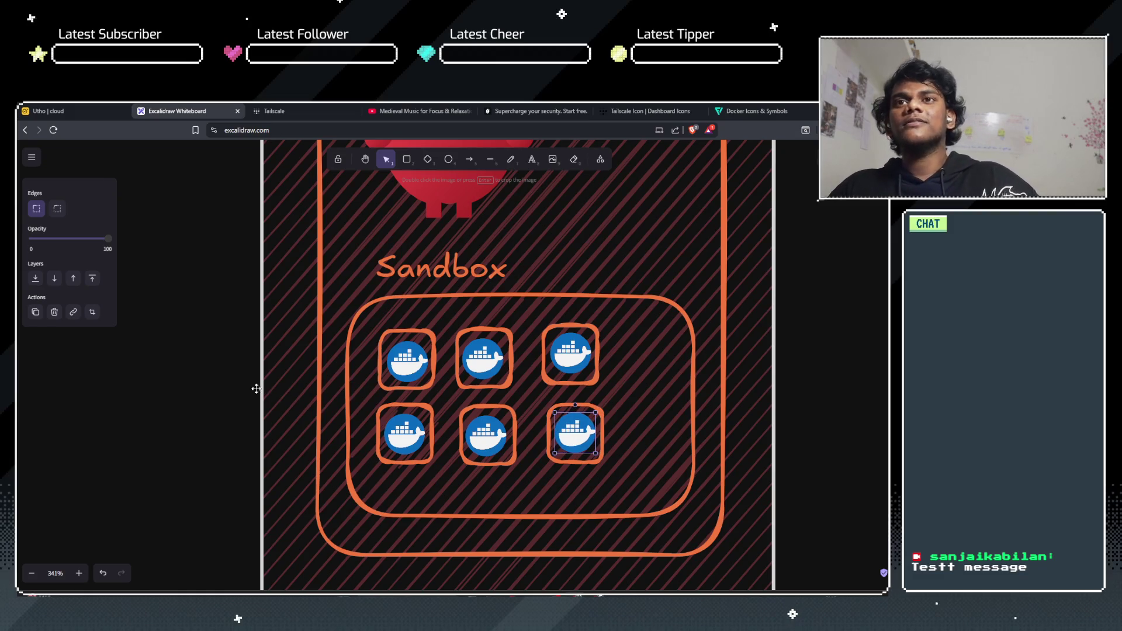
click(236, 384)
scroll(236, 384, down, 3)
scroll(236, 388, down, 5)
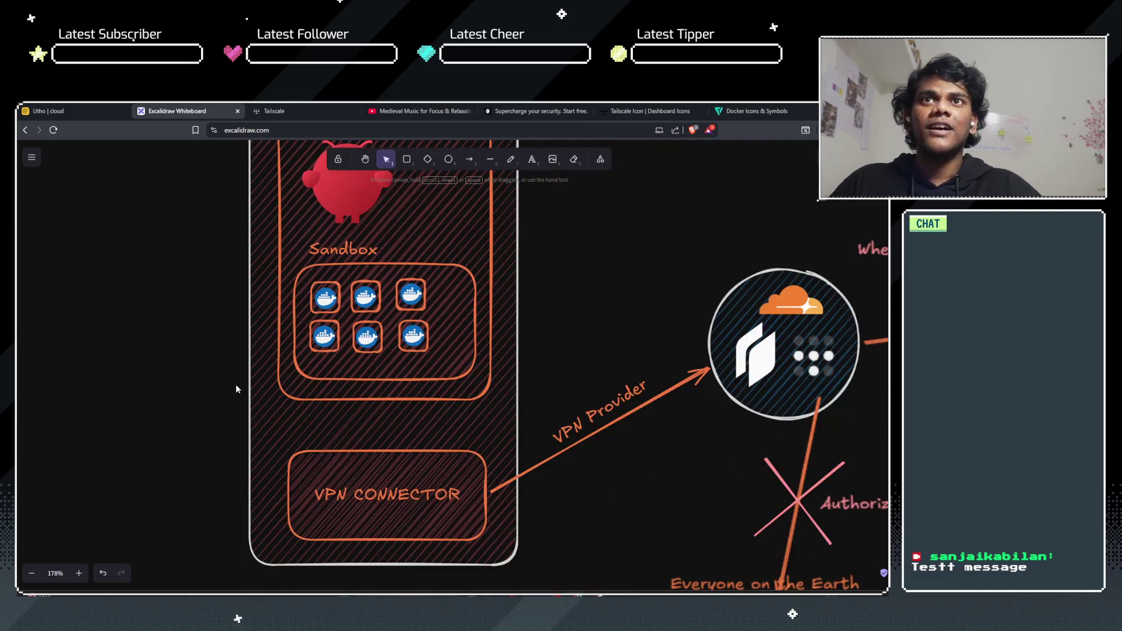
scroll(542, 323, up, 2)
scroll(542, 323, right, 2)
scroll(542, 323, up, 3)
scroll(542, 323, right, 3)
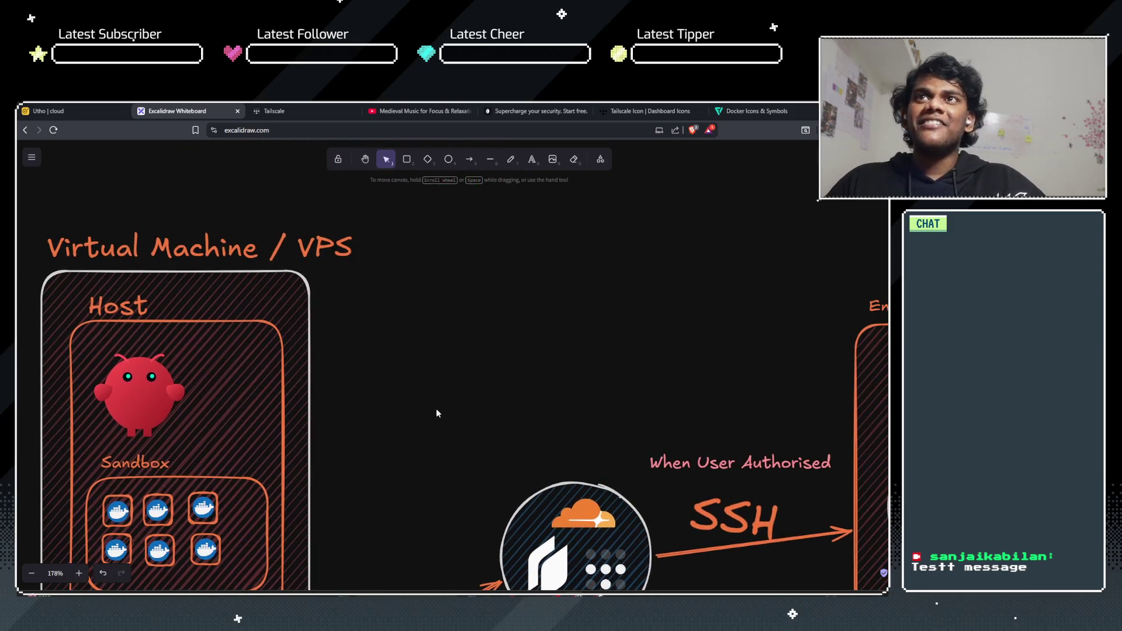
scroll(471, 371, right, 2)
scroll(461, 358, down, 3)
scroll(461, 358, left, 2)
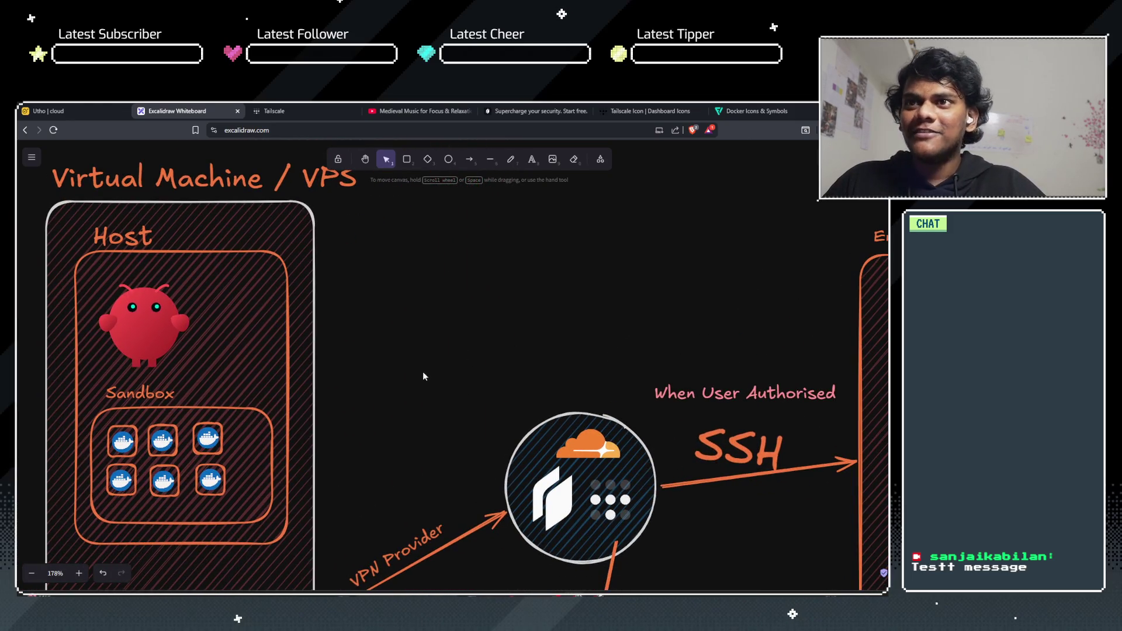
drag(36, 337, 598, 354)
scroll(448, 375, down, 3)
scroll(449, 376, up, 3)
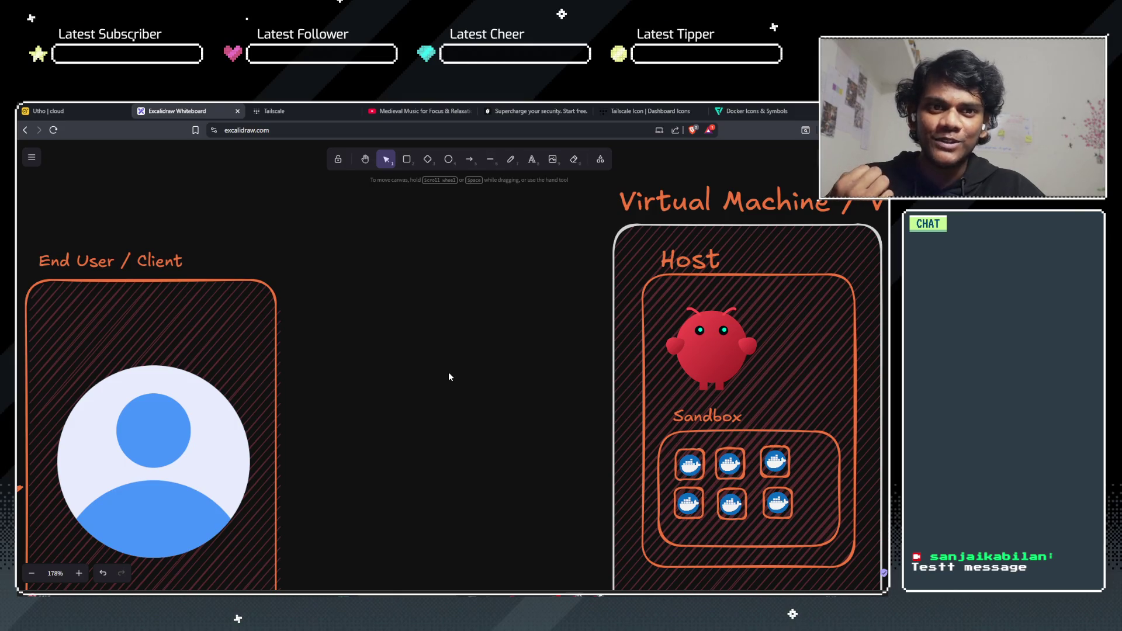
scroll(448, 376, down, 3)
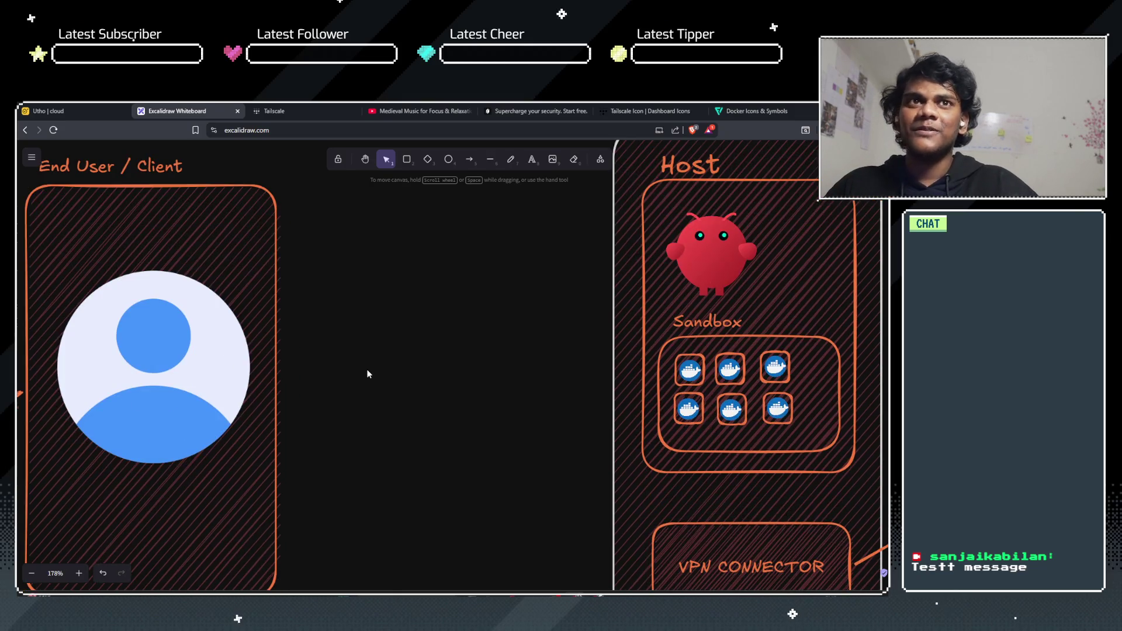
scroll(366, 376, down, 5)
scroll(362, 537, down, 10)
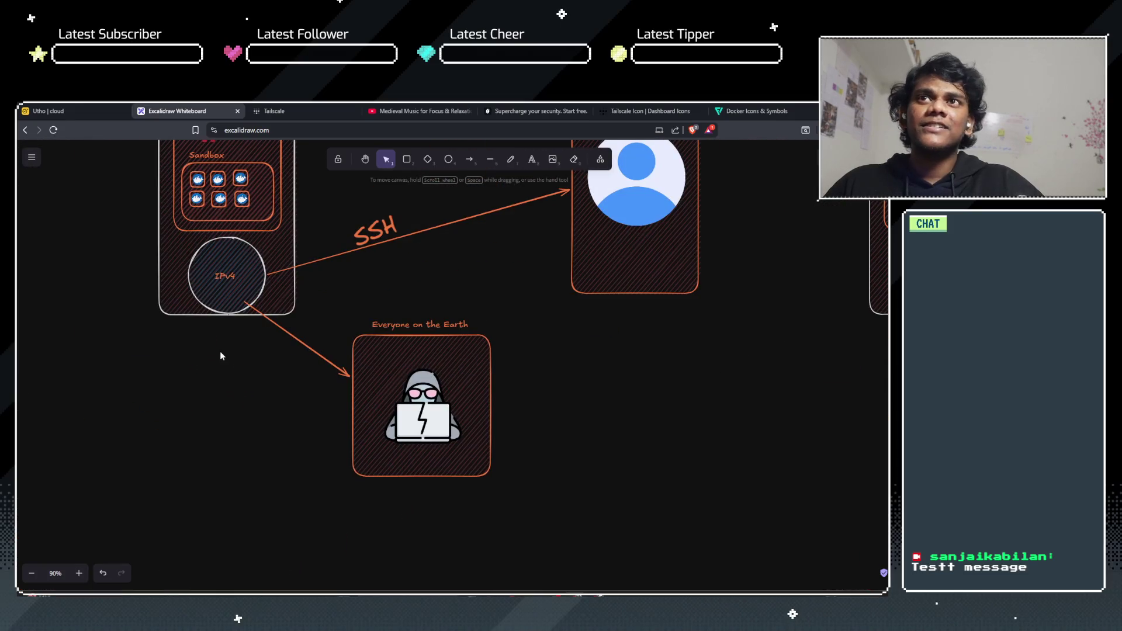
scroll(360, 361, up, 5)
scroll(361, 366, up, 3)
scroll(481, 416, left, 4)
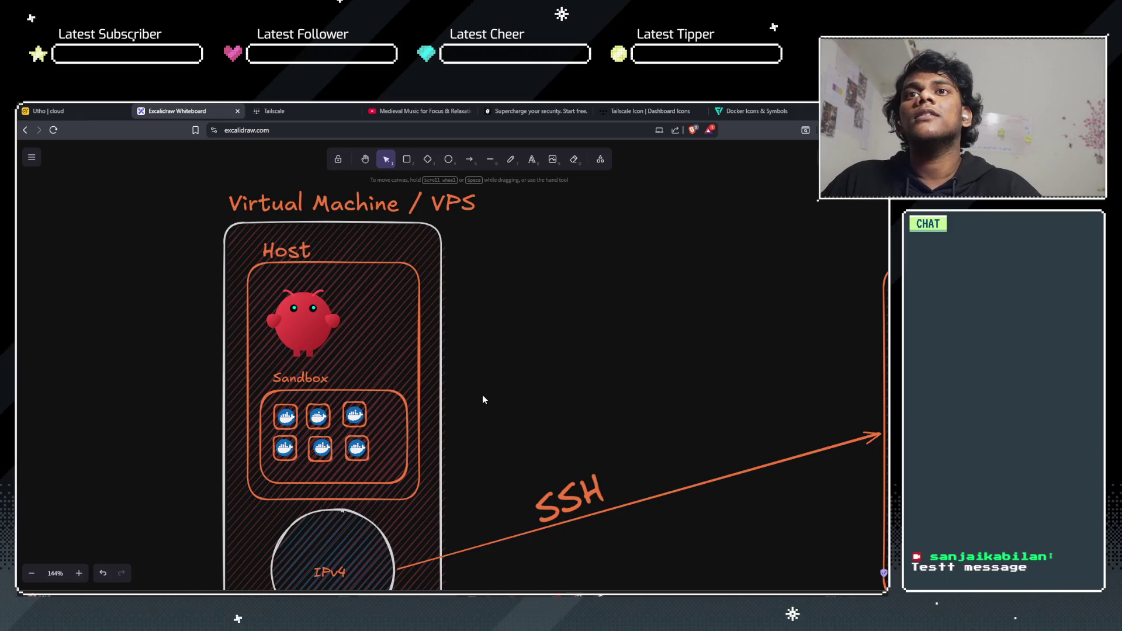
click(291, 426)
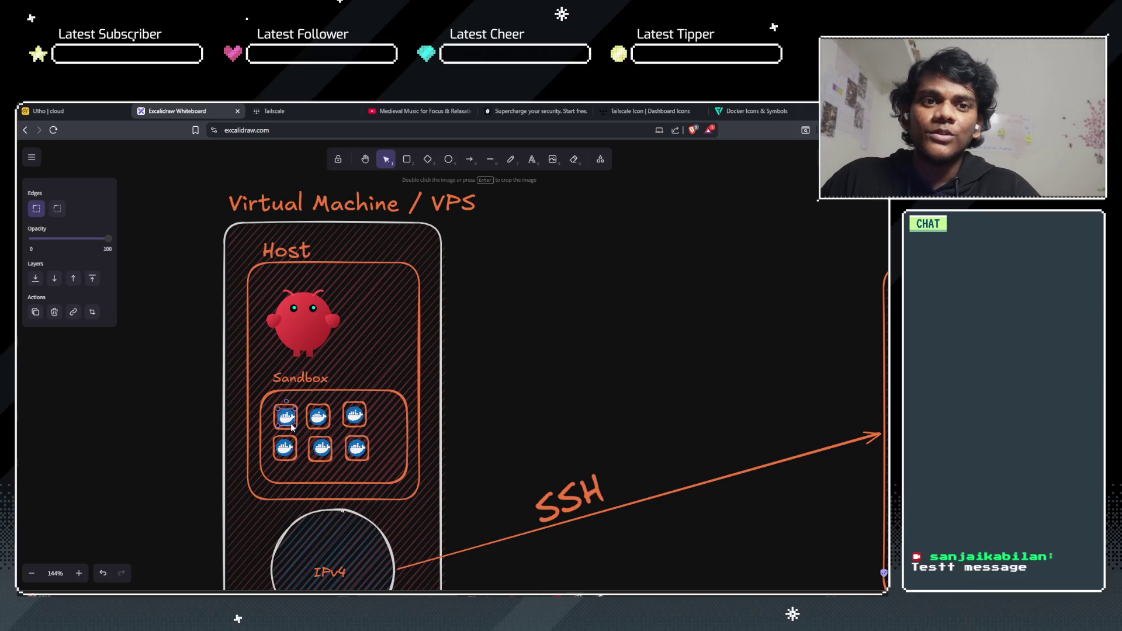
click(311, 400)
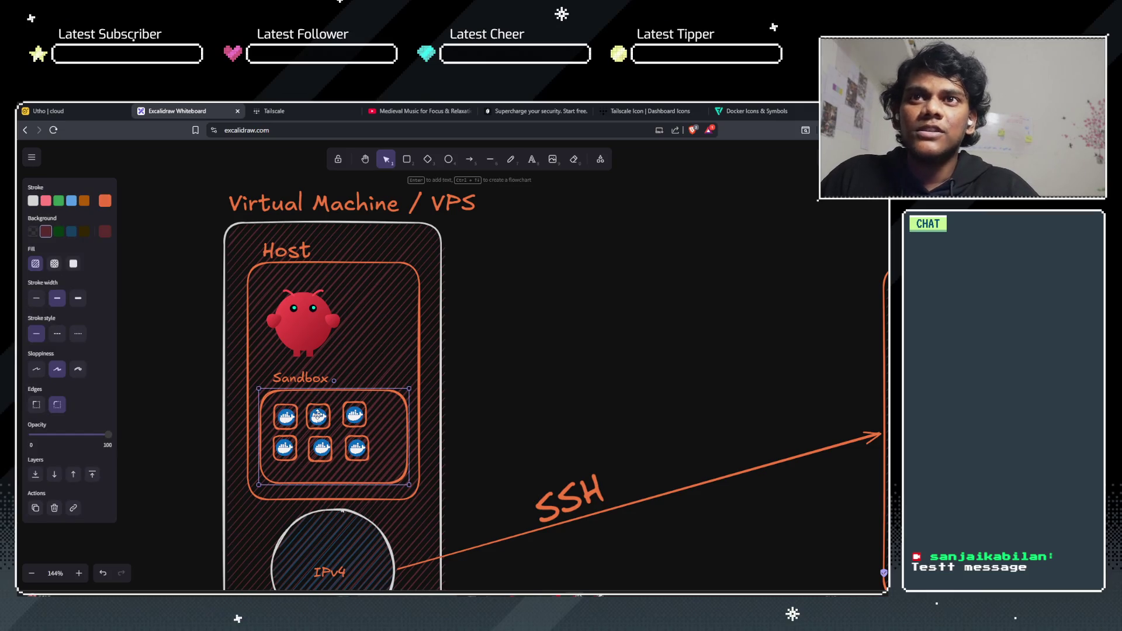
click(317, 415)
click(336, 405)
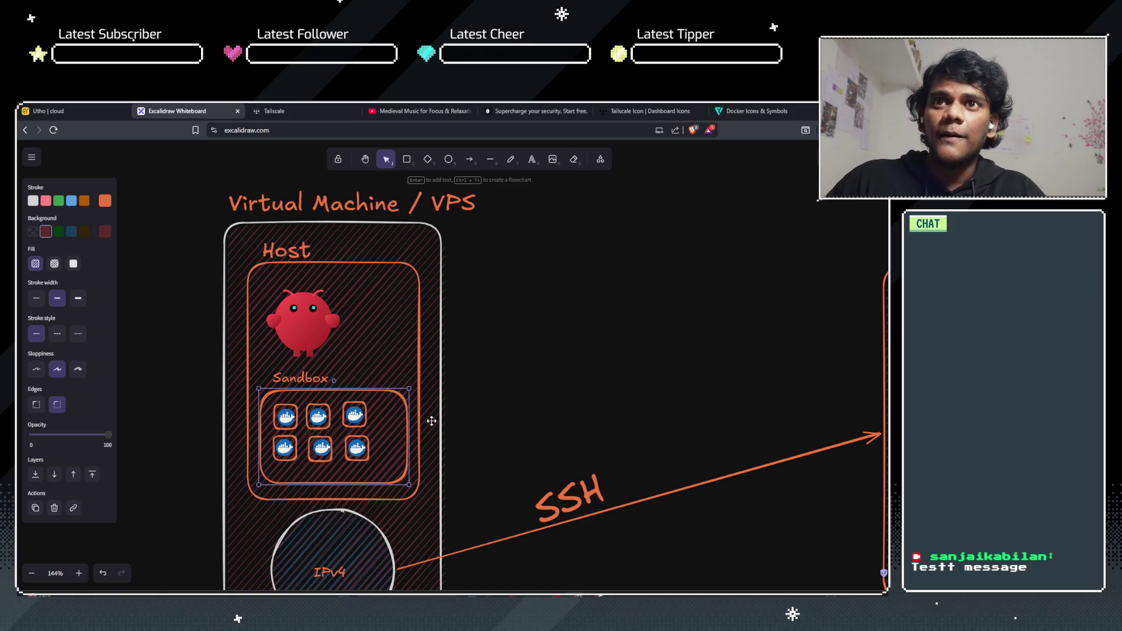
click(492, 410)
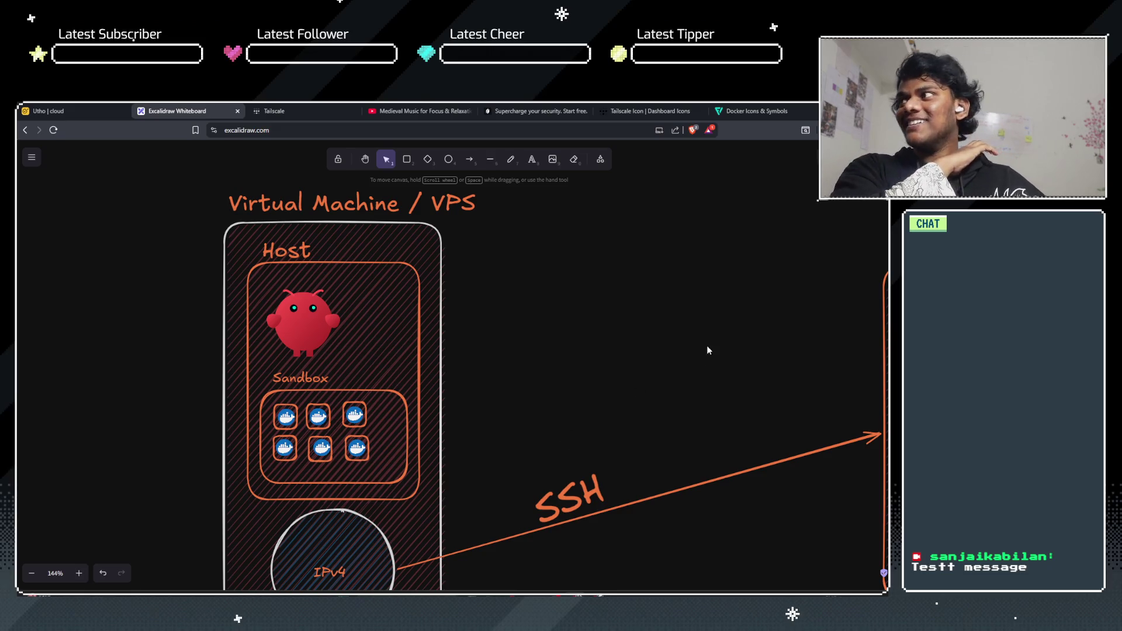
drag(706, 349, 451, 334)
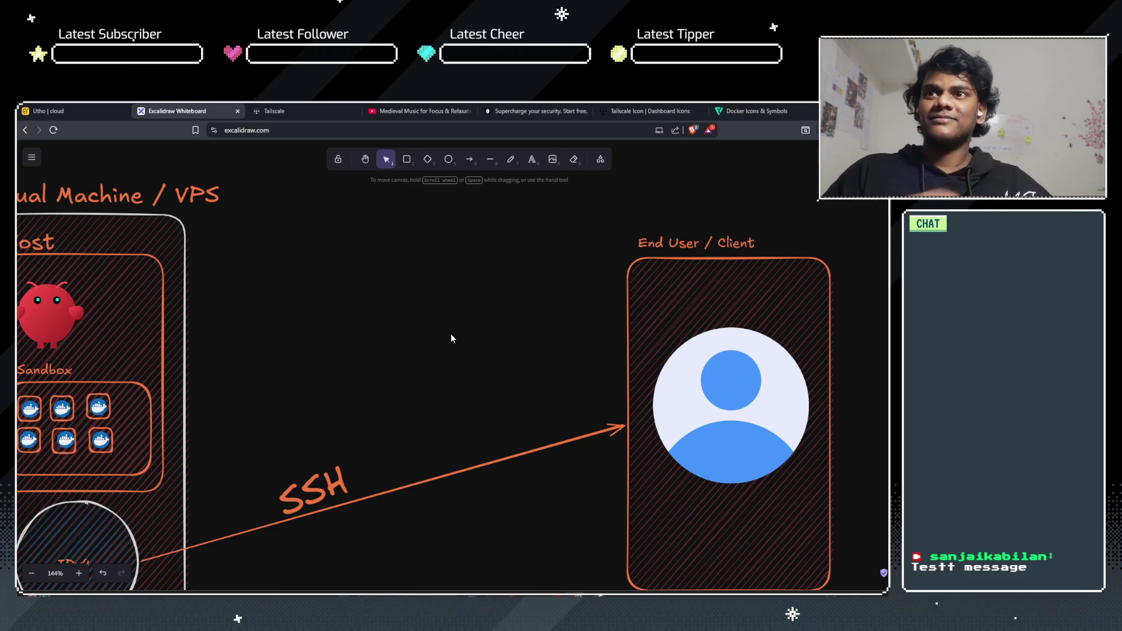
scroll(450, 338, down, 3)
scroll(451, 338, up, 3)
scroll(450, 338, down, 2)
scroll(450, 334, up, 2)
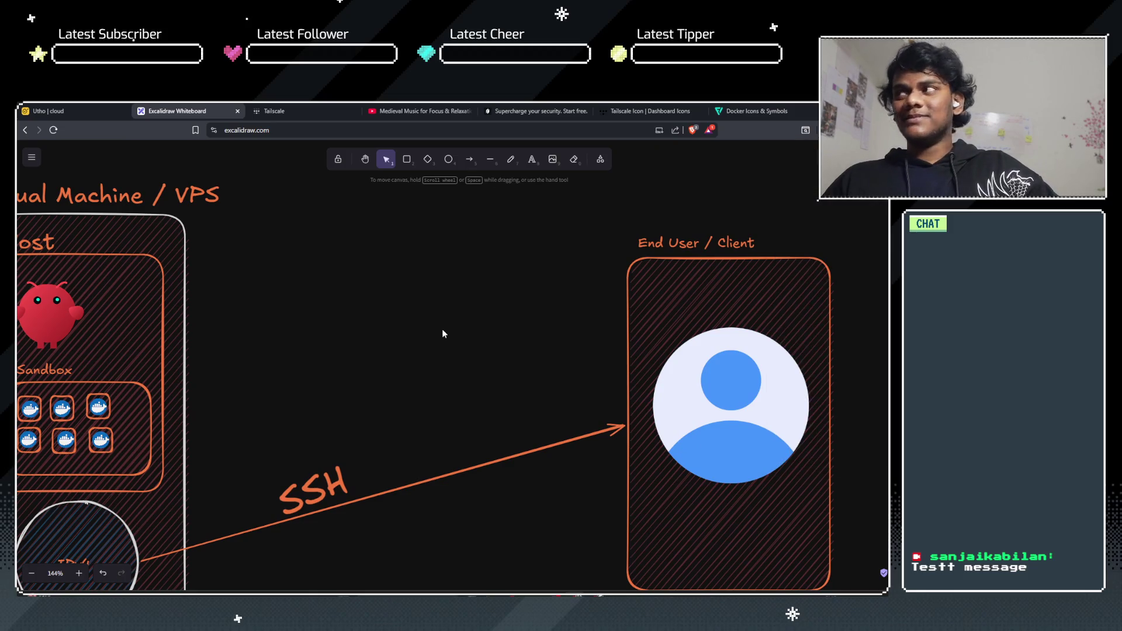
scroll(442, 333, down, 5)
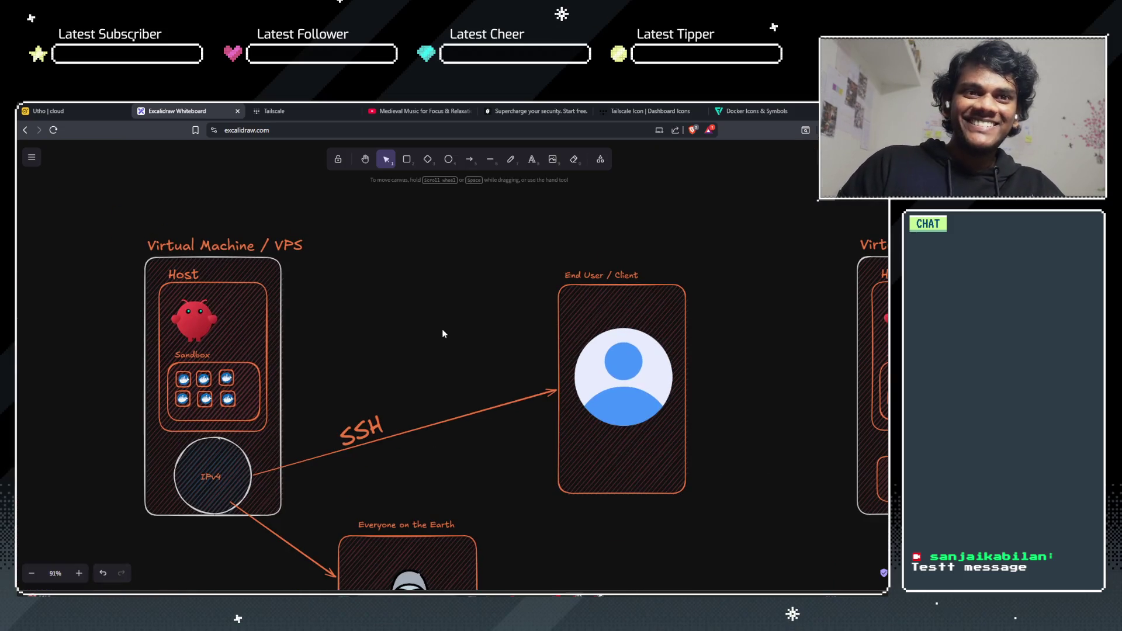
drag(433, 338, 341, 288)
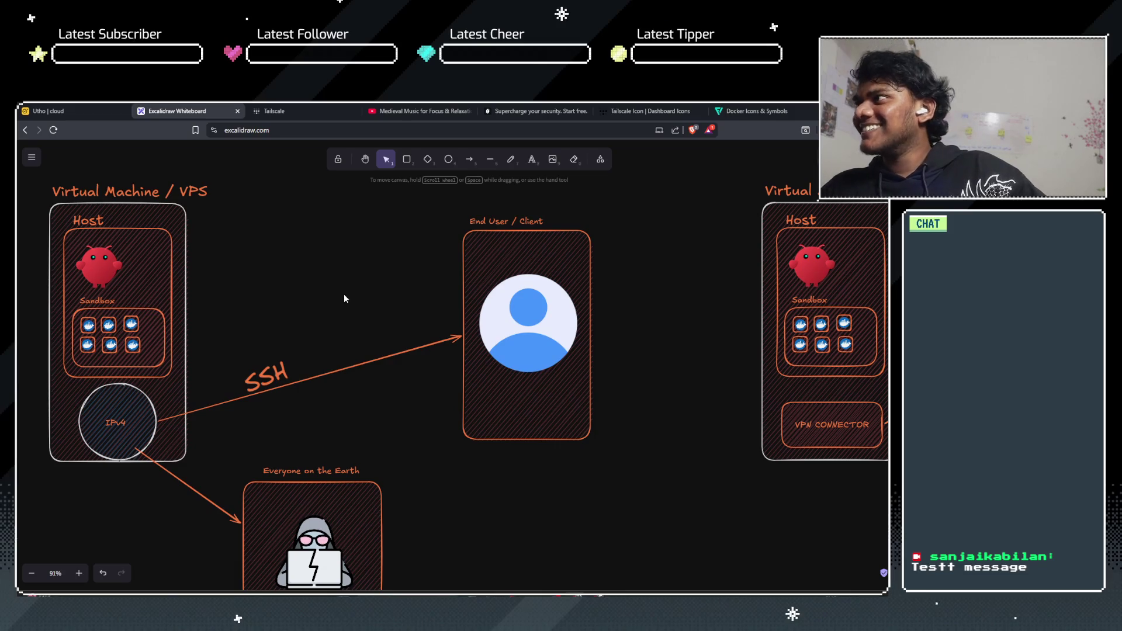
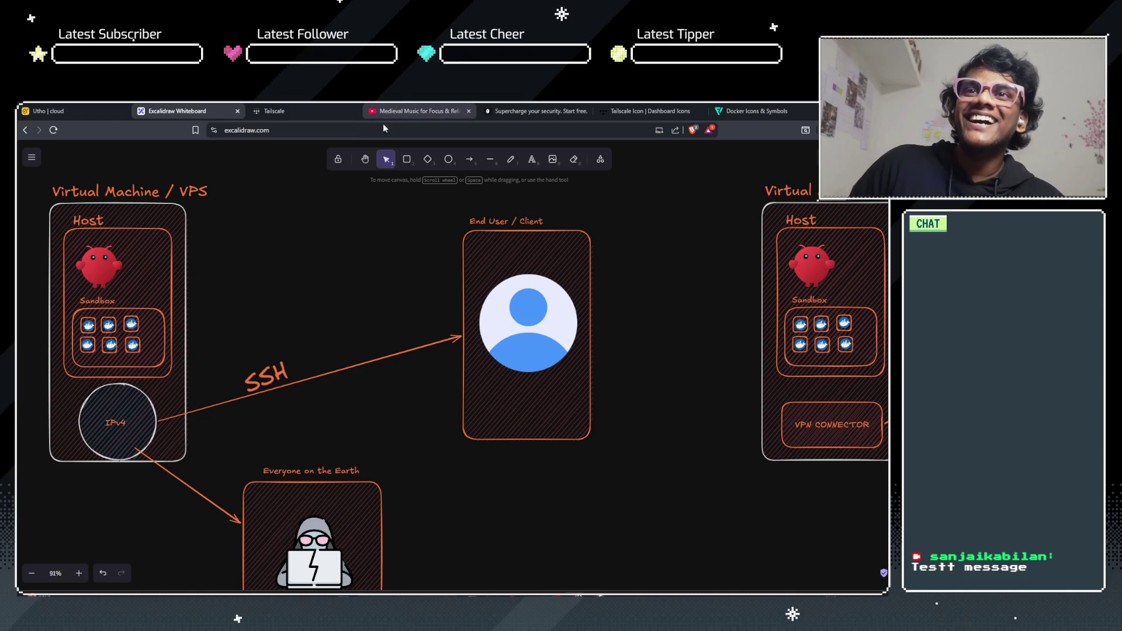
Step: Pan the canvas to the IPv4/SSH diagram and make room below the IPv4 circle
scroll(293, 258, right, 5)
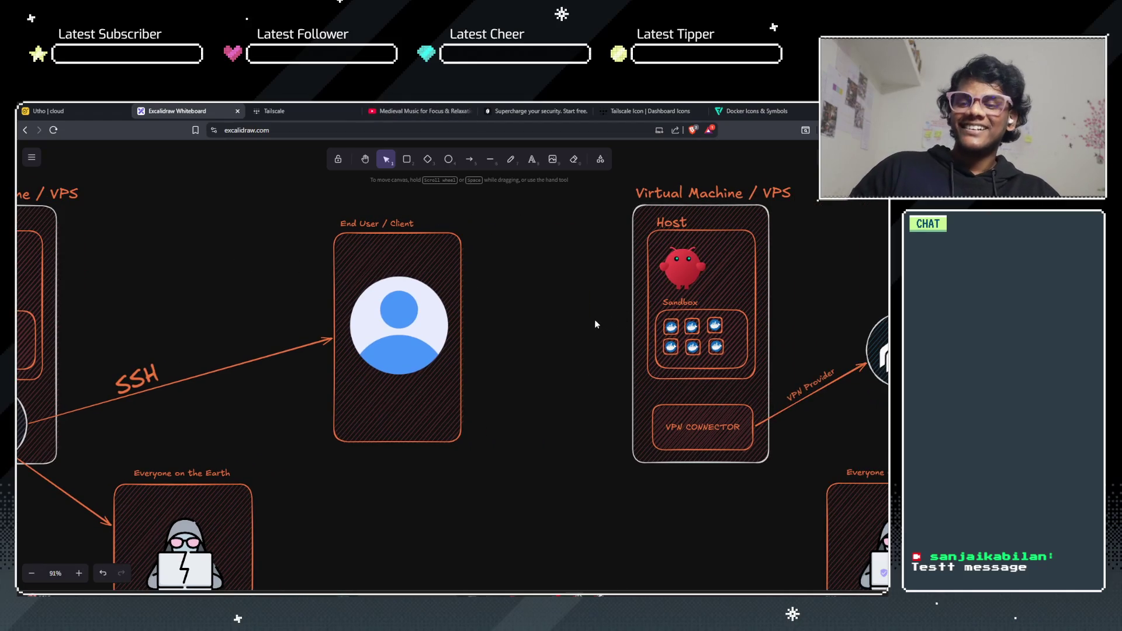
scroll(595, 319, right, 10)
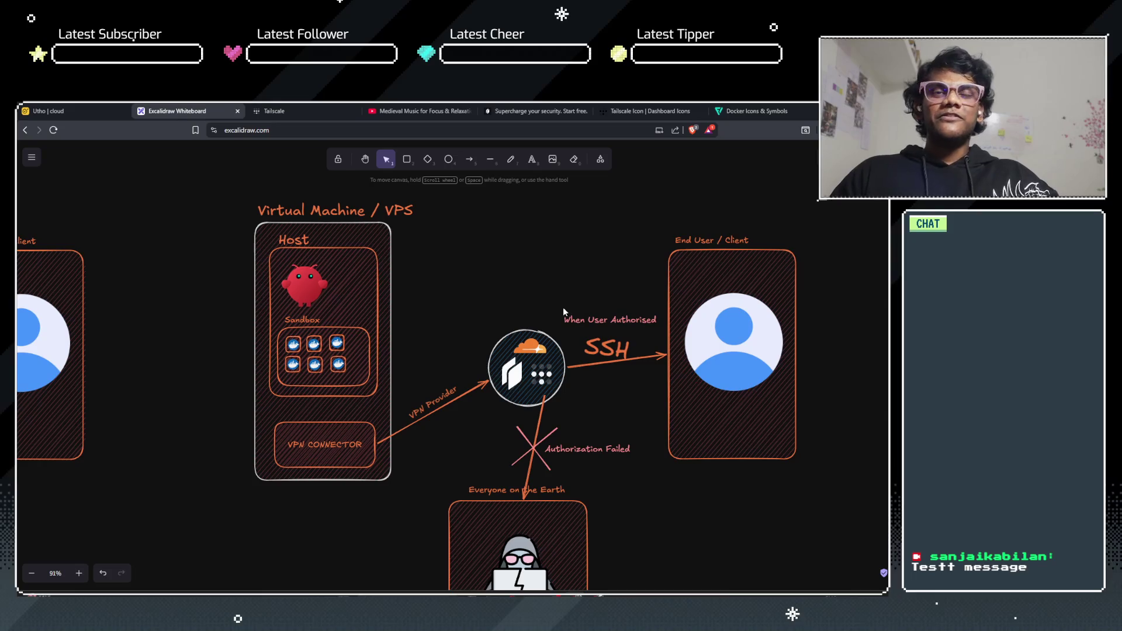
scroll(562, 306, down, 5)
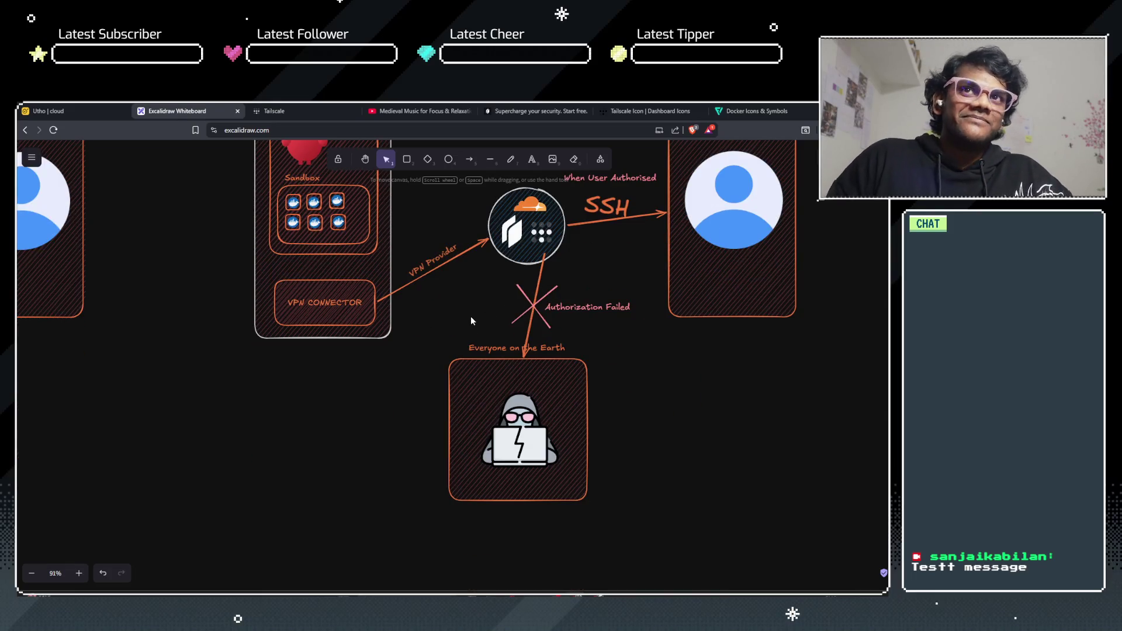
ctrl+scroll(471, 317, down, 3)
mouse_move(322, 370)
mouse_down()
mouse_move(471, 442)
mouse_move(509, 420)
mouse_up()
scroll(460, 418, up, 3)
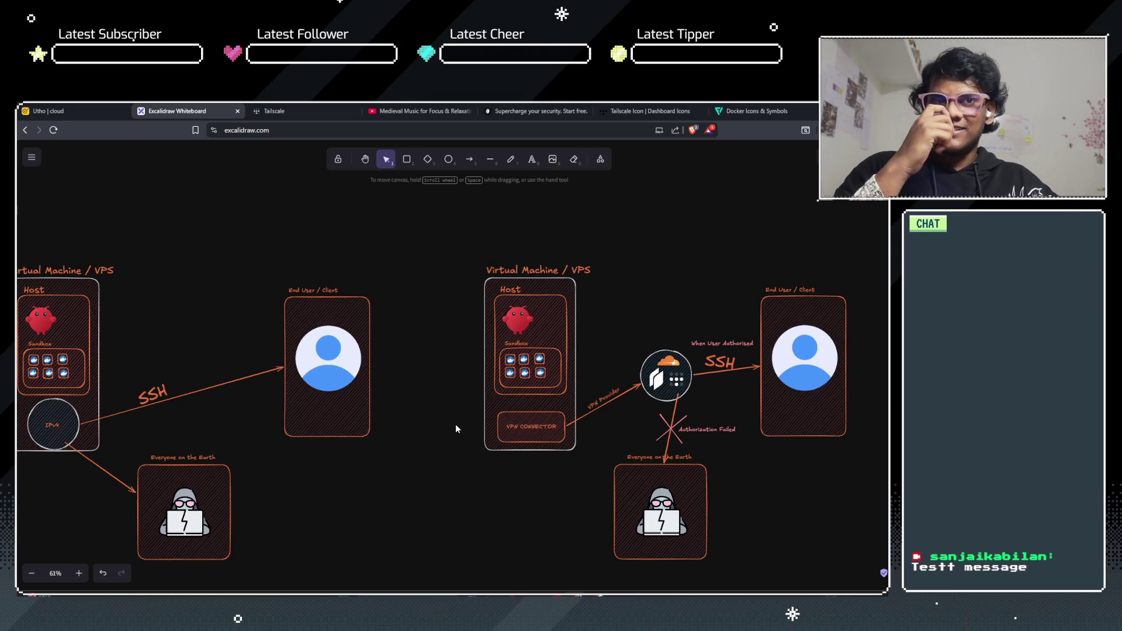
scroll(633, 304, up, 3)
scroll(633, 304, down, 3)
ctrl+scroll(582, 283, up, 1)
ctrl+scroll(582, 282, up, 3)
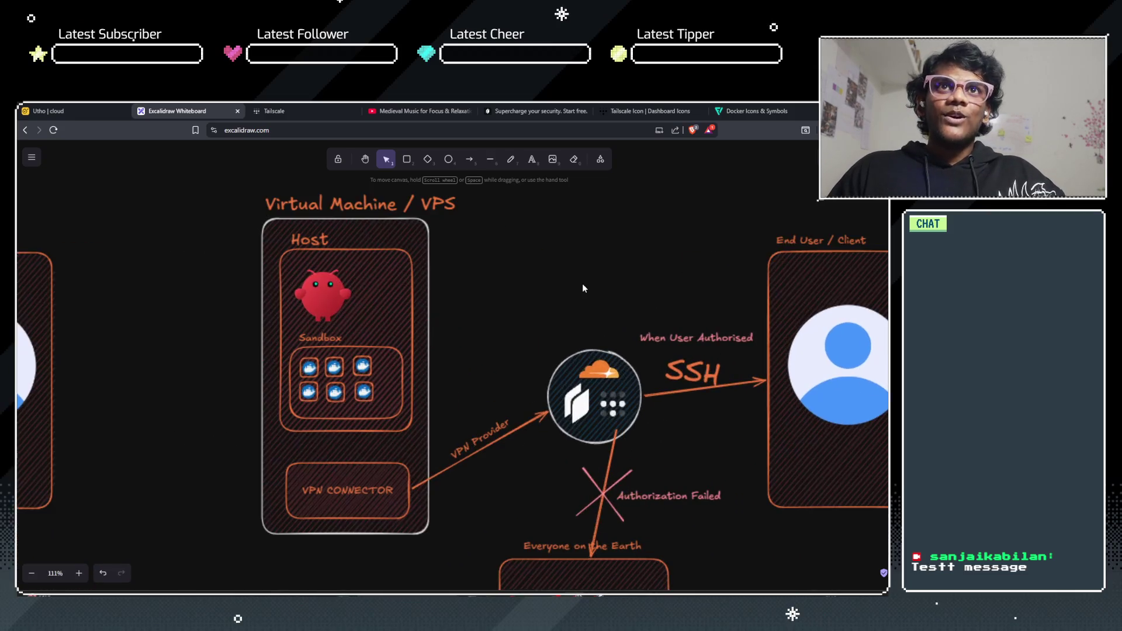
ctrl+scroll(582, 283, down, 1)
drag(174, 321, 797, 310)
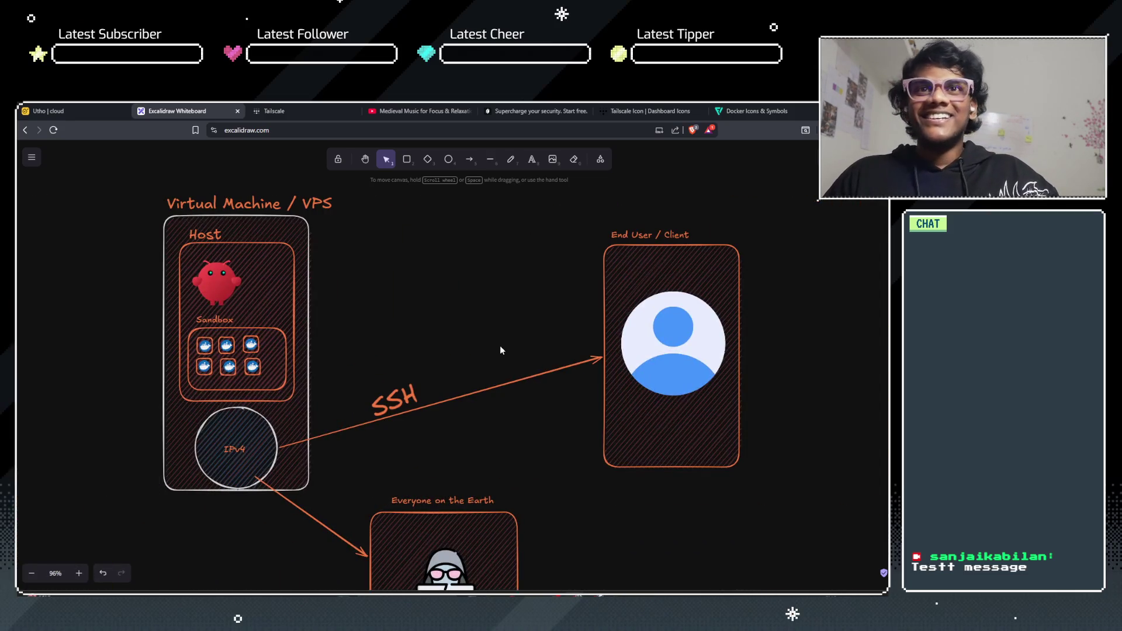
ctrl+scroll(501, 345, down, 2)
ctrl+scroll(437, 331, up, 2)
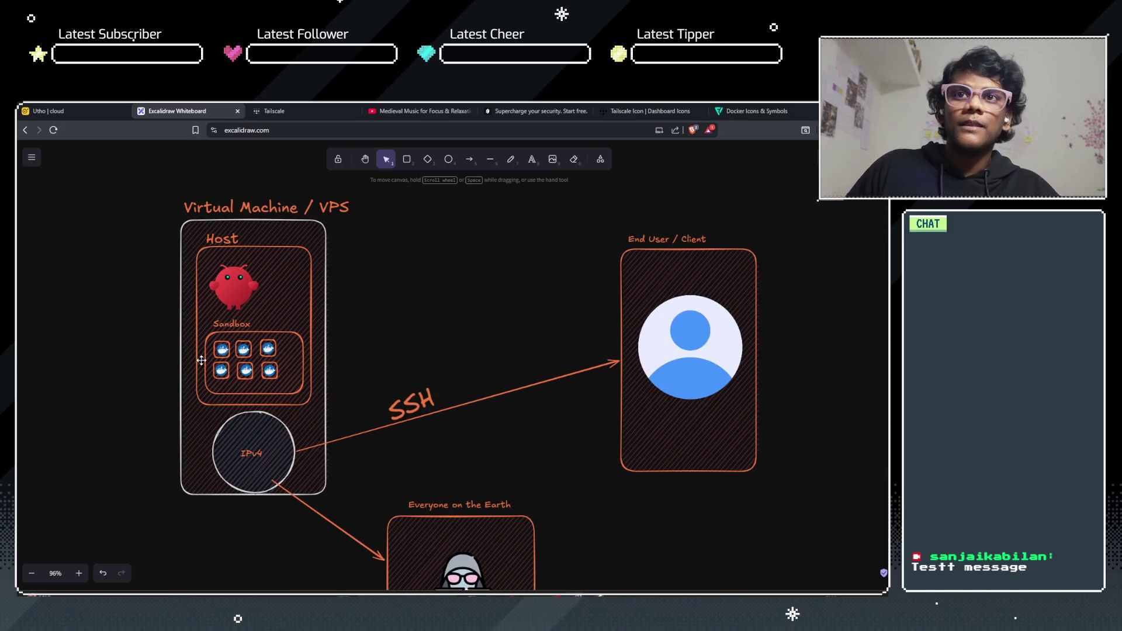
scroll(409, 293, down, 1)
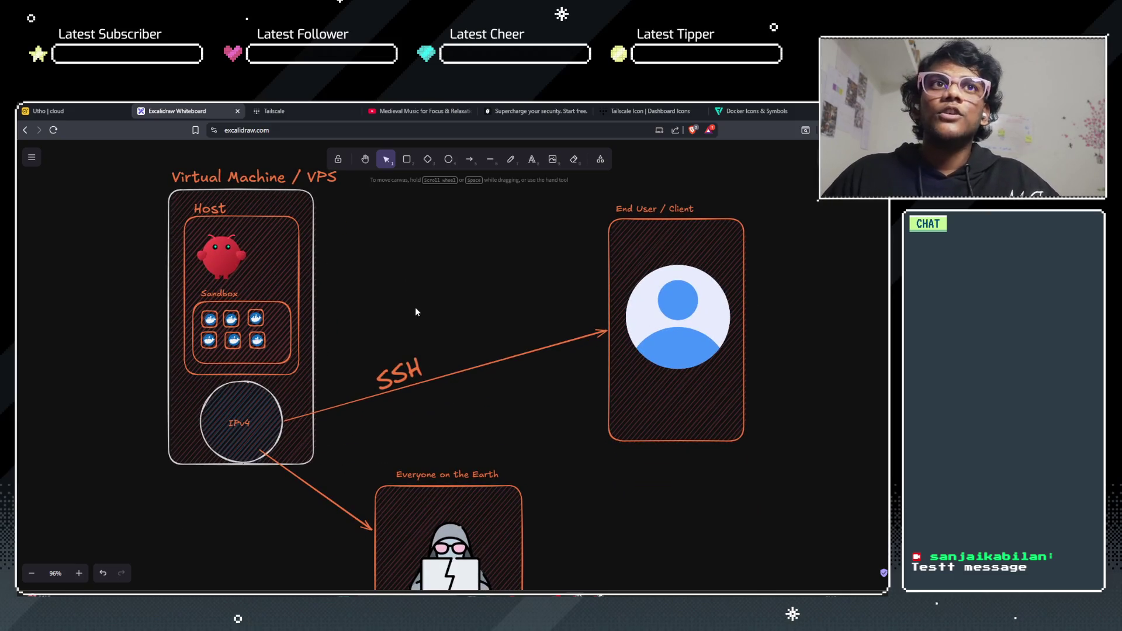
click(269, 414)
click(525, 330)
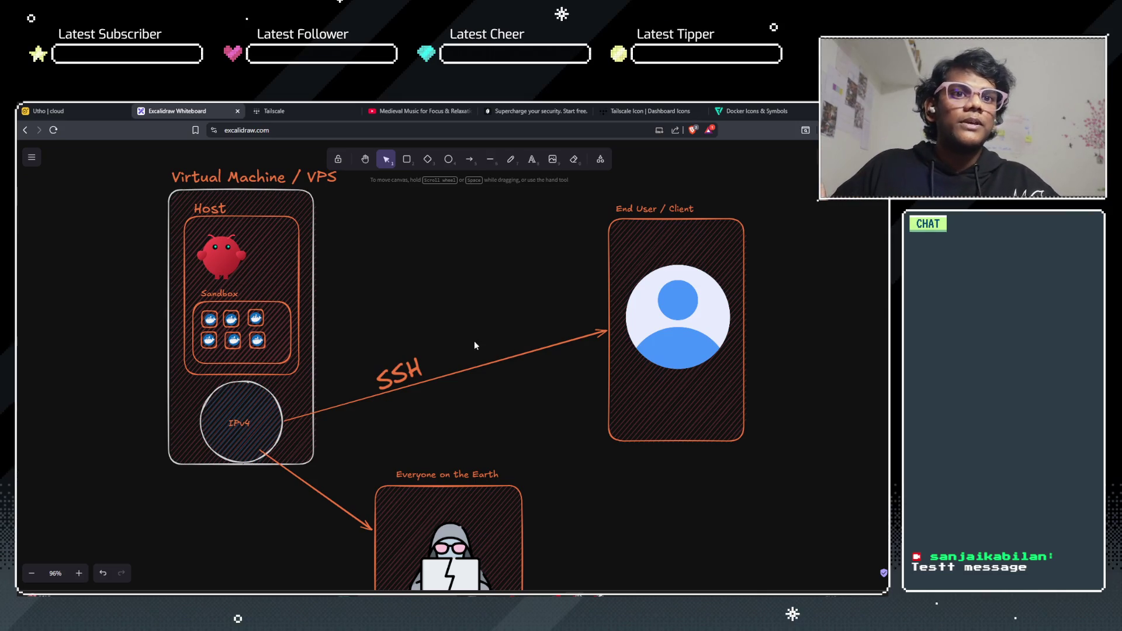
click(261, 407)
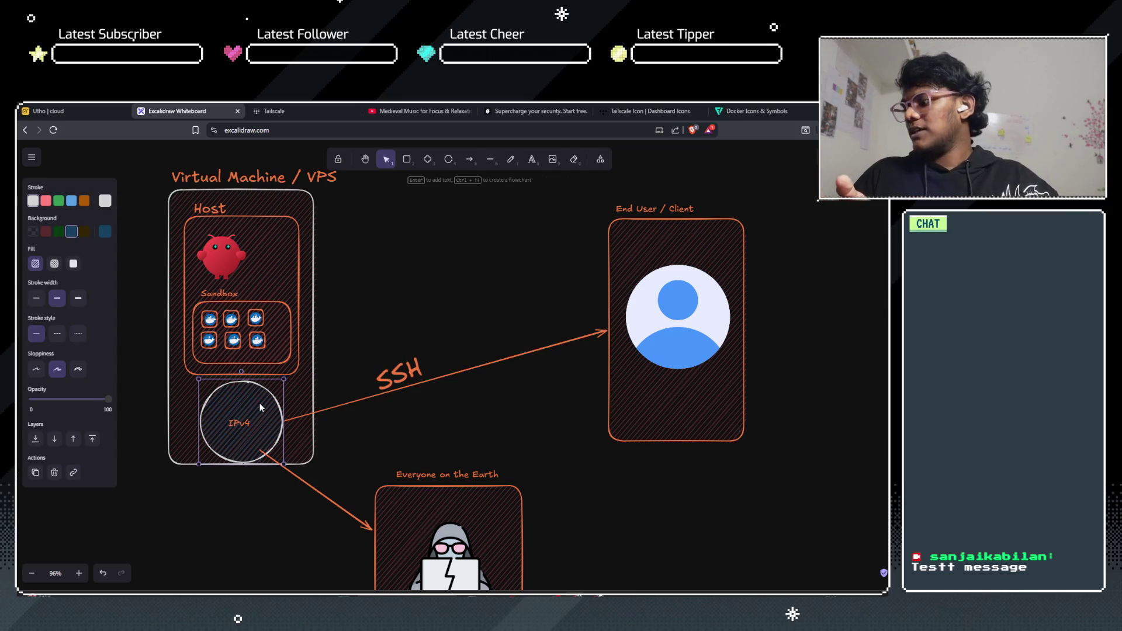
drag(436, 457, 427, 370)
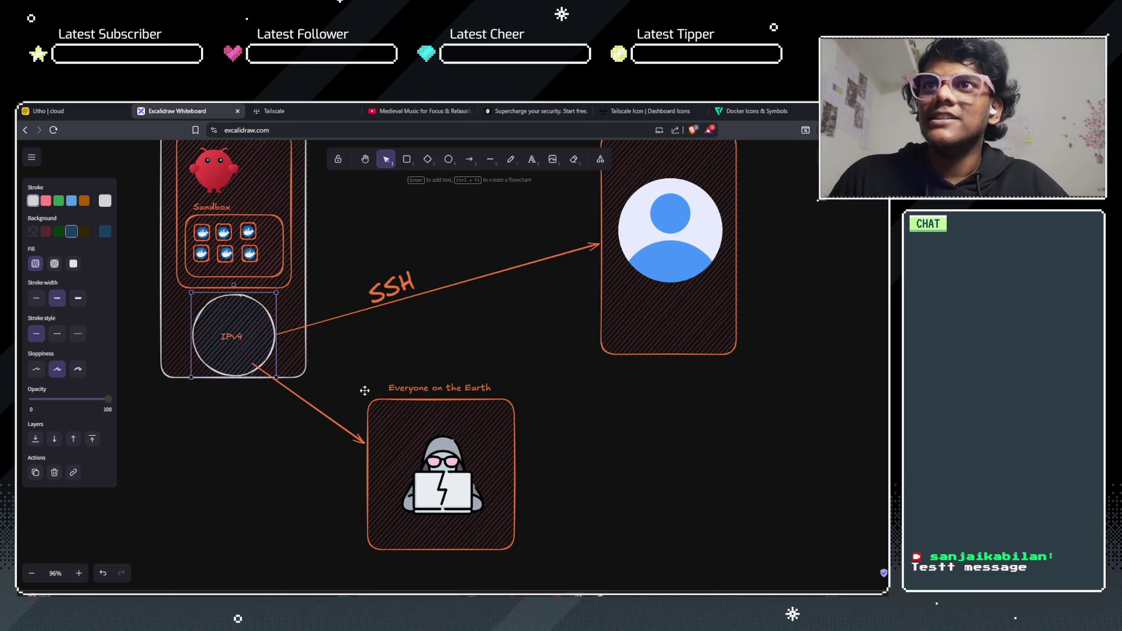
click(232, 338)
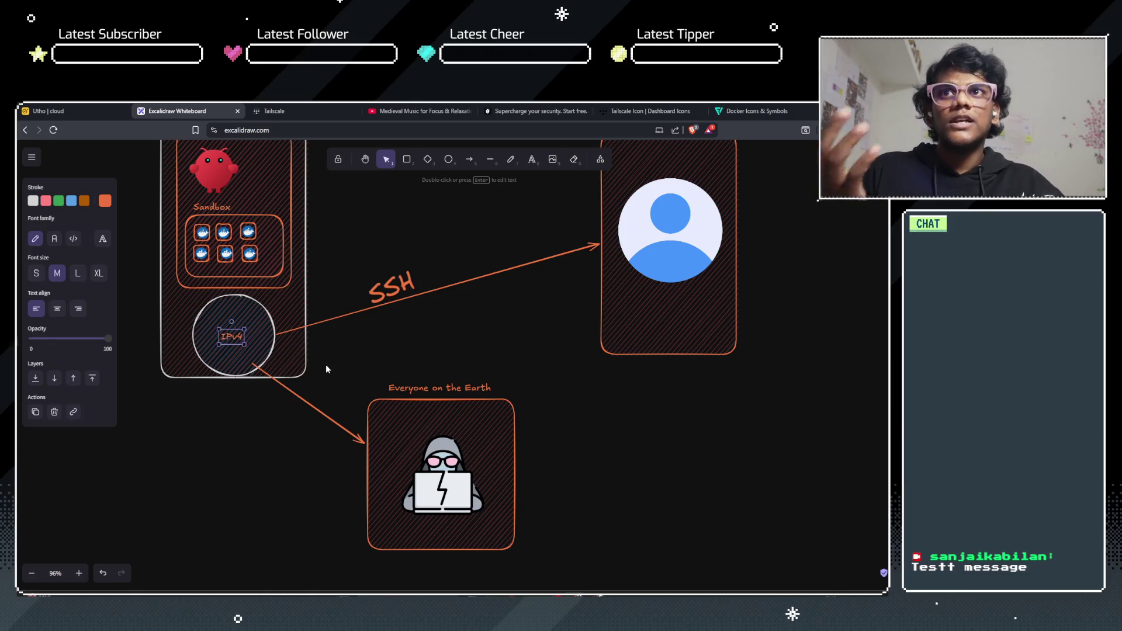
Step: Add the text x.xx.xx.xx below the IPv4 circle
click(532, 159)
click(193, 408)
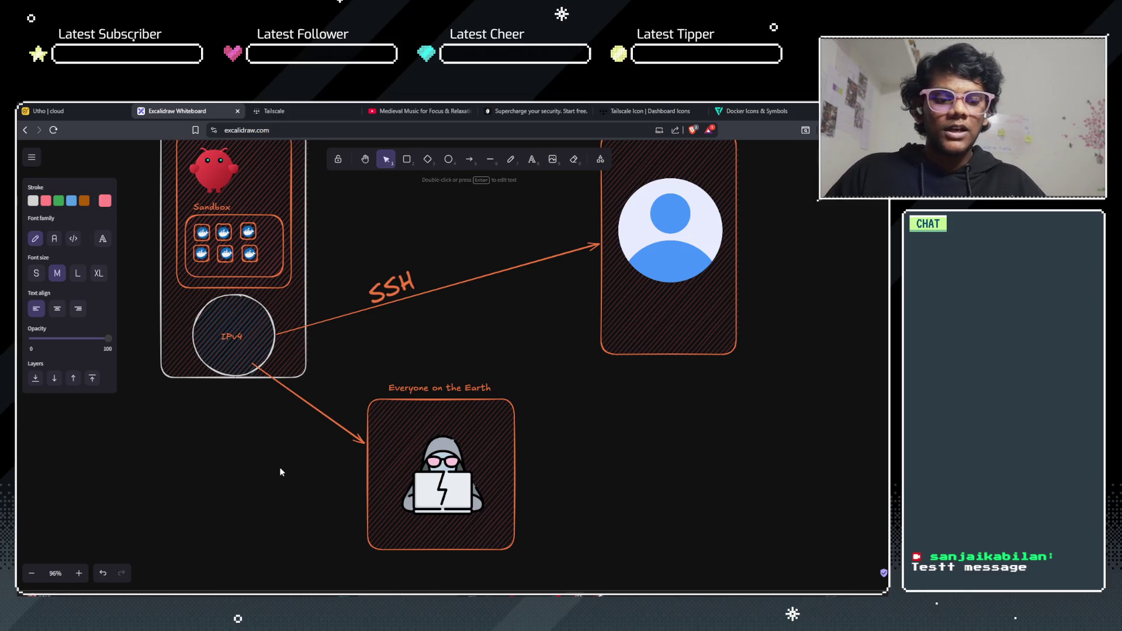
text(x)
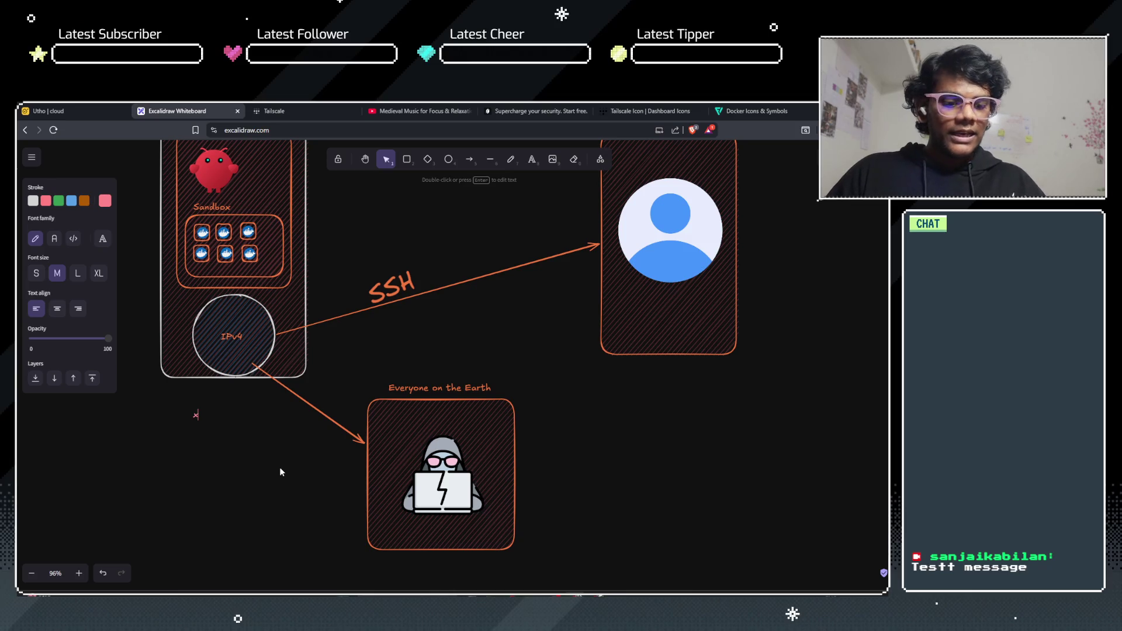
text(.xx.xx.xx)
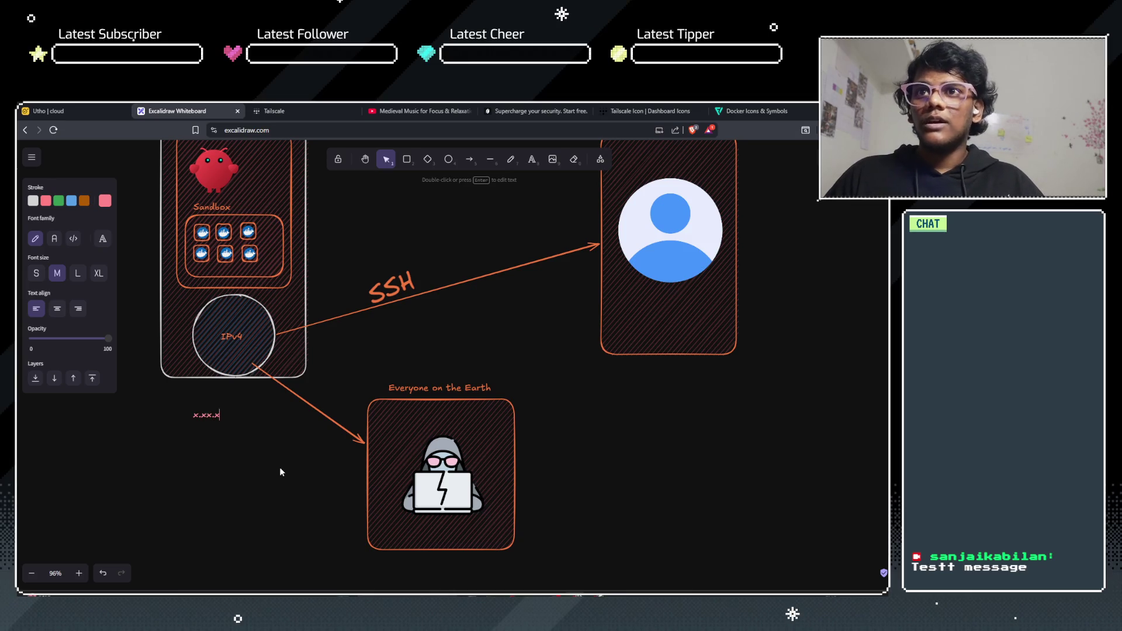
click(280, 467)
Step: Duplicate the placeholder just below it and edit the copy to 192.165.120.182
click(221, 415)
alt+drag(220, 417, 223, 429)
double_click(222, 429)
text(192.168.)
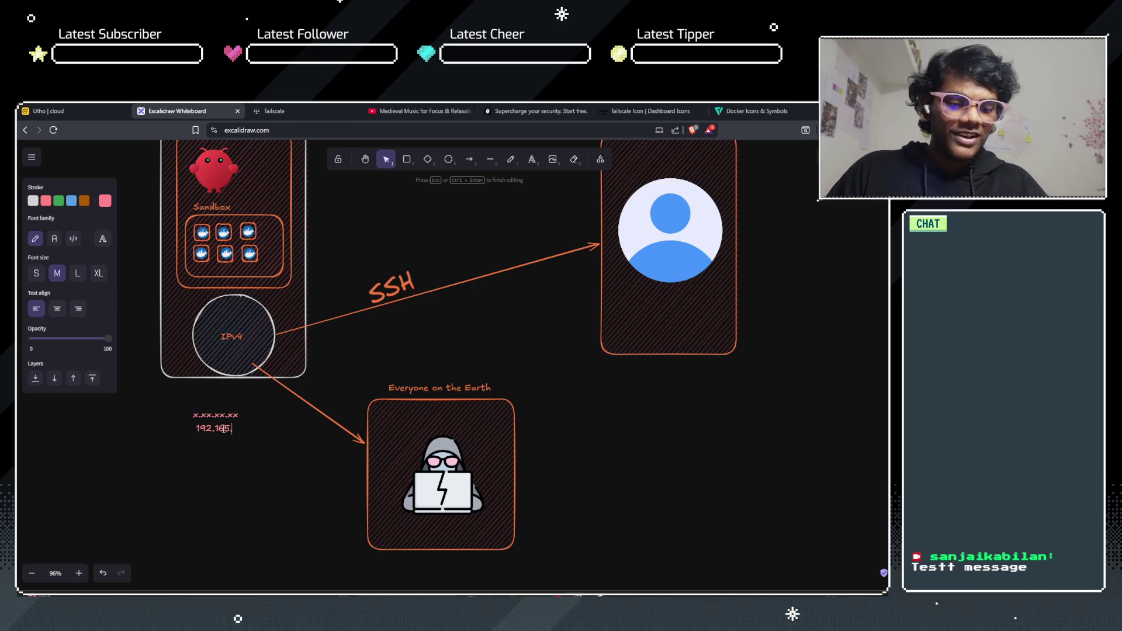
text(120.182)
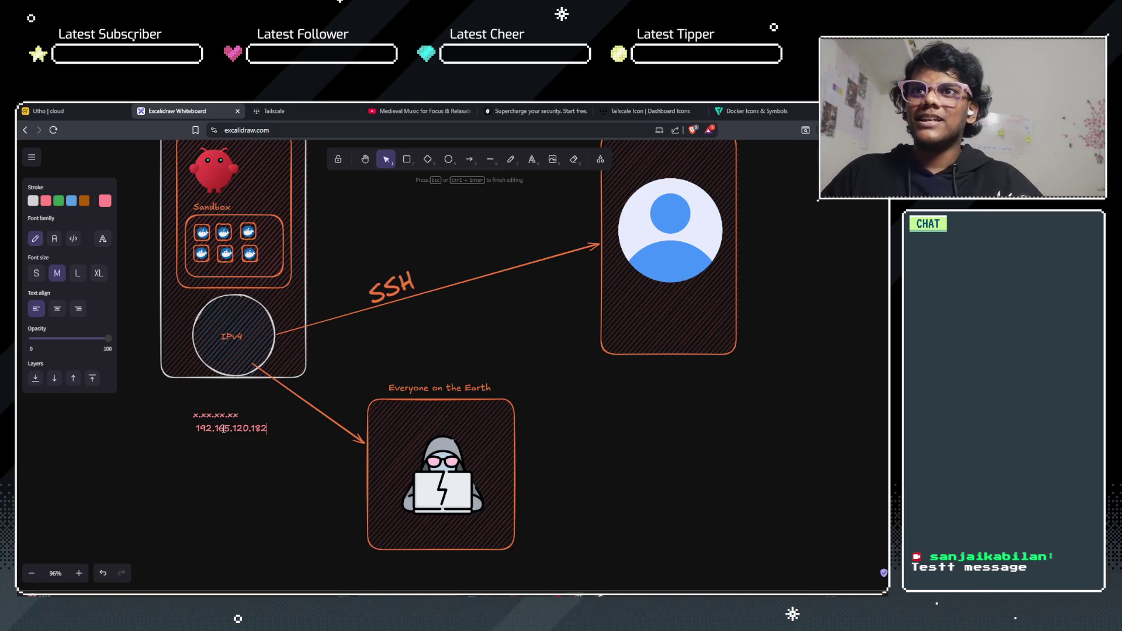
click(223, 447)
drag(242, 429, 228, 429)
click(231, 457)
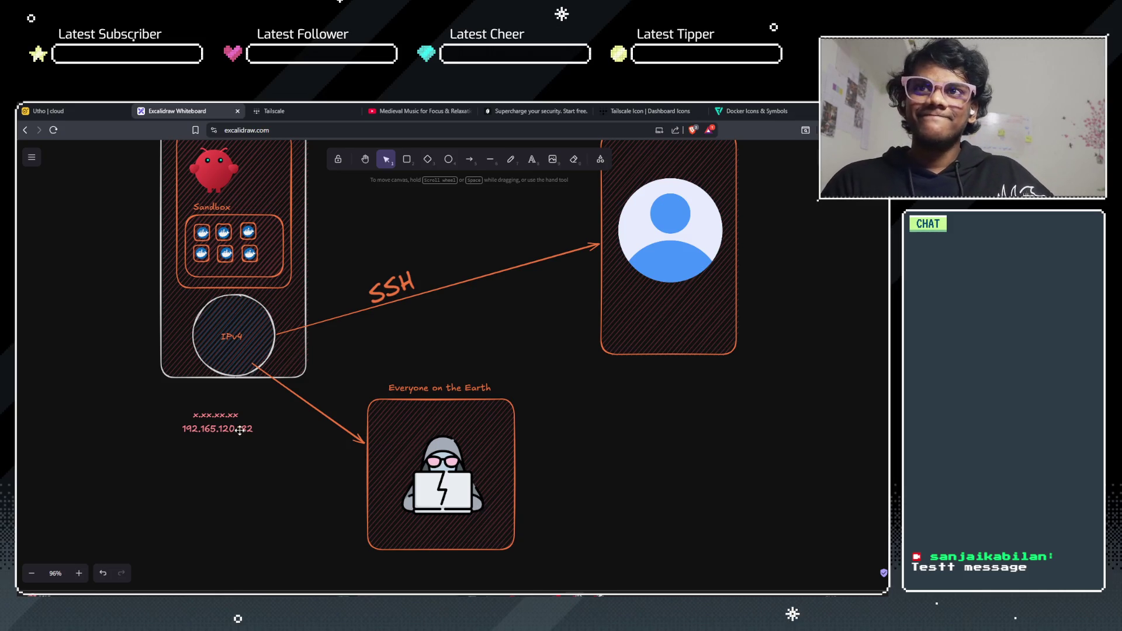
drag(240, 430, 238, 428)
click(233, 444)
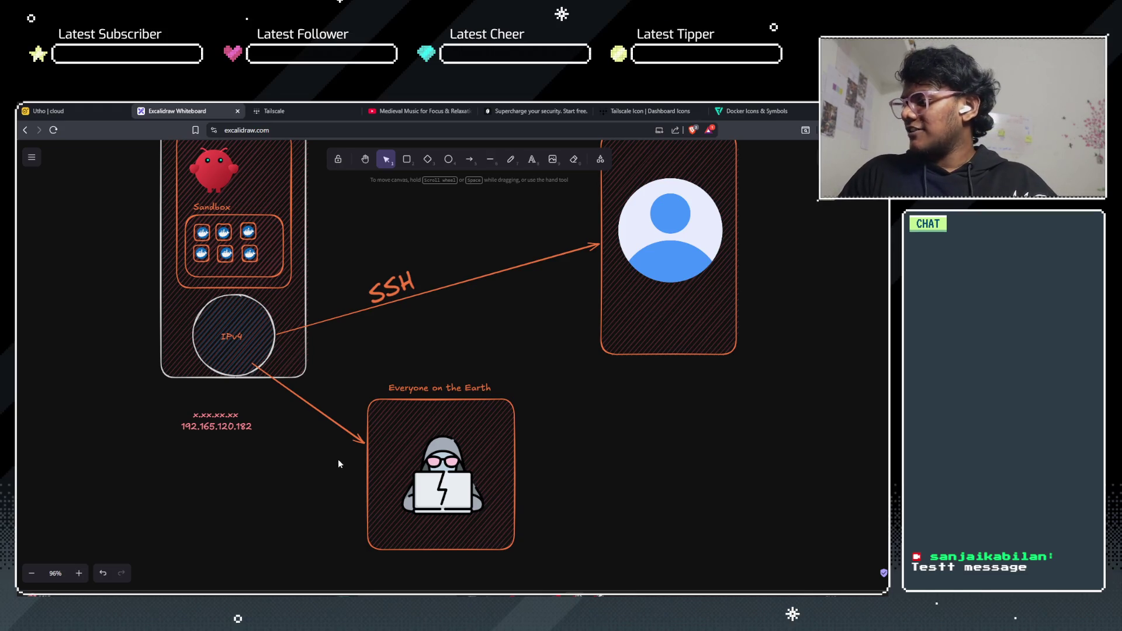
drag(611, 449, 526, 450)
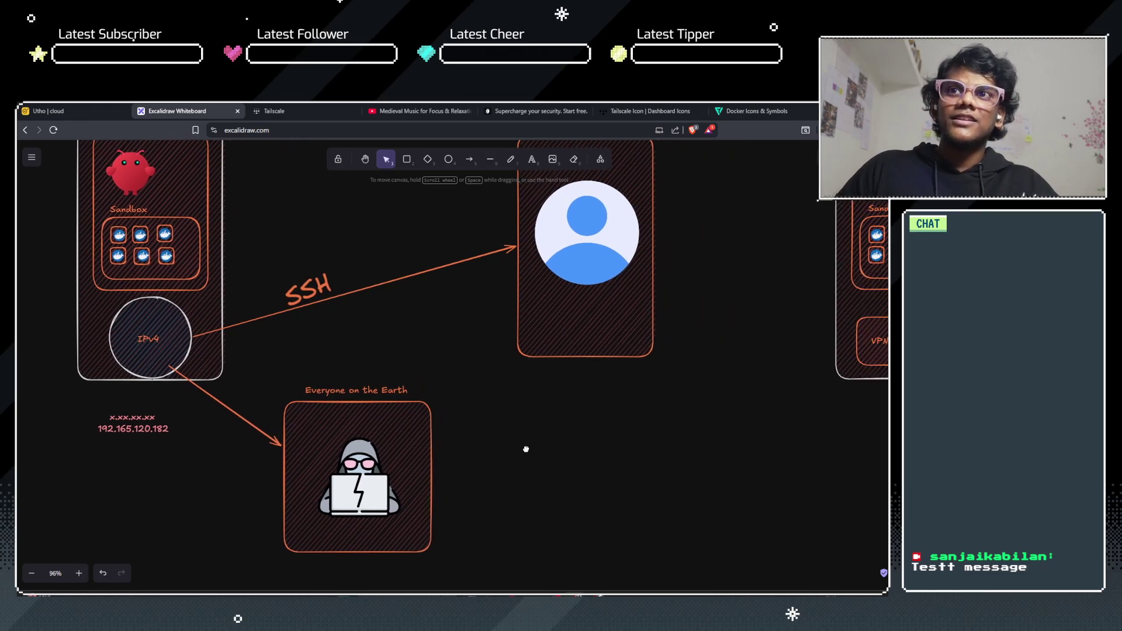
Step: Pan and zoom the canvas to 106% so the VPS/Cloudflare diagram is centered
drag(663, 420, 455, 475)
scroll(485, 470, down, 2)
scroll(512, 465, down, 5)
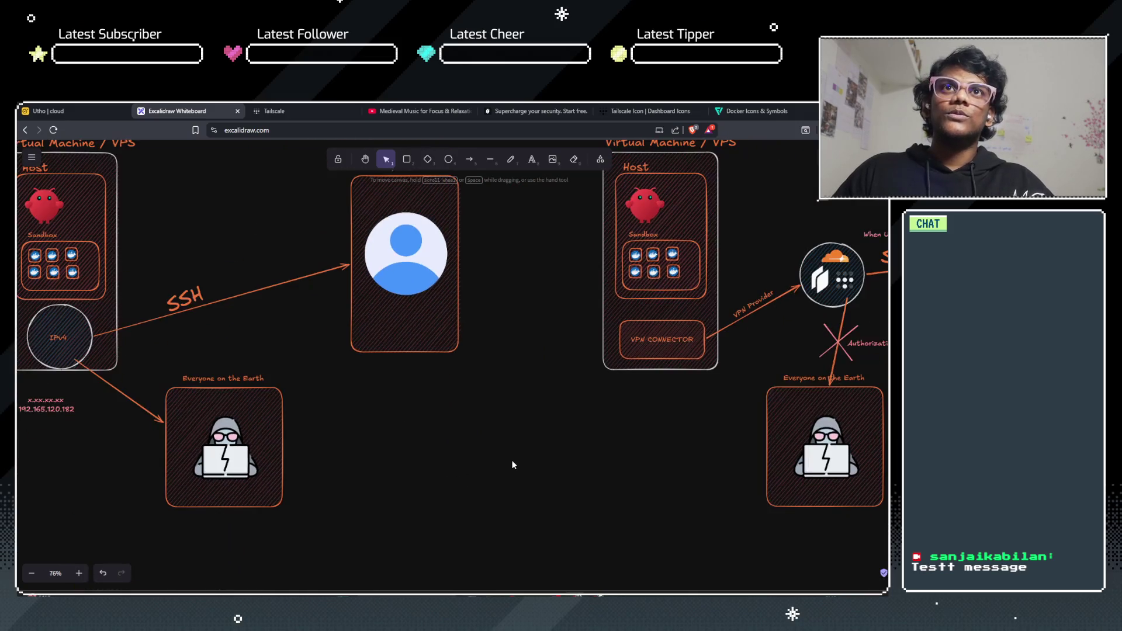
scroll(433, 492, up, 3)
drag(534, 457, 441, 486)
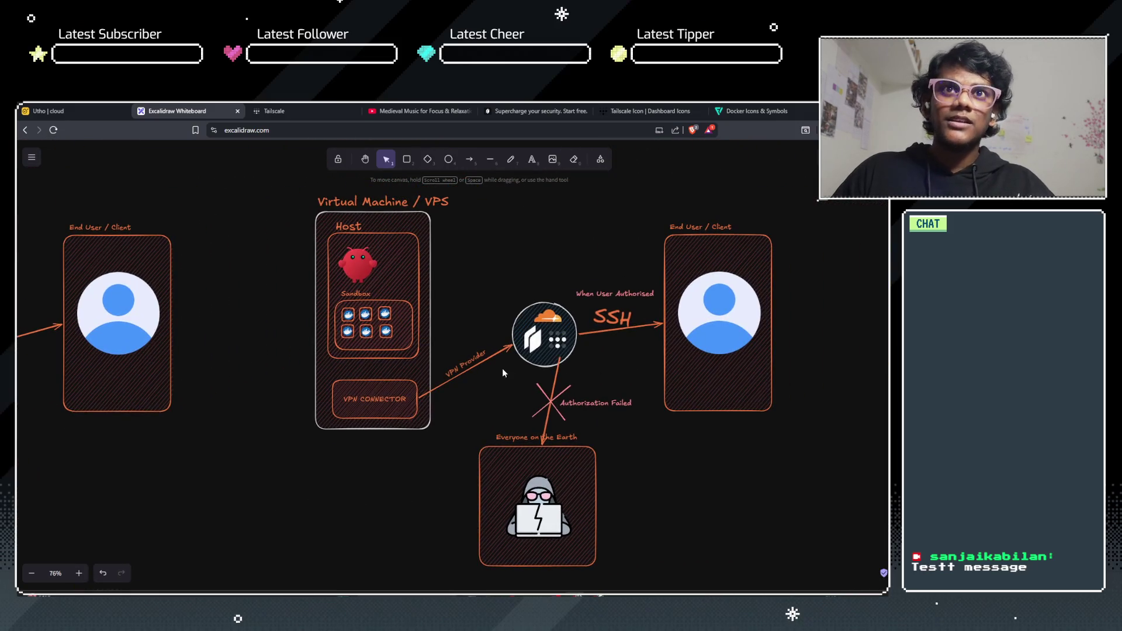
scroll(497, 347, up, 2)
scroll(489, 330, up, 3)
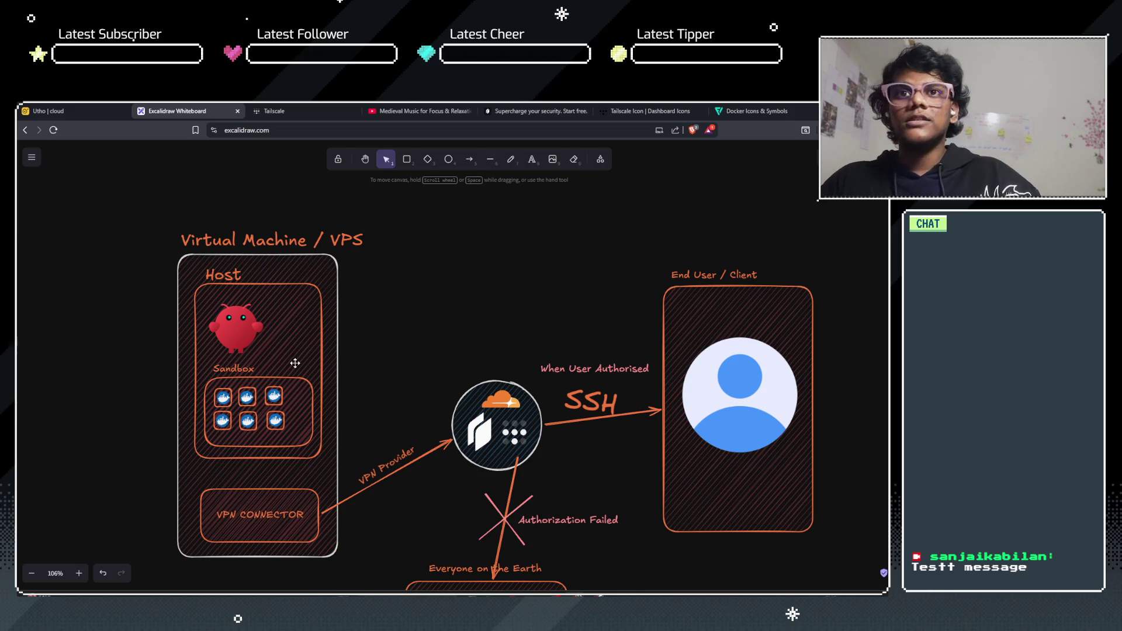
scroll(415, 320, down, 3)
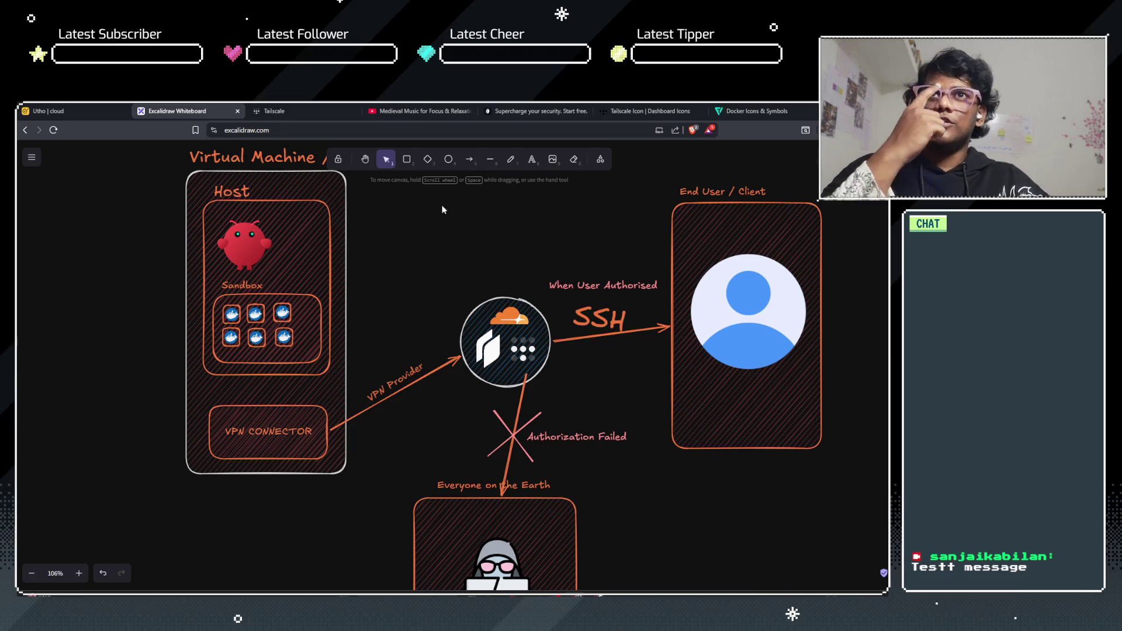
click(454, 158)
Step: Draw a small circle labelled 'ipv4' and seat it on the VPN CONNECTOR box's corner
mouse_move(214, 381)
mouse_down()
mouse_move(255, 396)
mouse_move(272, 442)
mouse_up()
mouse_move(238, 403)
mouse_down()
mouse_move(216, 393)
mouse_move(229, 411)
mouse_up()
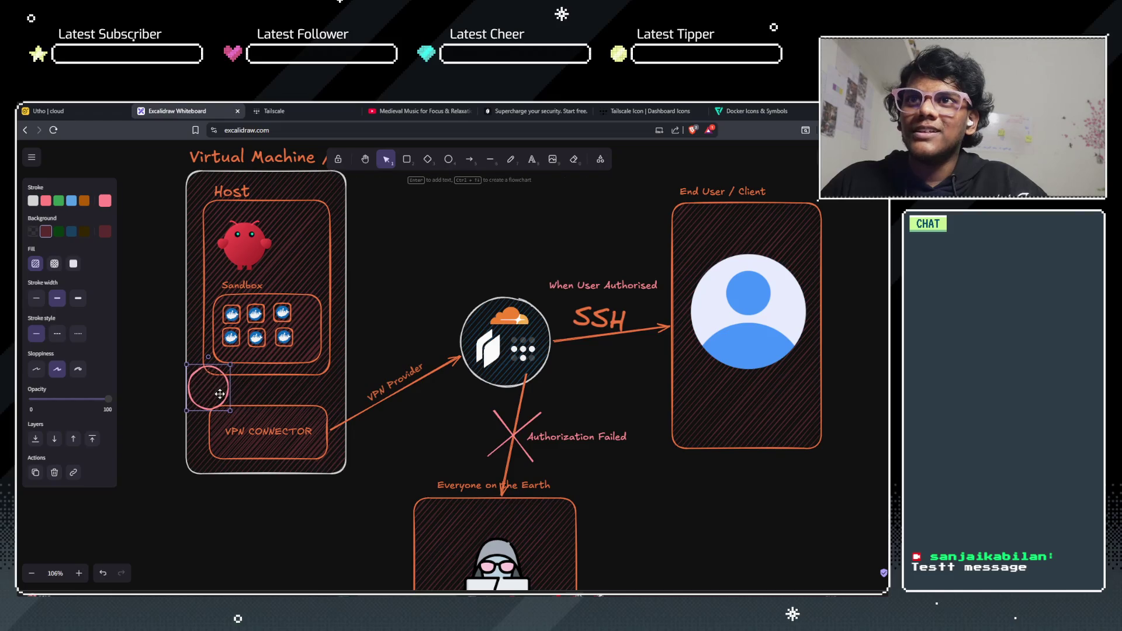
key(Return)
text(ip)
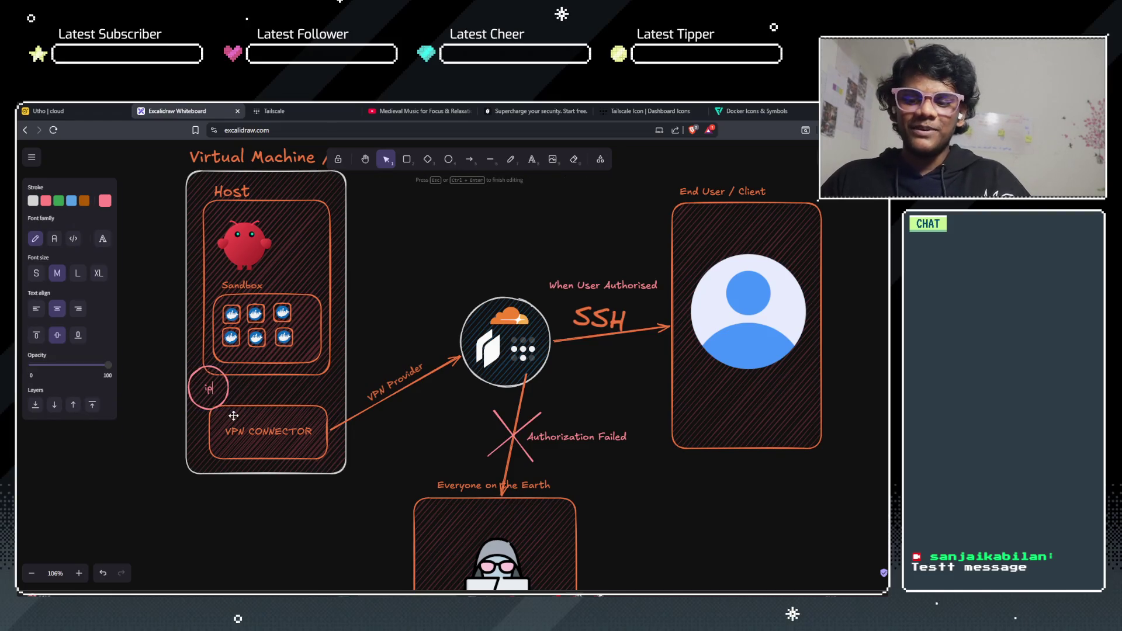
text(v4)
click(167, 422)
mouse_move(194, 406)
mouse_down()
mouse_move(329, 363)
mouse_move(351, 310)
mouse_move(319, 405)
mouse_move(260, 423)
mouse_up()
drag(328, 390, 325, 395)
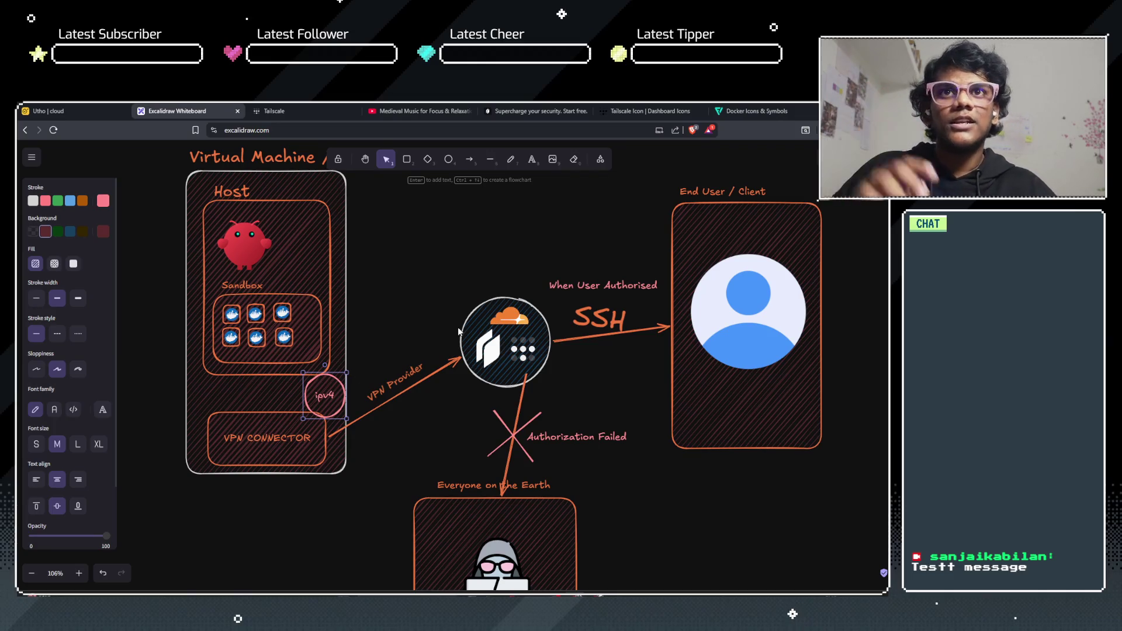
click(754, 111)
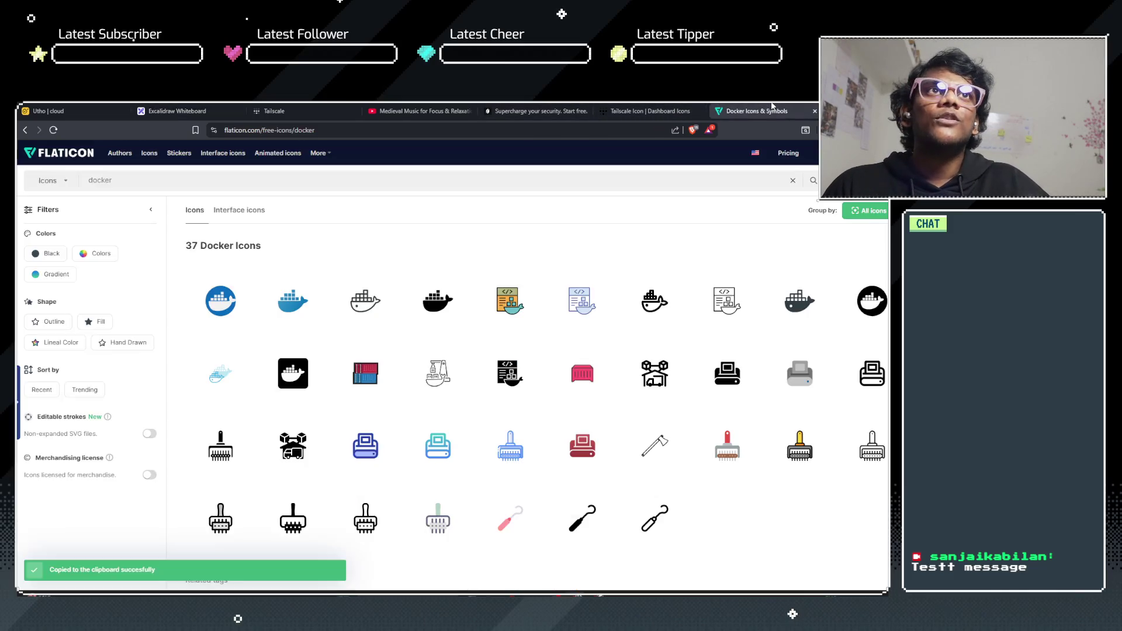
Step: Search Google for 'explosion png' in a new tab and copy the second explosion image
click(172, 111)
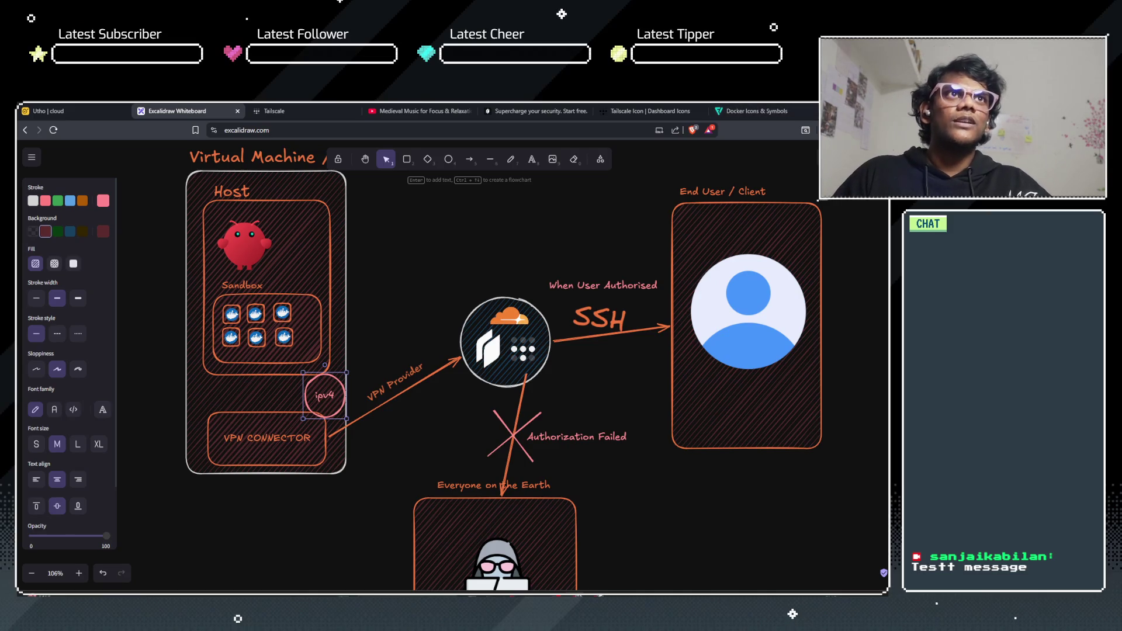
key(ctrl+t)
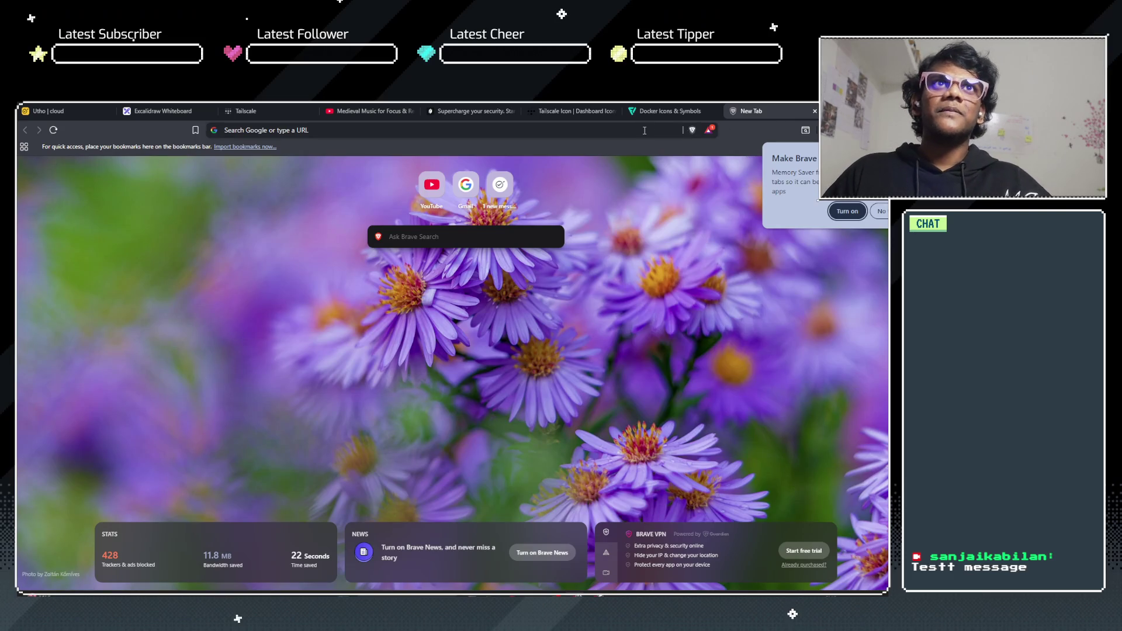
click(644, 131)
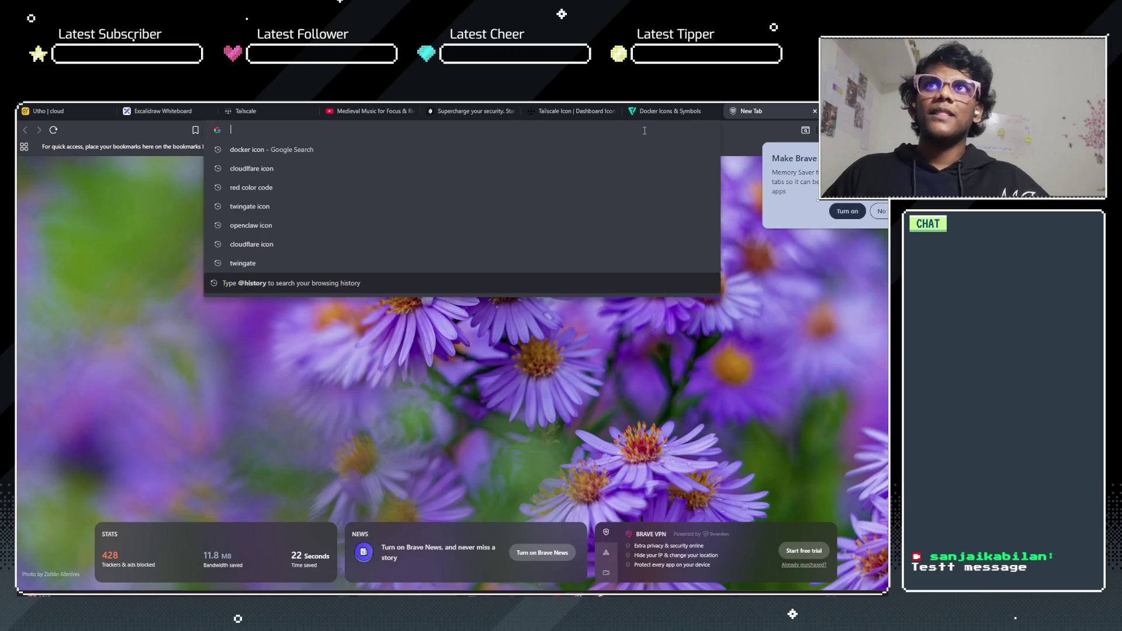
text(explo)
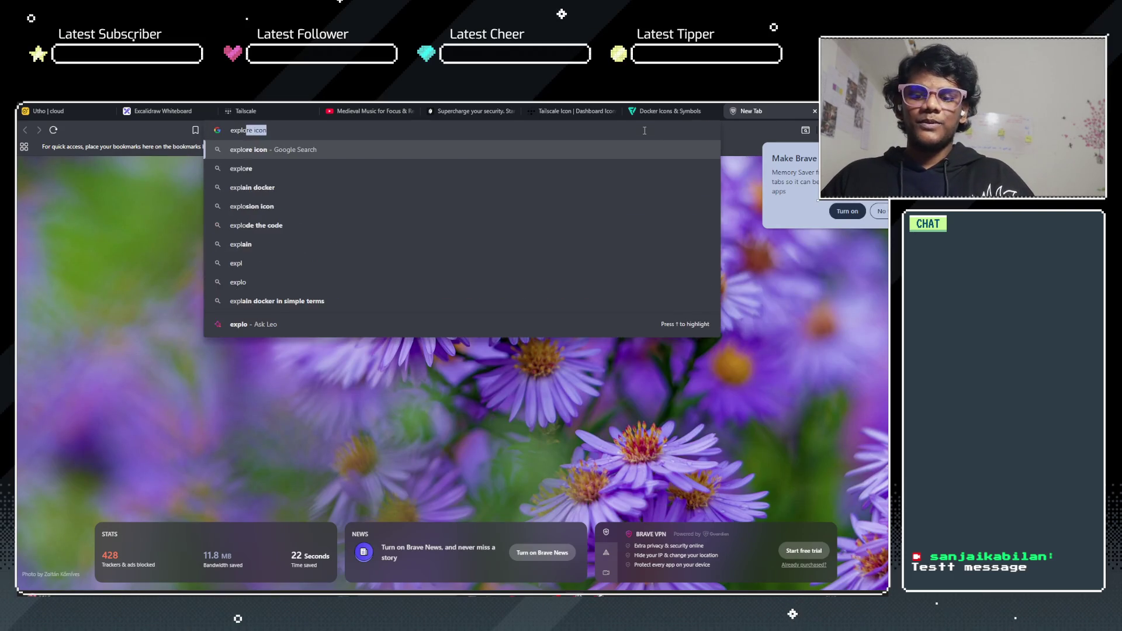
text(sion )
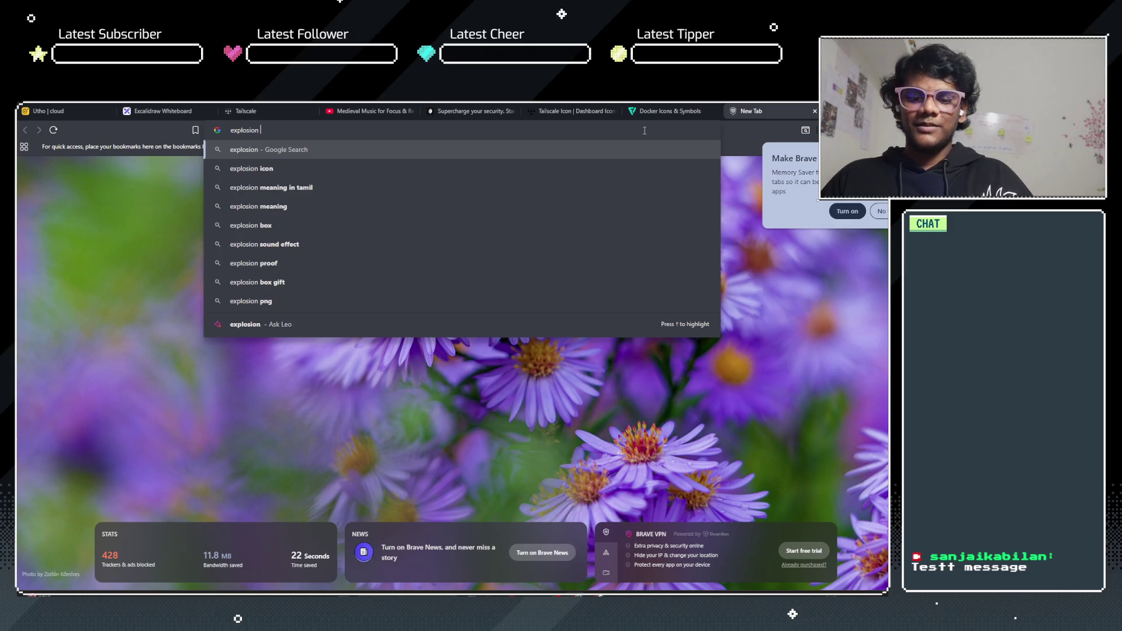
text(png)
key(Return)
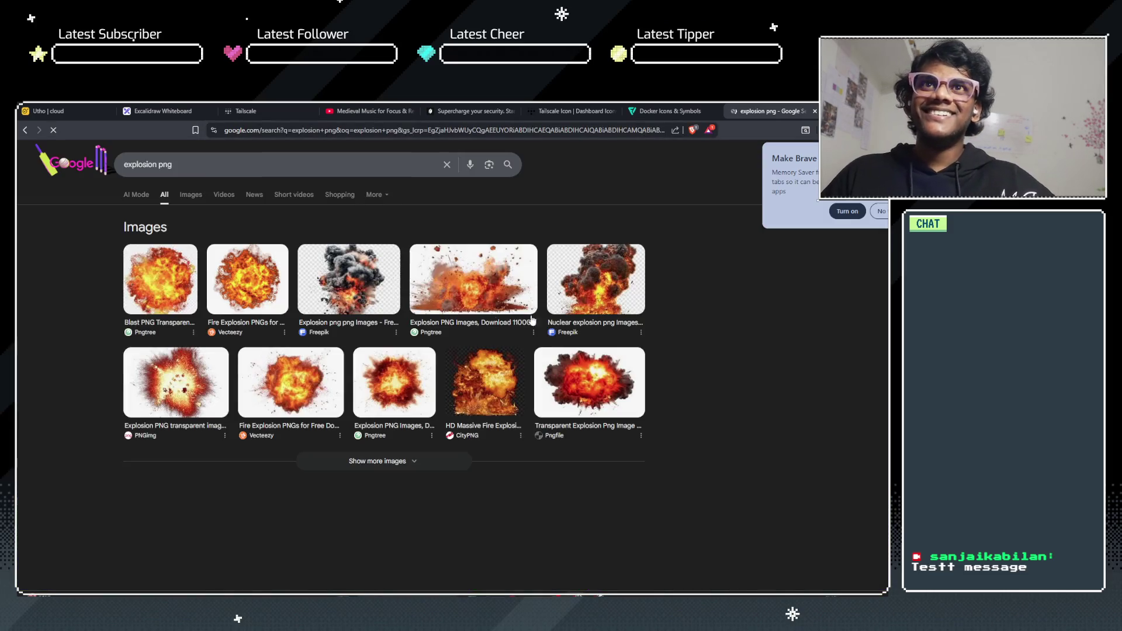
right_click(247, 279)
click(286, 314)
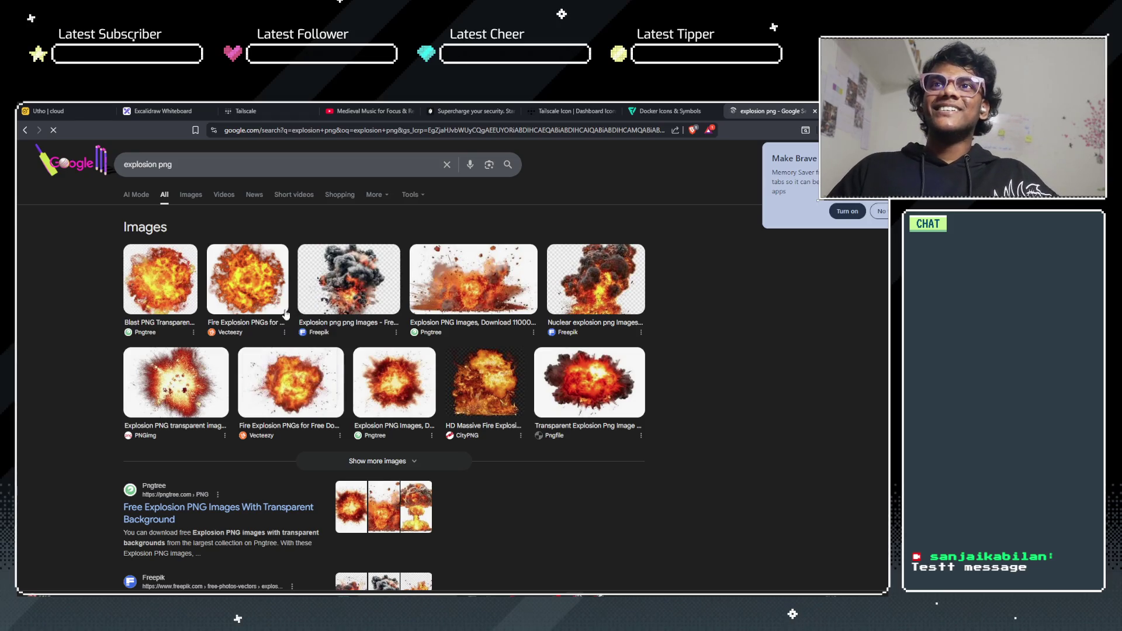
click(163, 111)
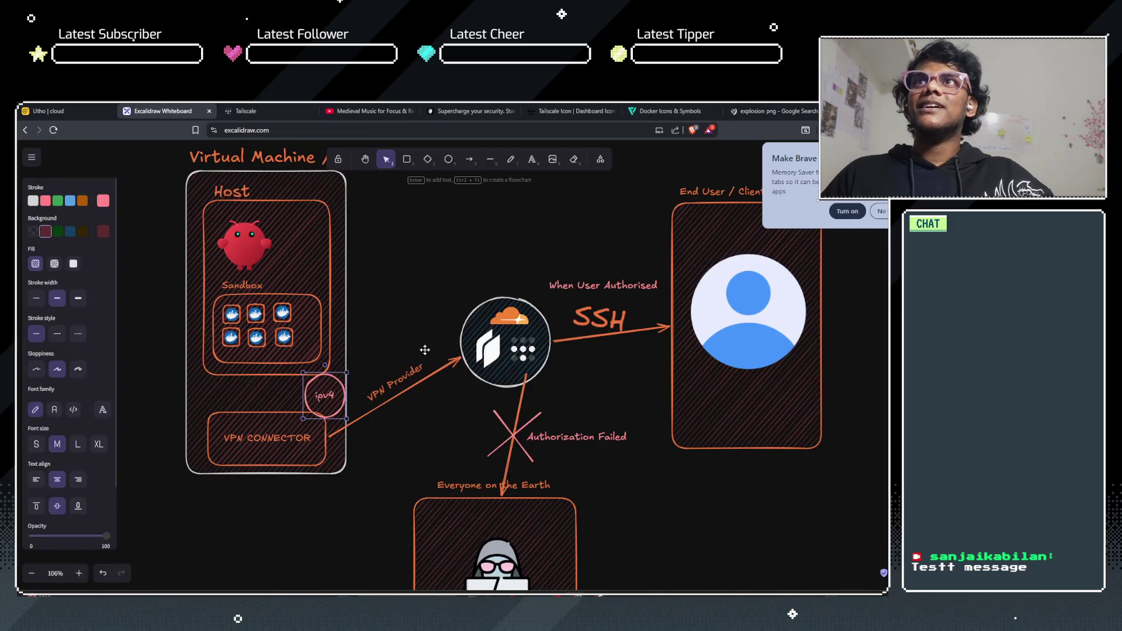
Step: Paste the explosion image and shrink it over the ipv4 circle by VPN CONNECTOR
click(390, 338)
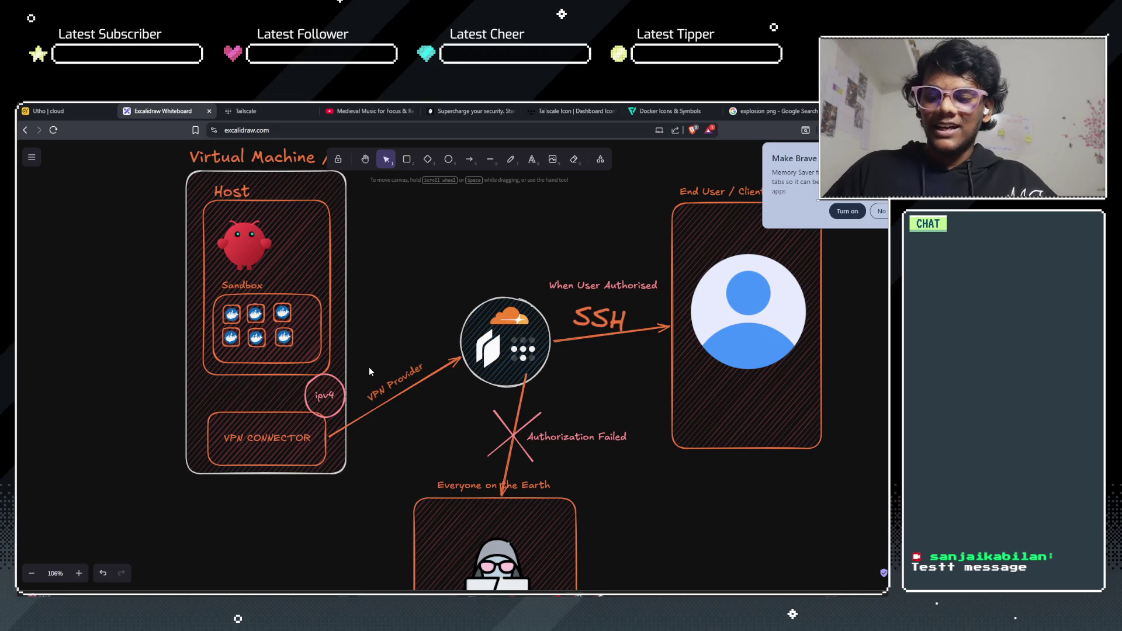
key(ctrl+v)
drag(369, 371, 343, 397)
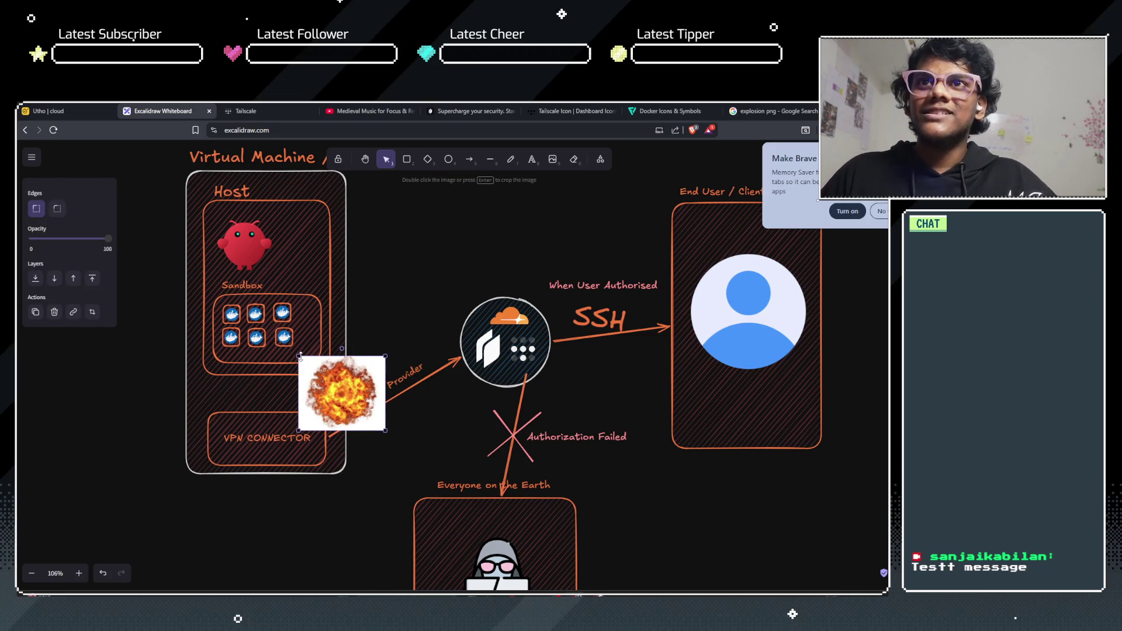
mouse_move(308, 364)
mouse_down()
mouse_move(343, 393)
mouse_move(324, 391)
mouse_up()
click(309, 513)
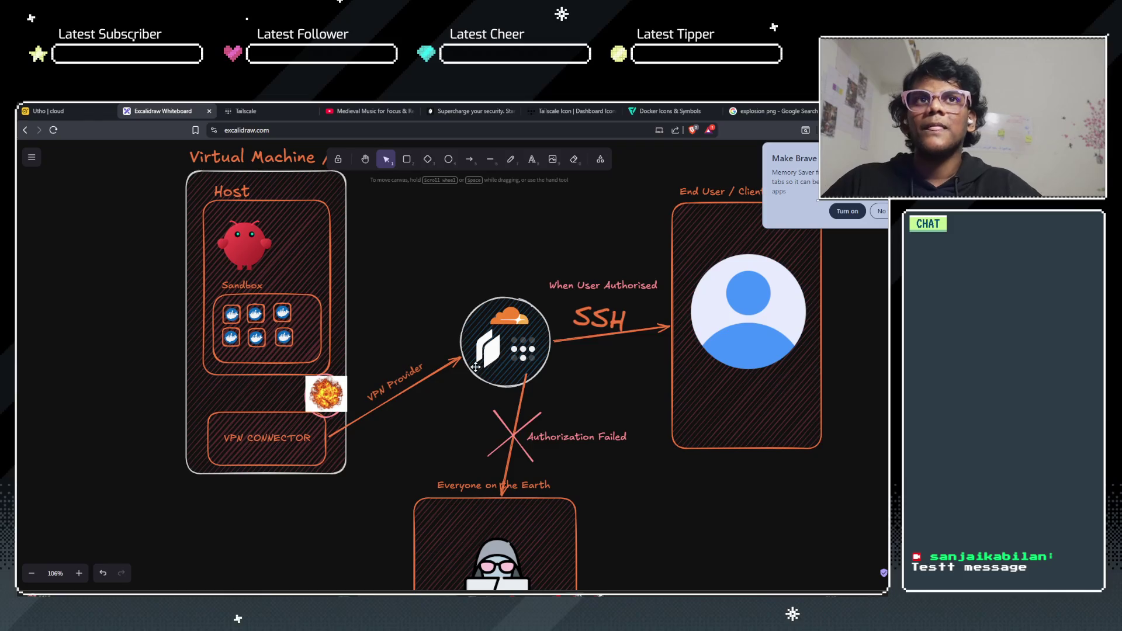
Step: Recenter the diagram, dismiss the Memory Saver prompt, and select the Cloudflare cloud image
scroll(614, 378, up, 1)
drag(614, 377, 454, 355)
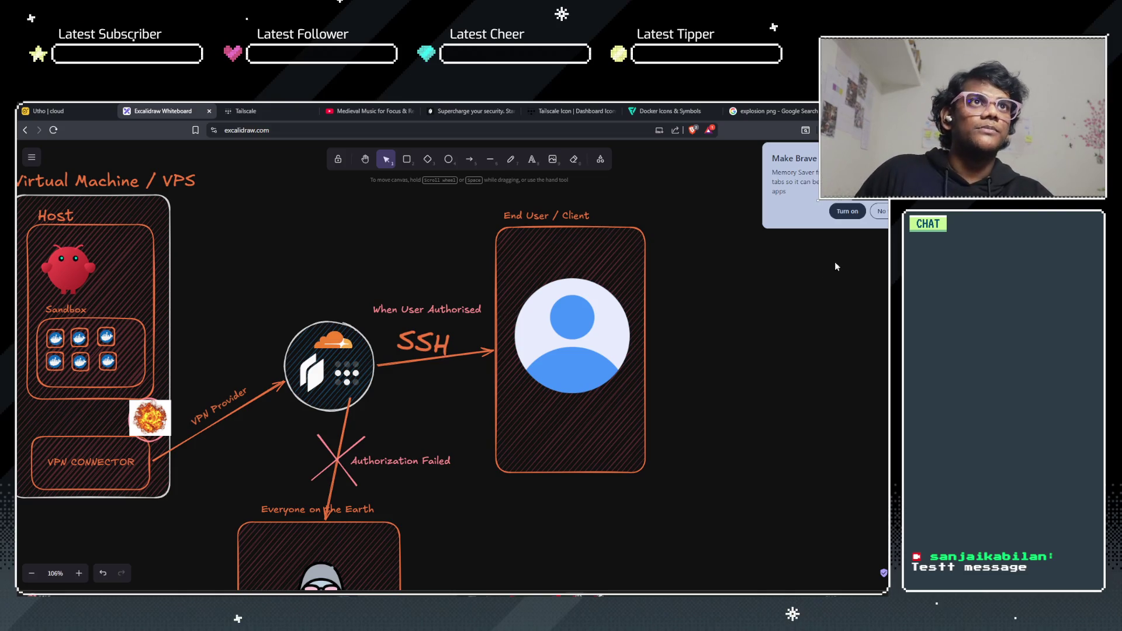
click(881, 211)
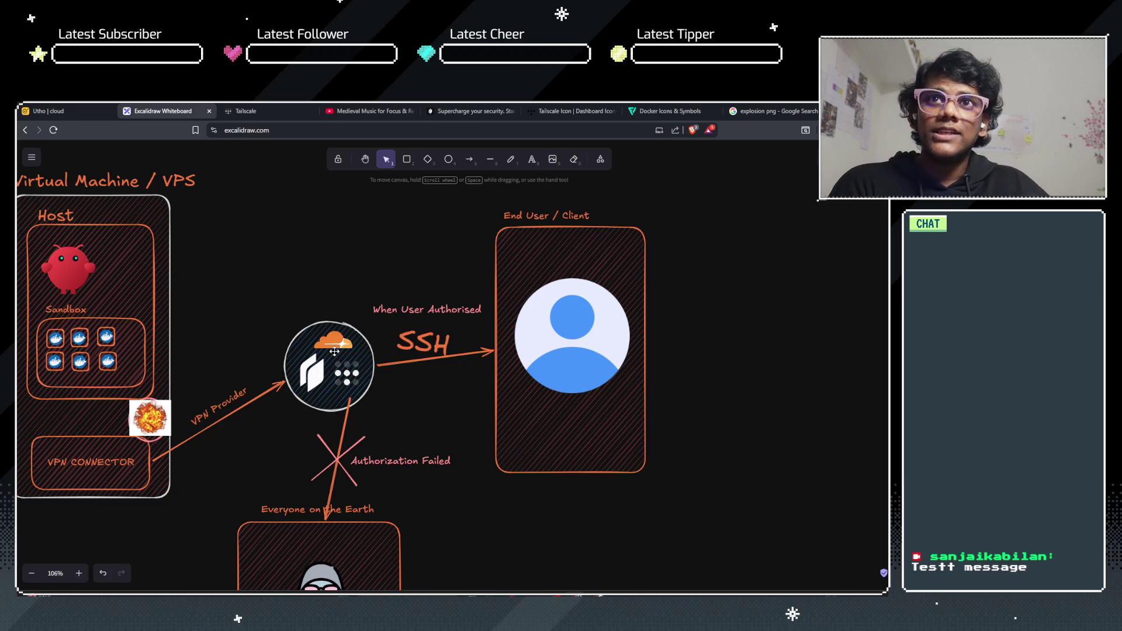
click(332, 354)
click(327, 358)
click(329, 354)
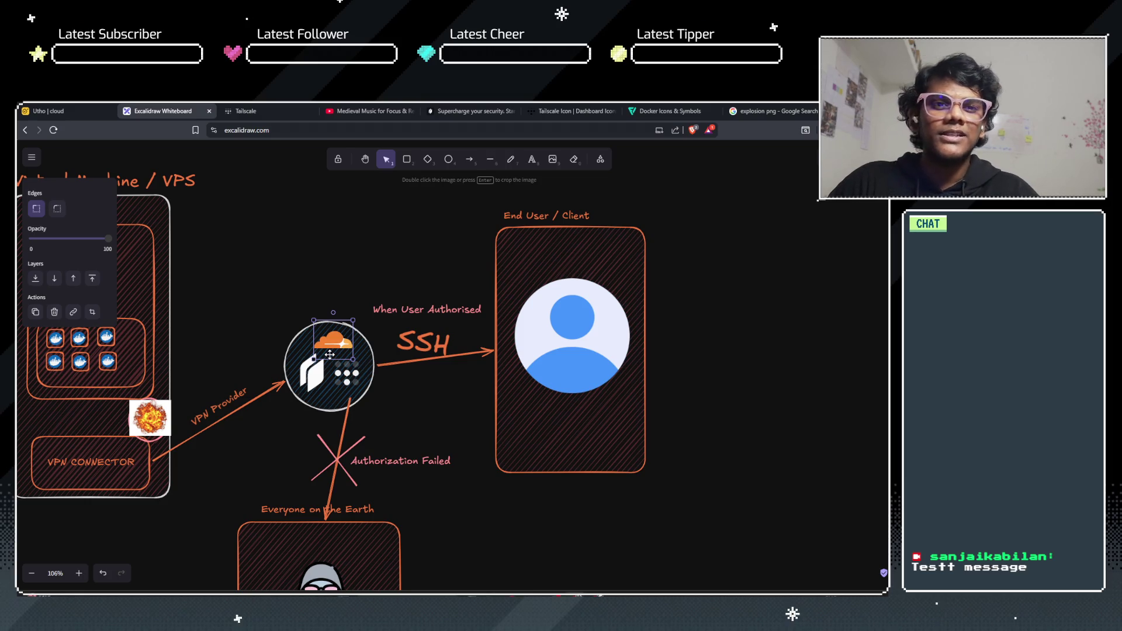
Step: Close the Docker Icons and explosion search tabs and return to the Excalidraw VPS diagram
click(330, 274)
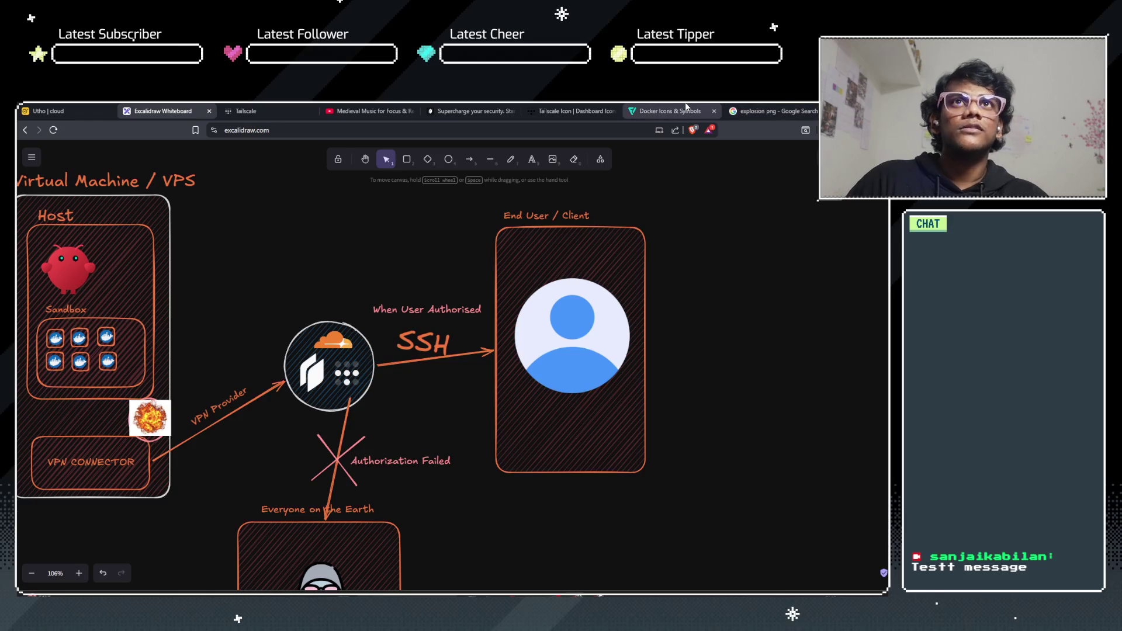
click(719, 113)
click(714, 111)
click(713, 111)
click(292, 110)
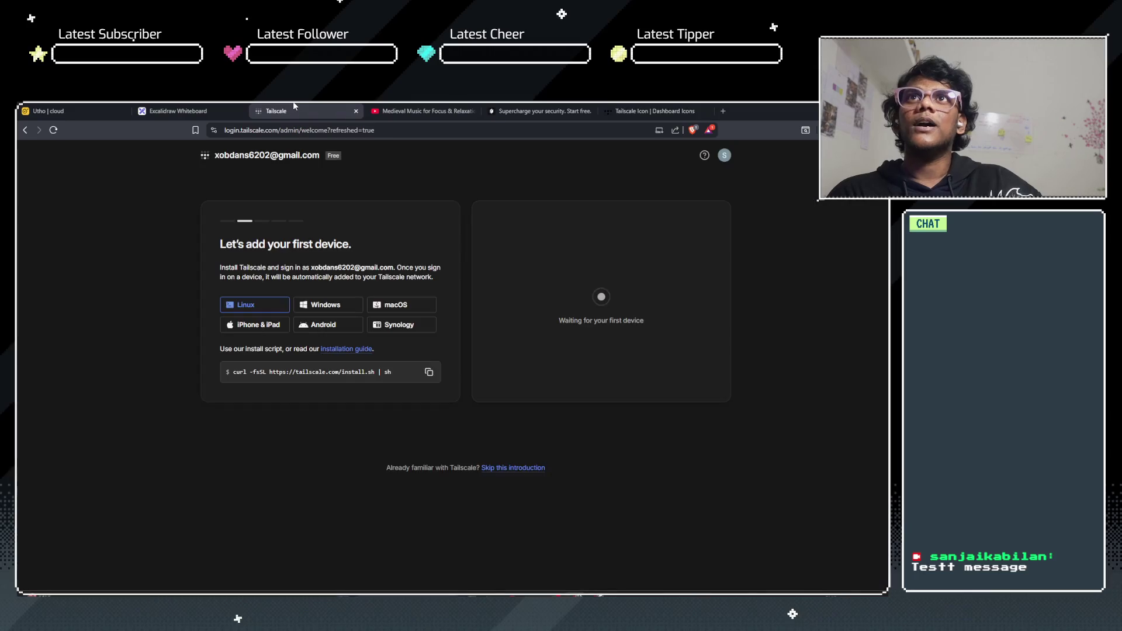
click(198, 110)
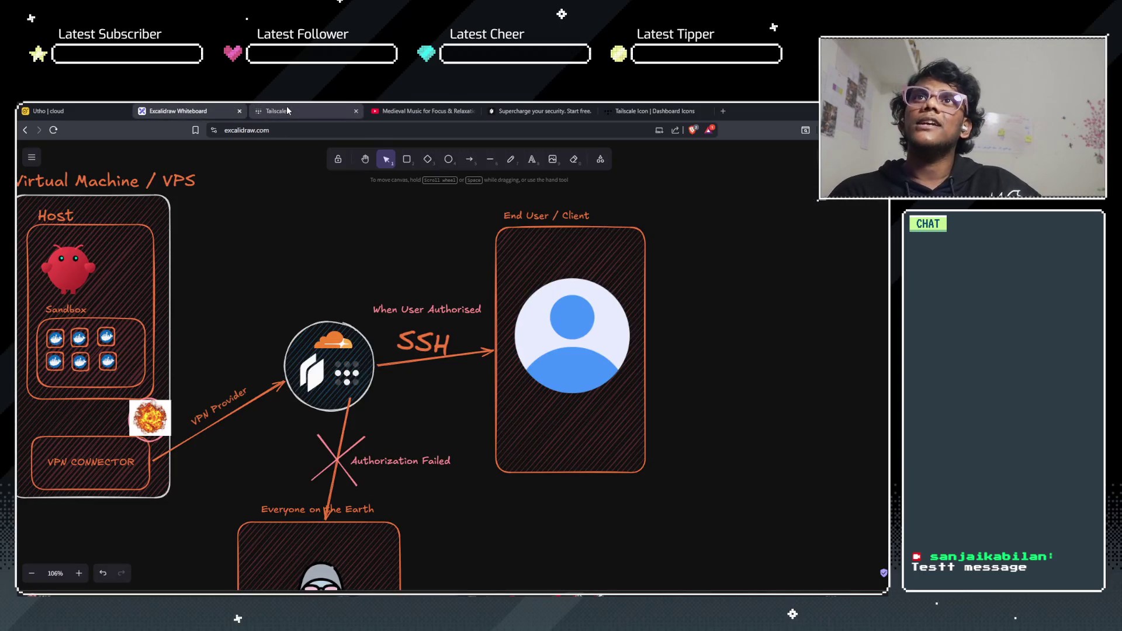
click(315, 109)
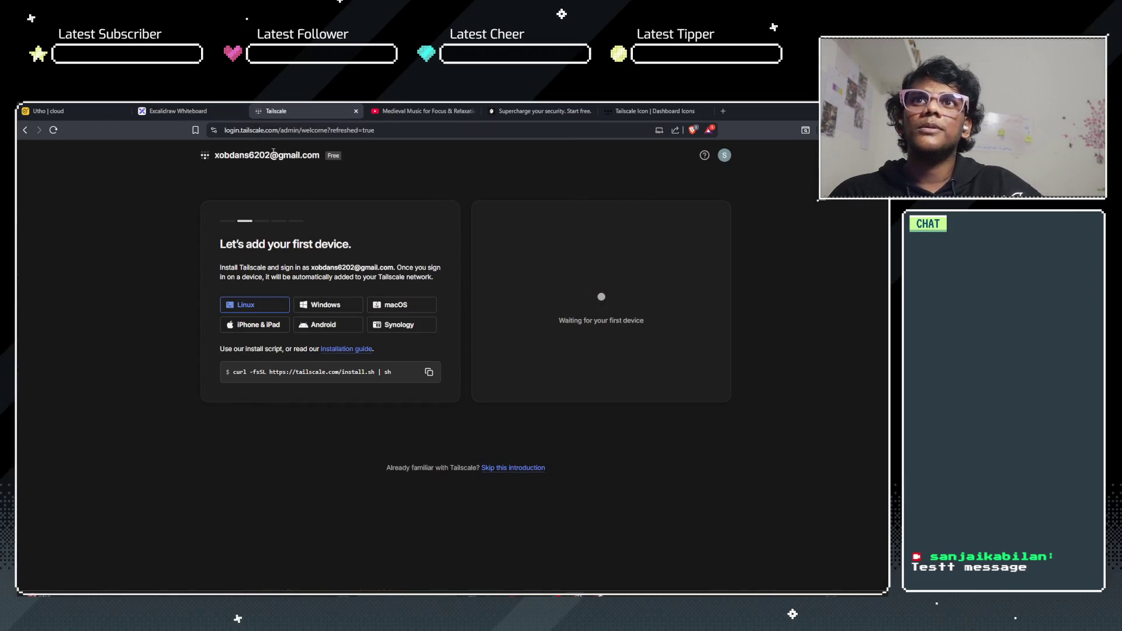
click(183, 113)
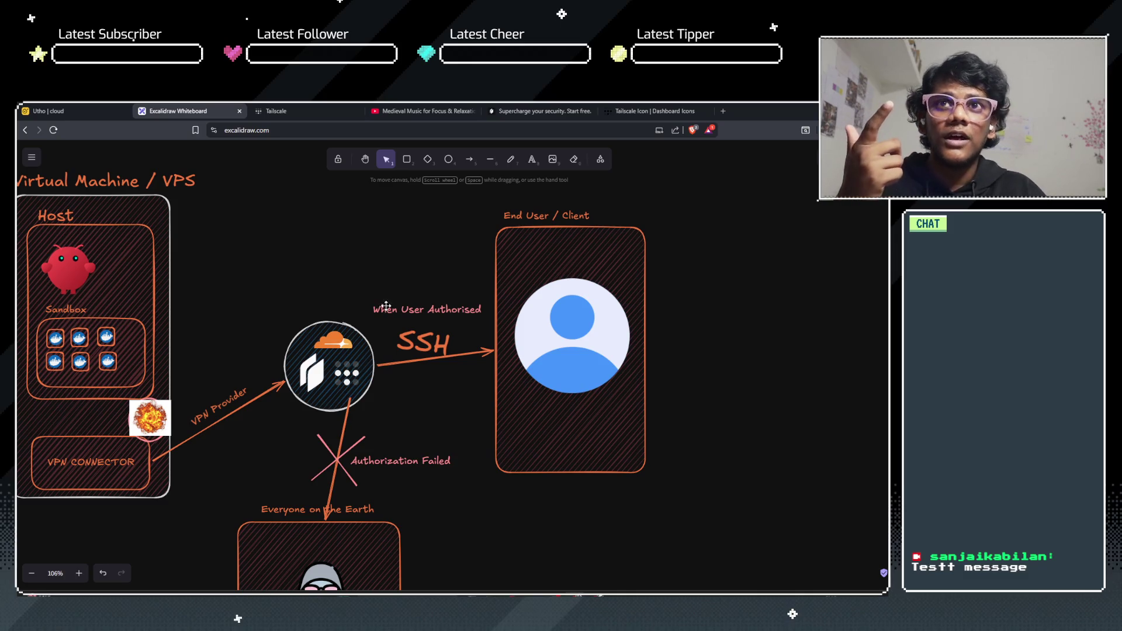
Step: Move the Cloudflare cloud above the central circle and label it 'Domain' underneath
drag(341, 330, 342, 238)
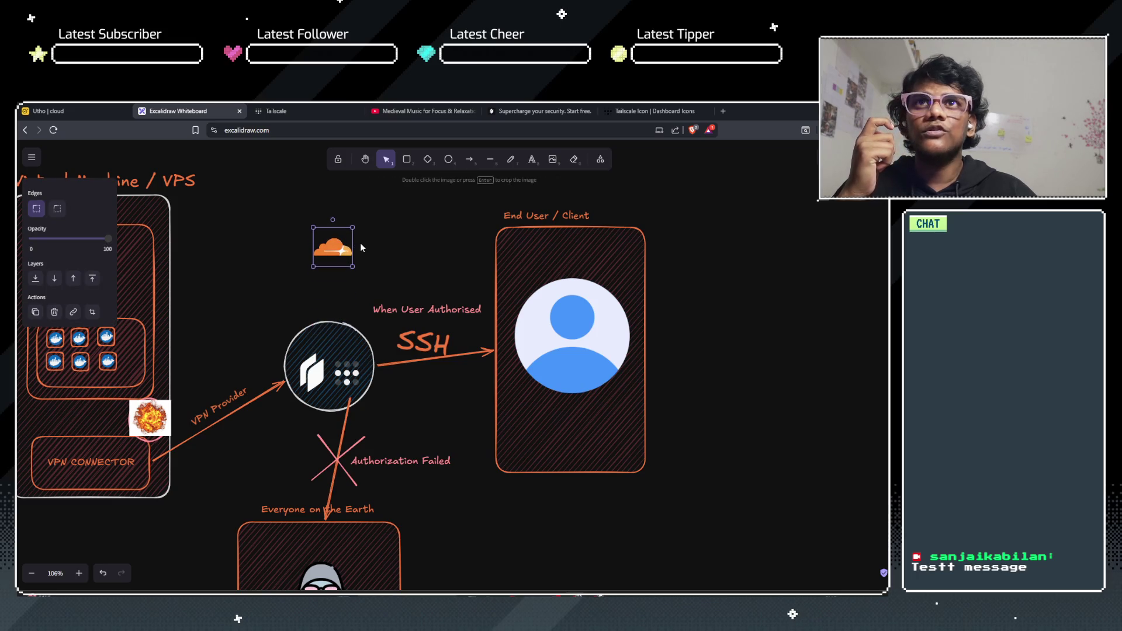
click(360, 243)
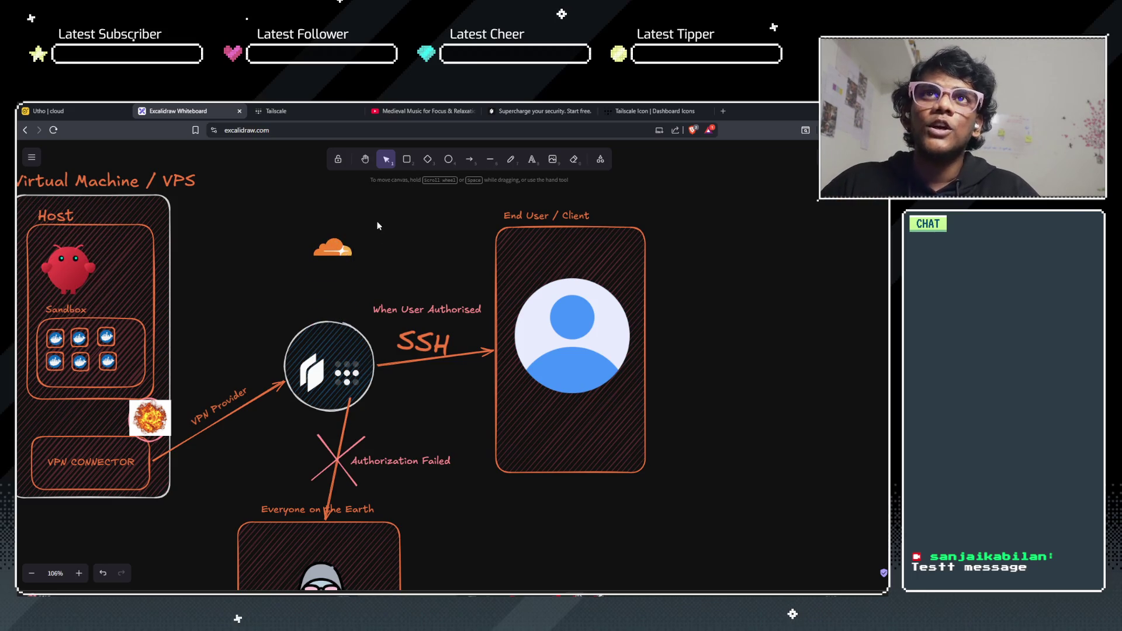
click(528, 161)
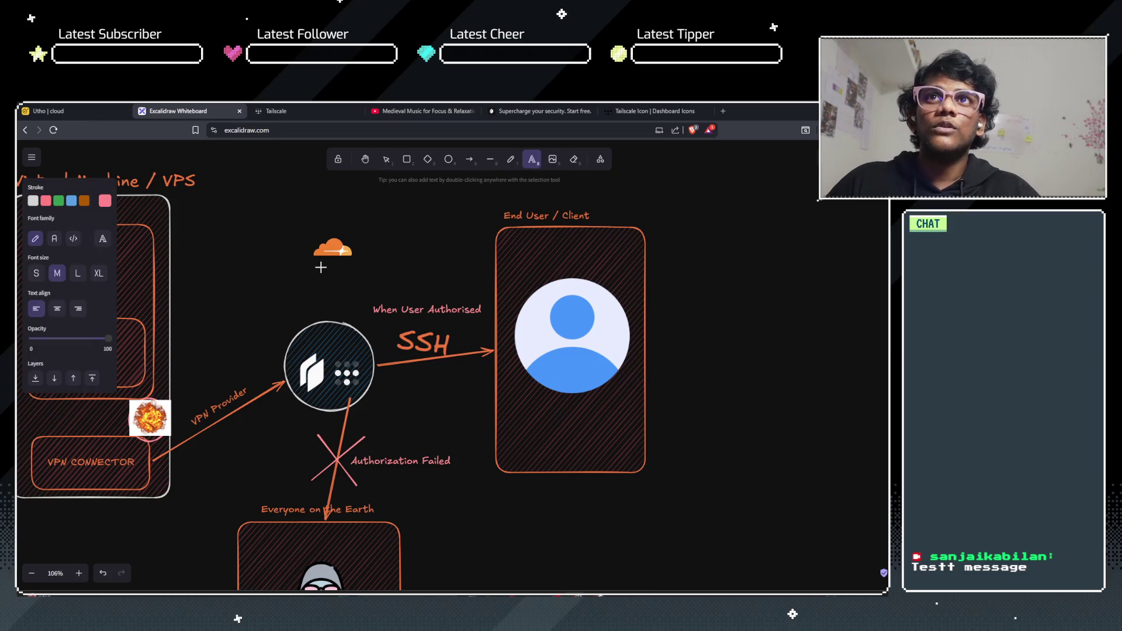
click(340, 303)
text(Domain)
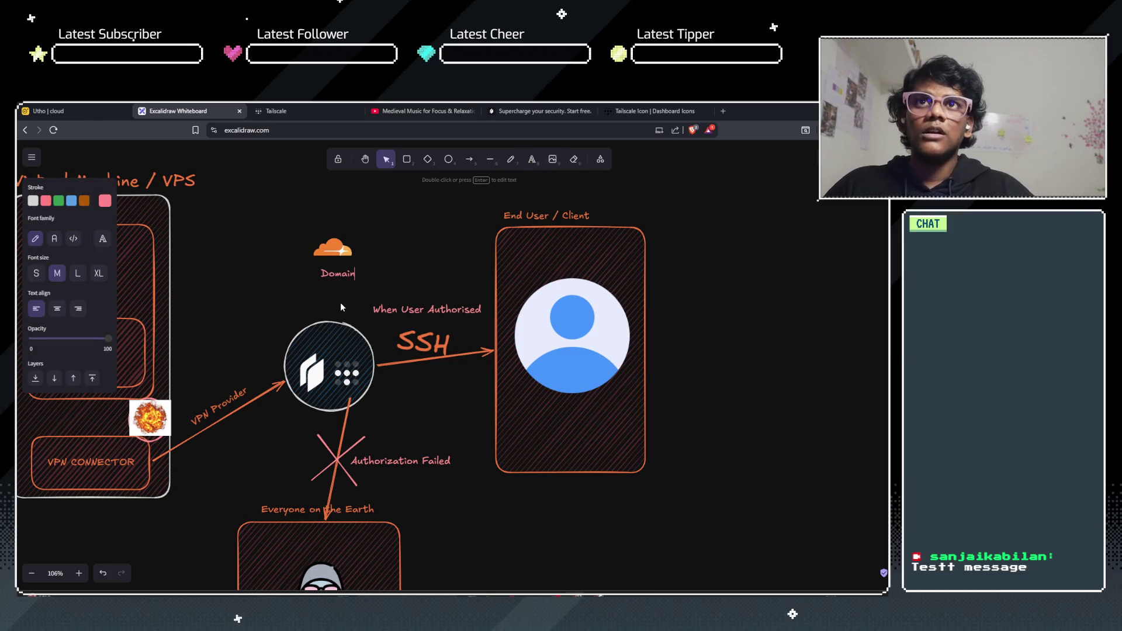
click(328, 275)
drag(328, 275, 324, 264)
click(296, 257)
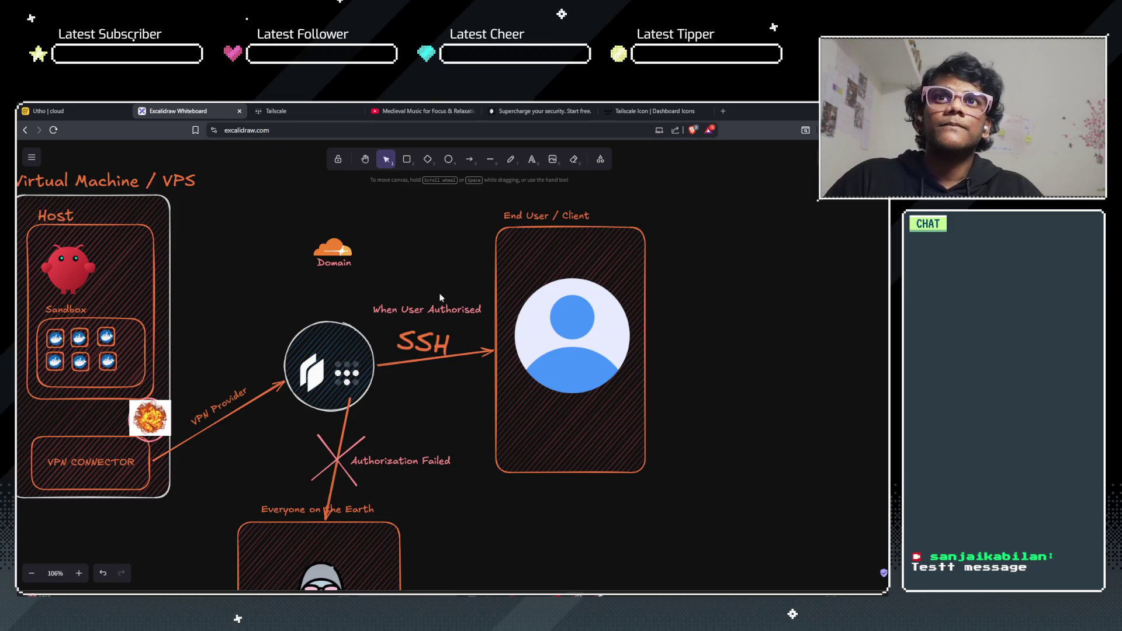
Step: Check the images inside the central circle and the cloud-plus-Domain group, then pan down
click(320, 374)
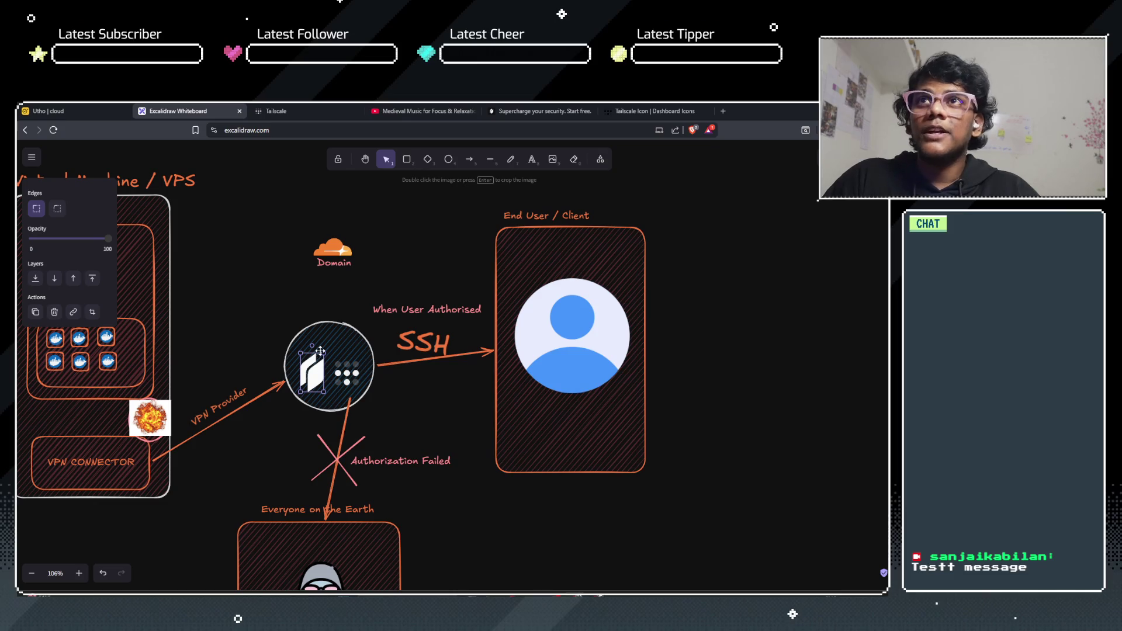
click(353, 376)
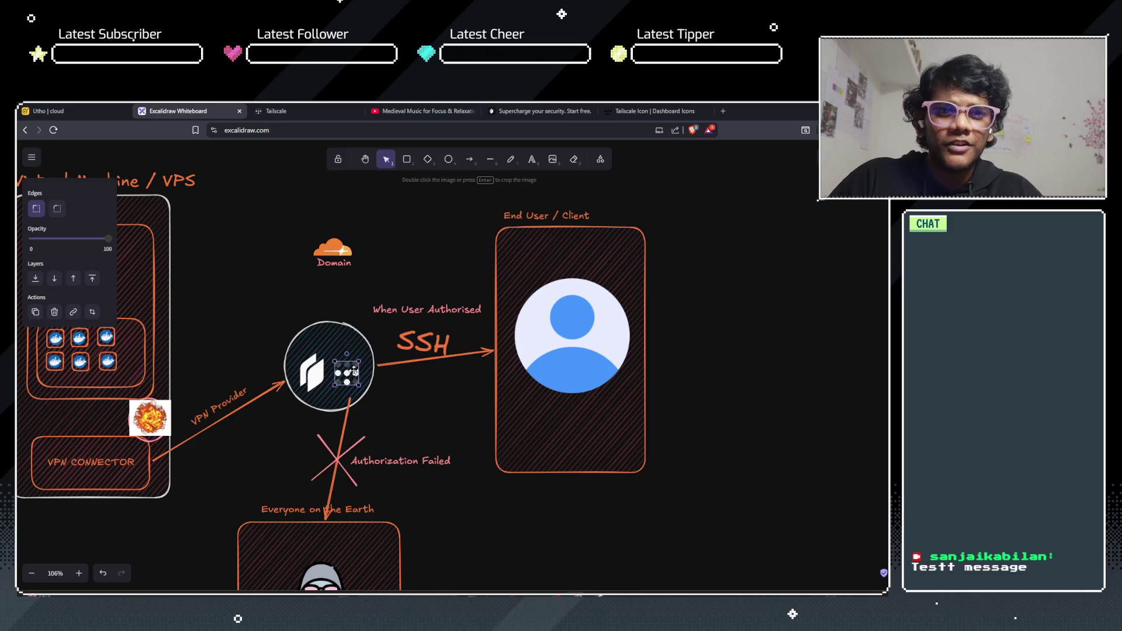
mouse_move(286, 227)
mouse_down()
mouse_move(370, 255)
mouse_move(389, 277)
mouse_up()
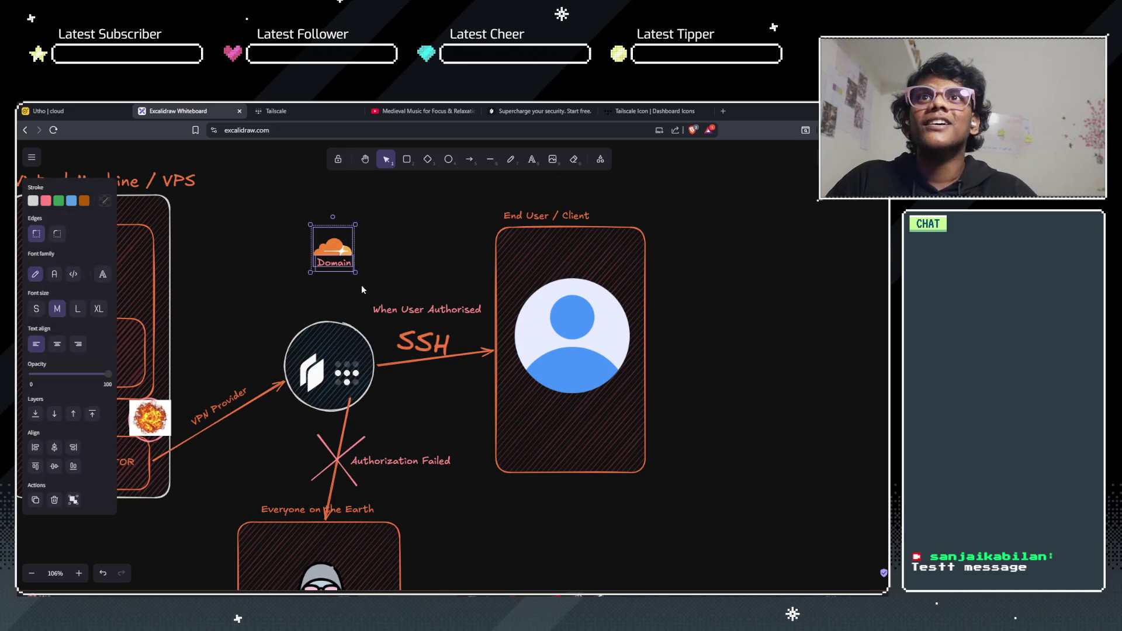
click(278, 293)
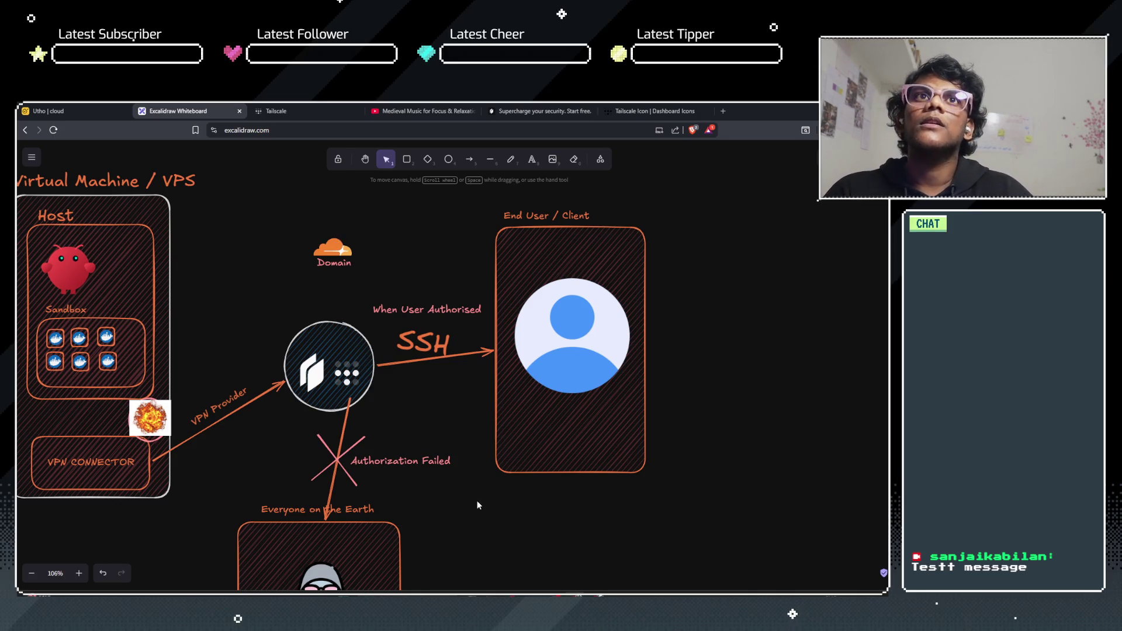
drag(478, 518, 502, 467)
Step: Zoom out over the whole VPS diagram and briefly select the End User avatar
scroll(503, 466, down, 2)
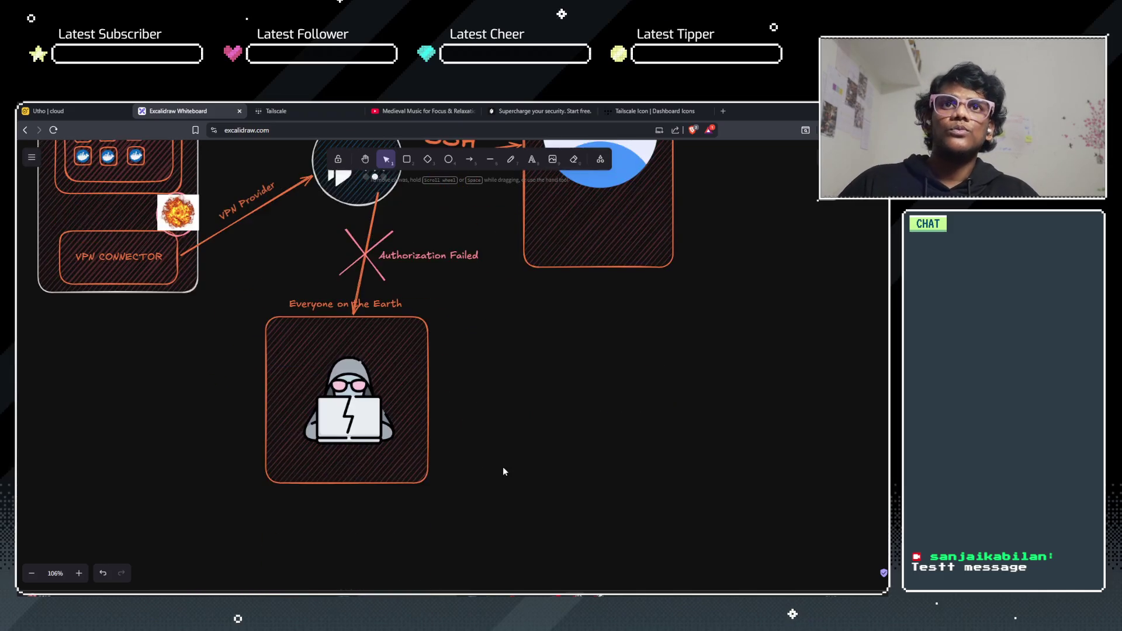
scroll(502, 466, down, 4)
drag(577, 446, 460, 507)
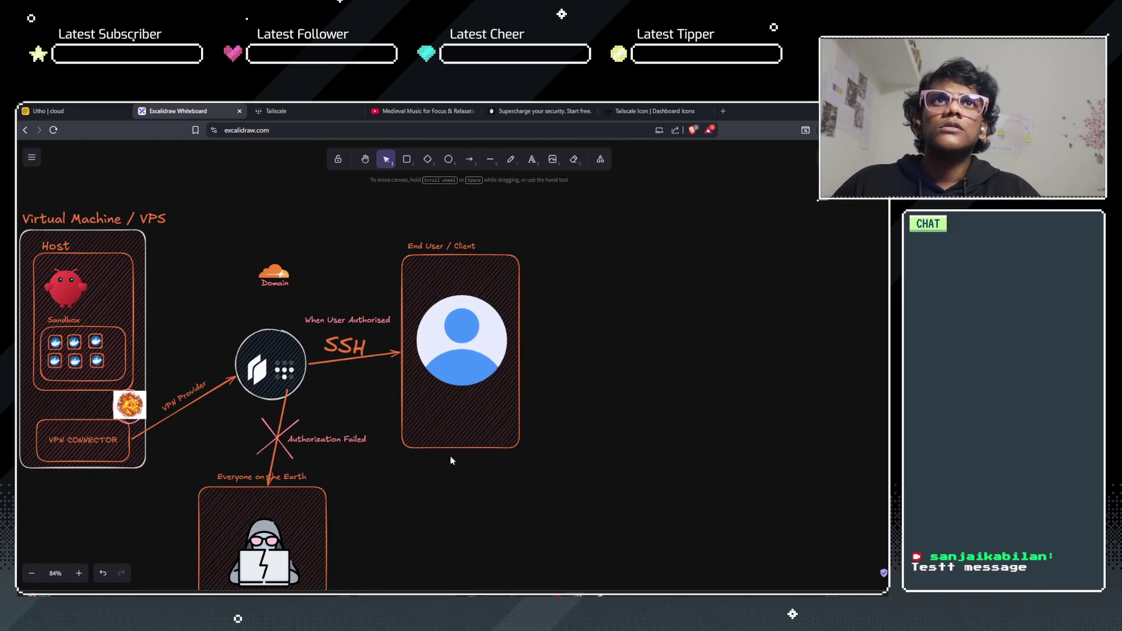
click(419, 245)
click(458, 335)
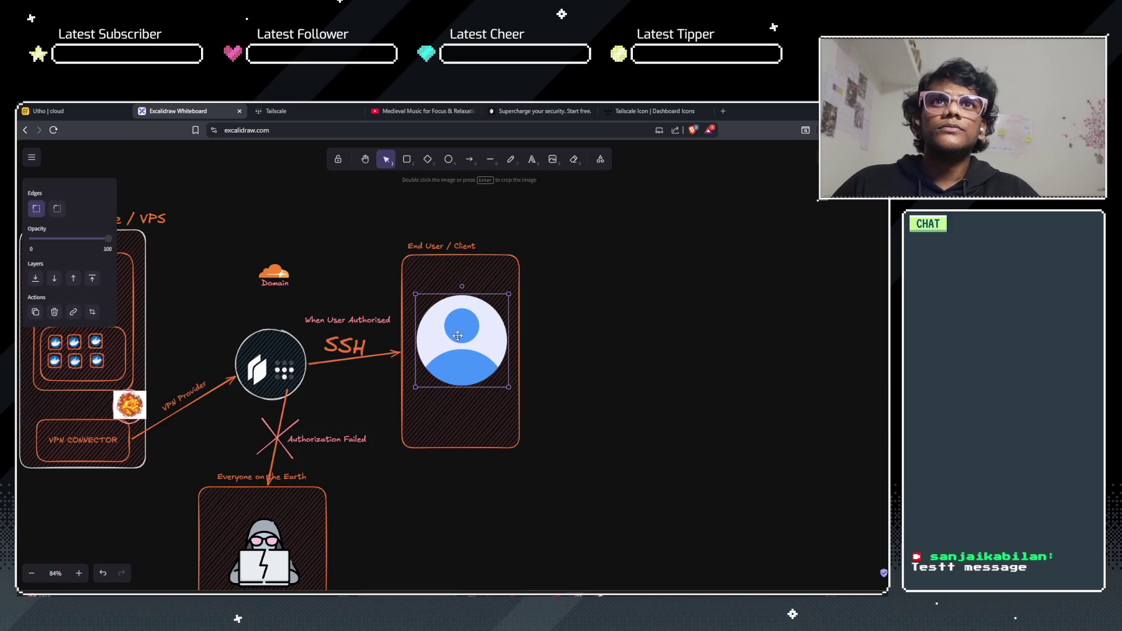
click(533, 337)
Step: Pan over to the IPv4 host and SSH arrow, then switch to the Utho cloud console
scroll(478, 348, up, 5)
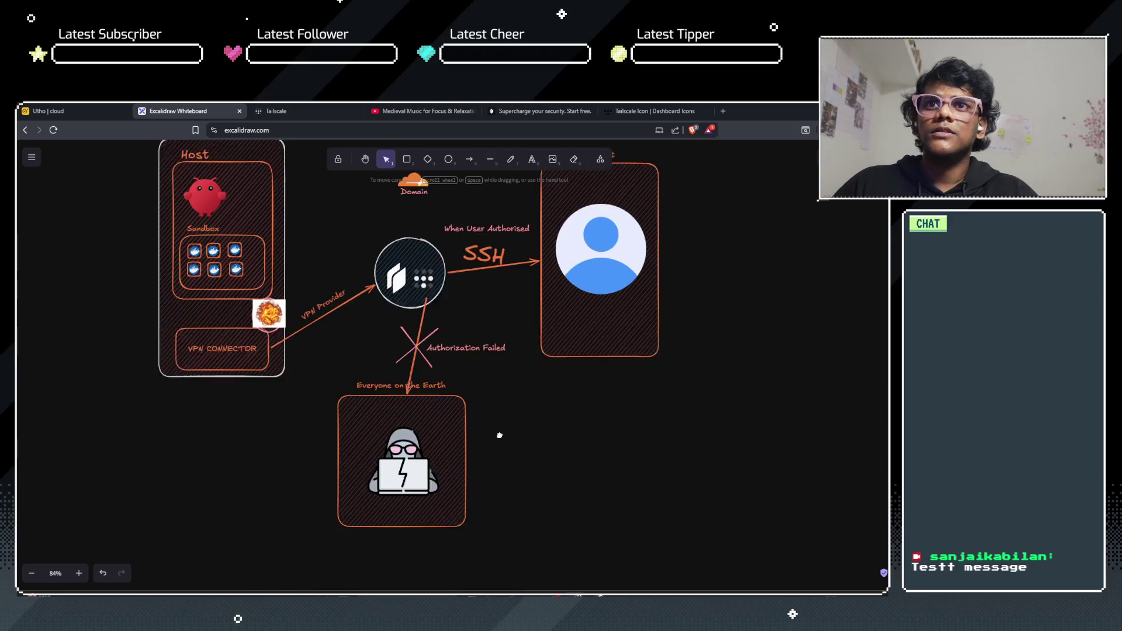
scroll(370, 418, up, 1)
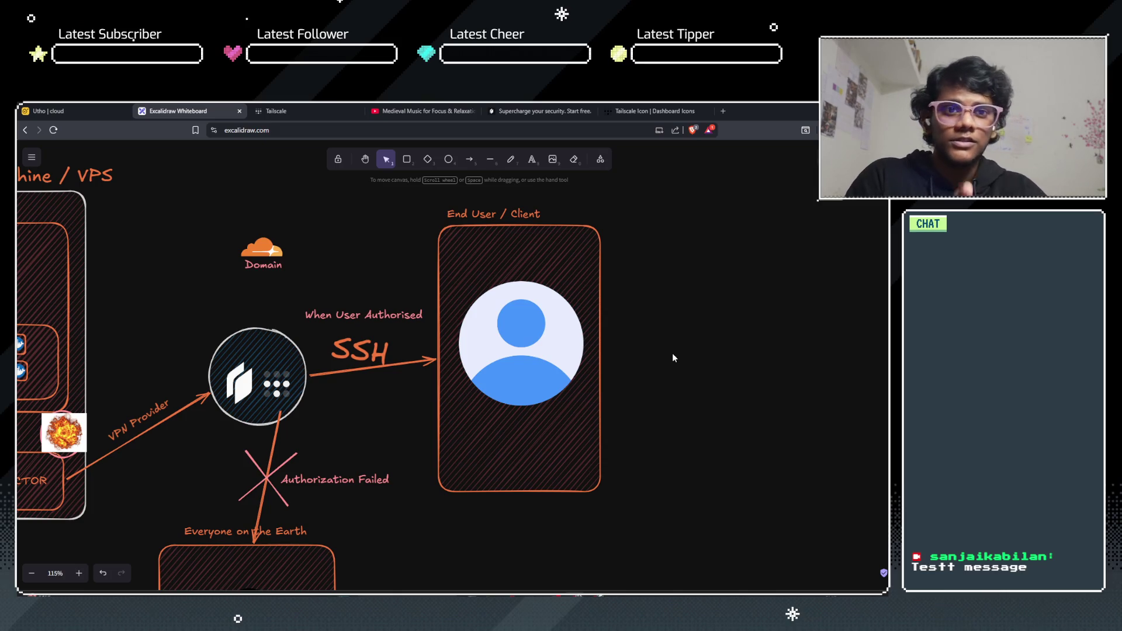
scroll(575, 424, down, 4)
scroll(575, 423, left, 3)
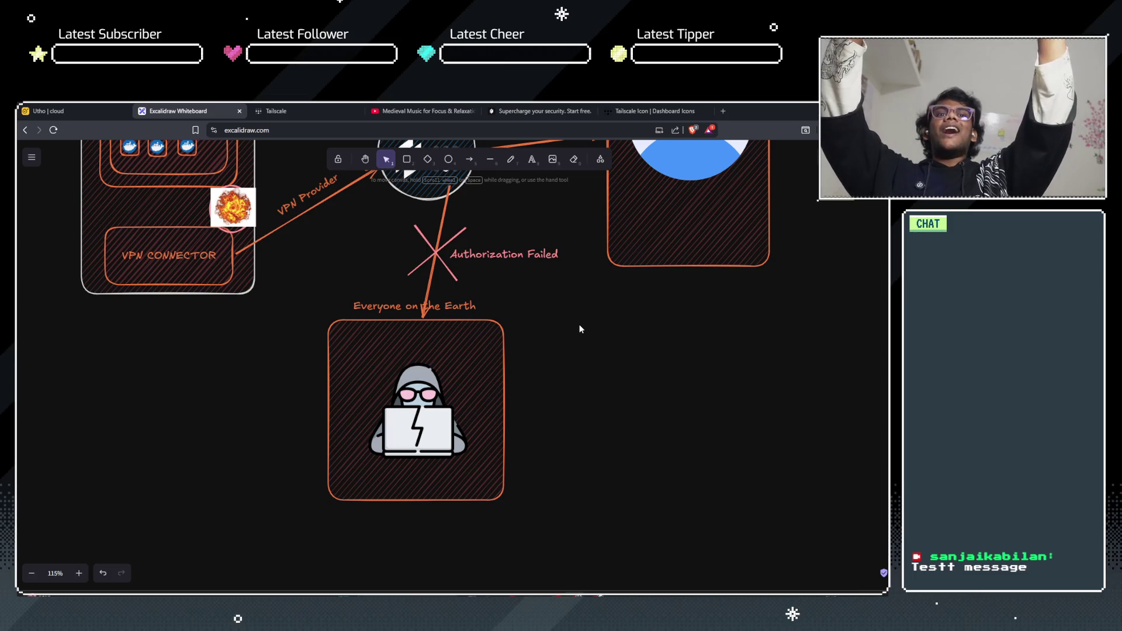
scroll(537, 323, up, 4)
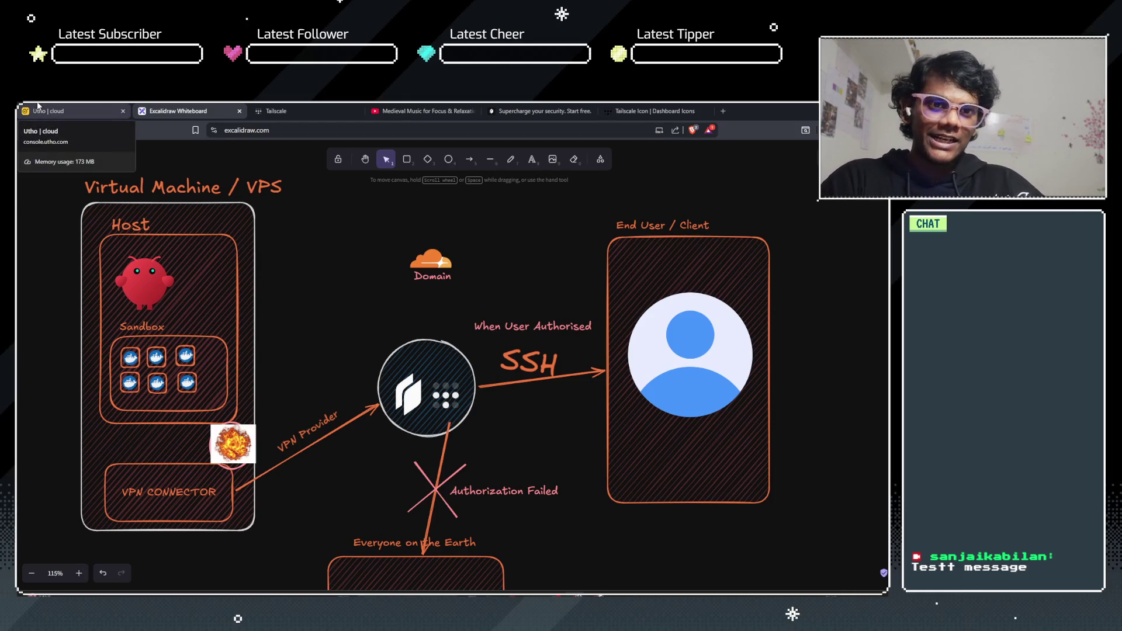
drag(326, 284, 825, 294)
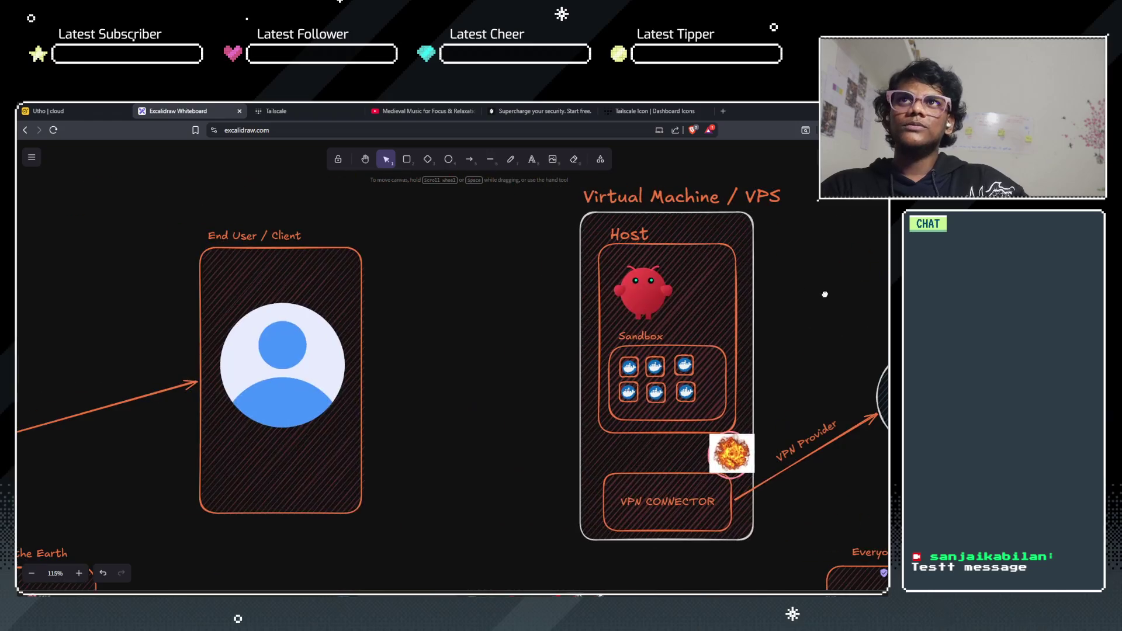
drag(322, 296, 705, 321)
drag(341, 300, 465, 299)
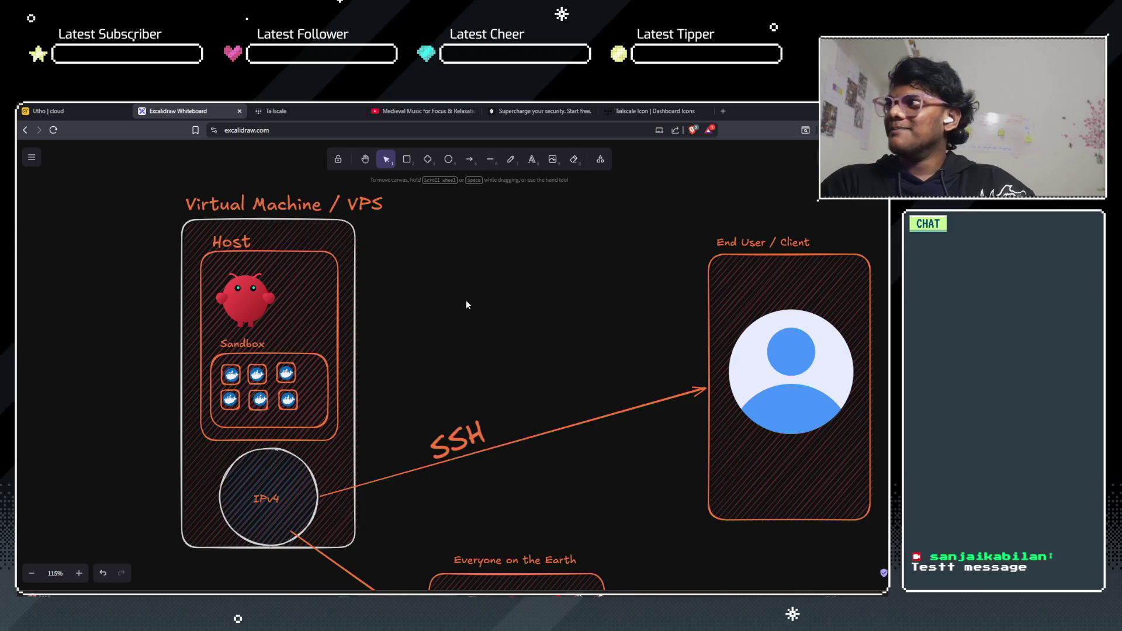
click(73, 111)
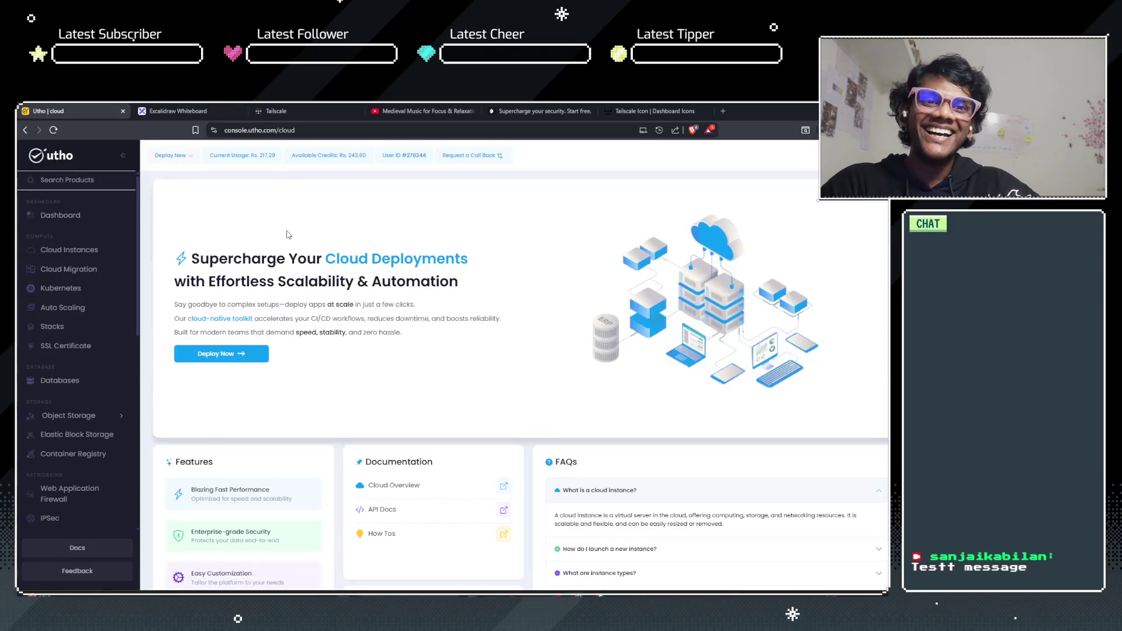
Step: From the Utho dashboard, go to Cloud Instances and start a new deployment
click(175, 110)
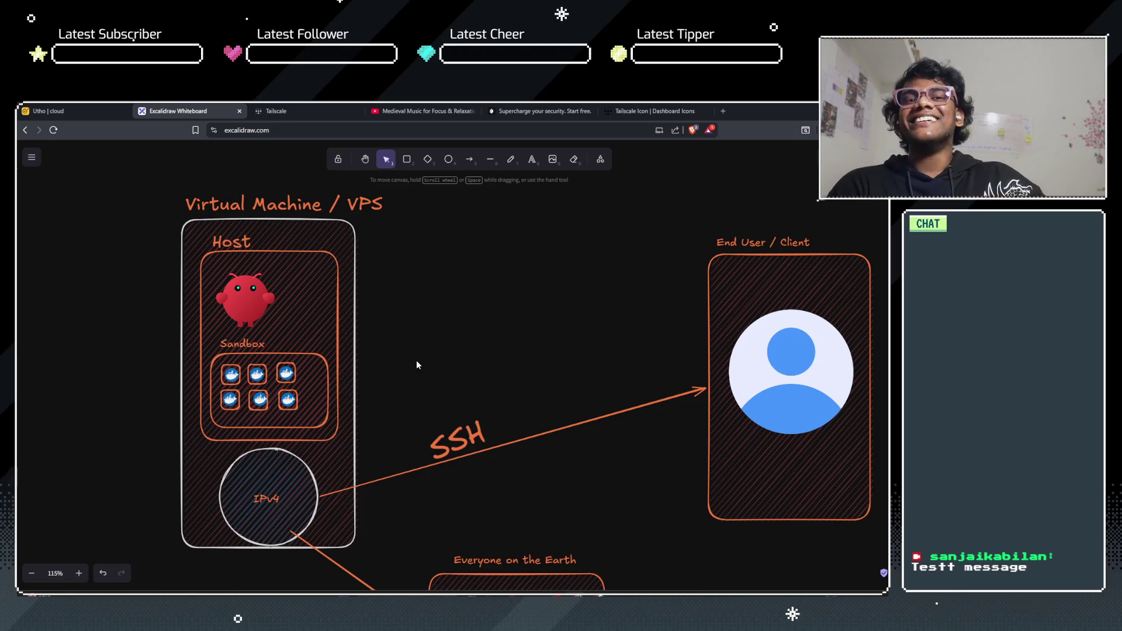
click(84, 109)
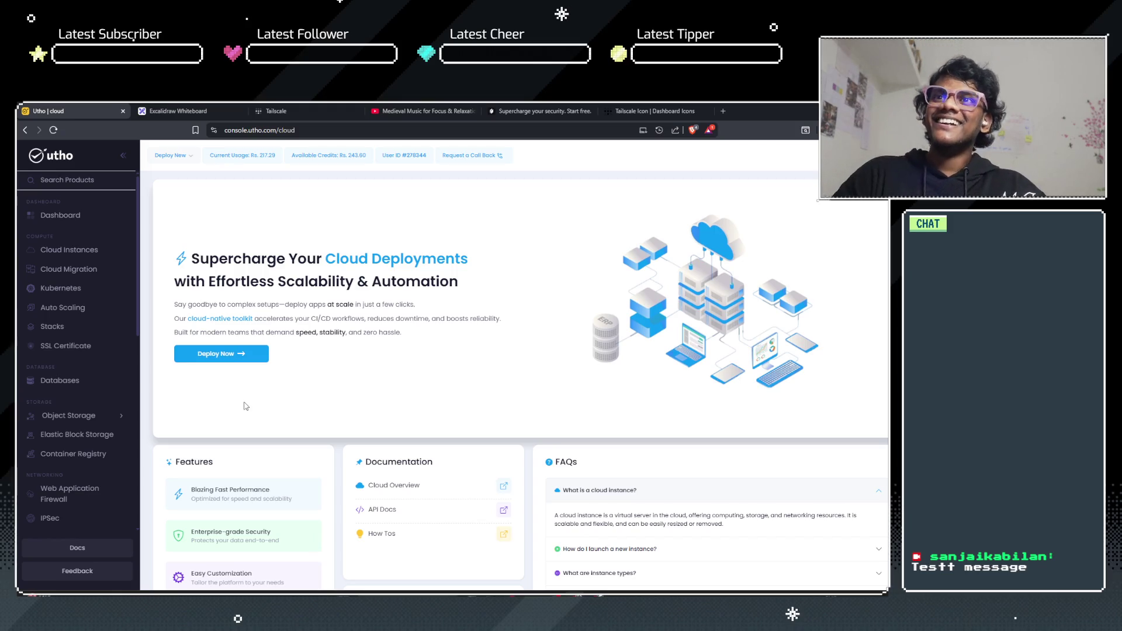
click(77, 217)
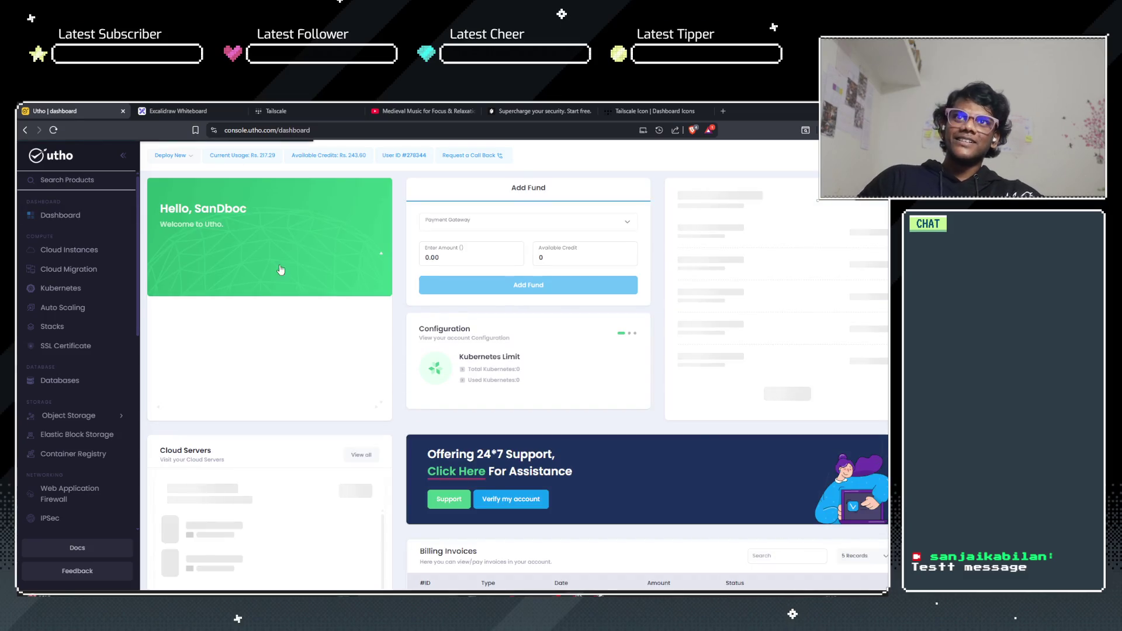
click(74, 251)
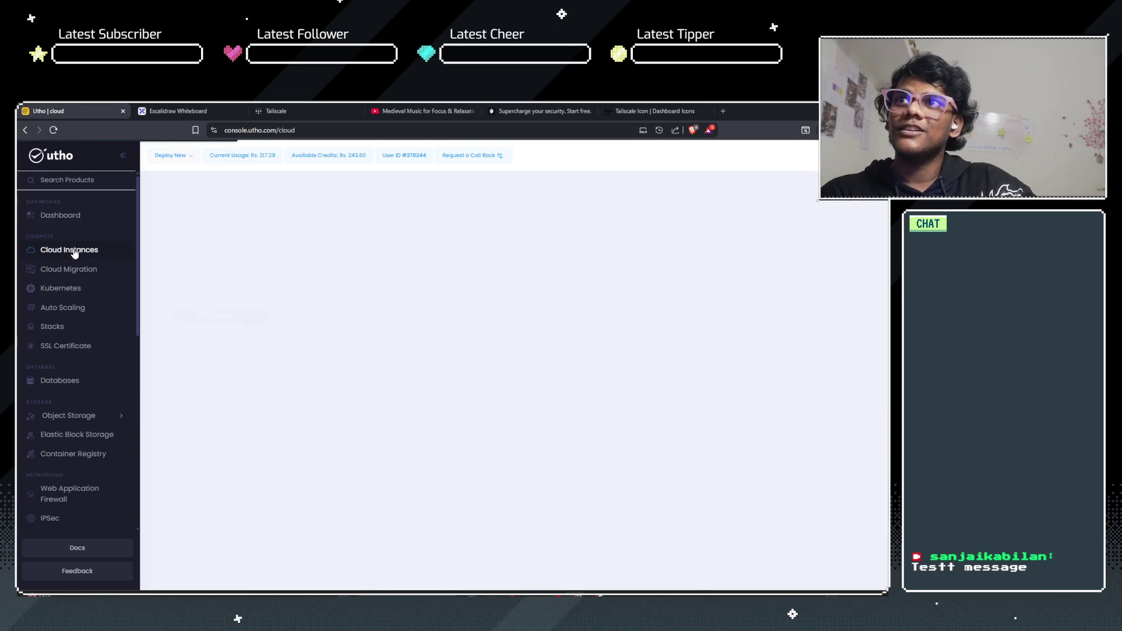
click(237, 357)
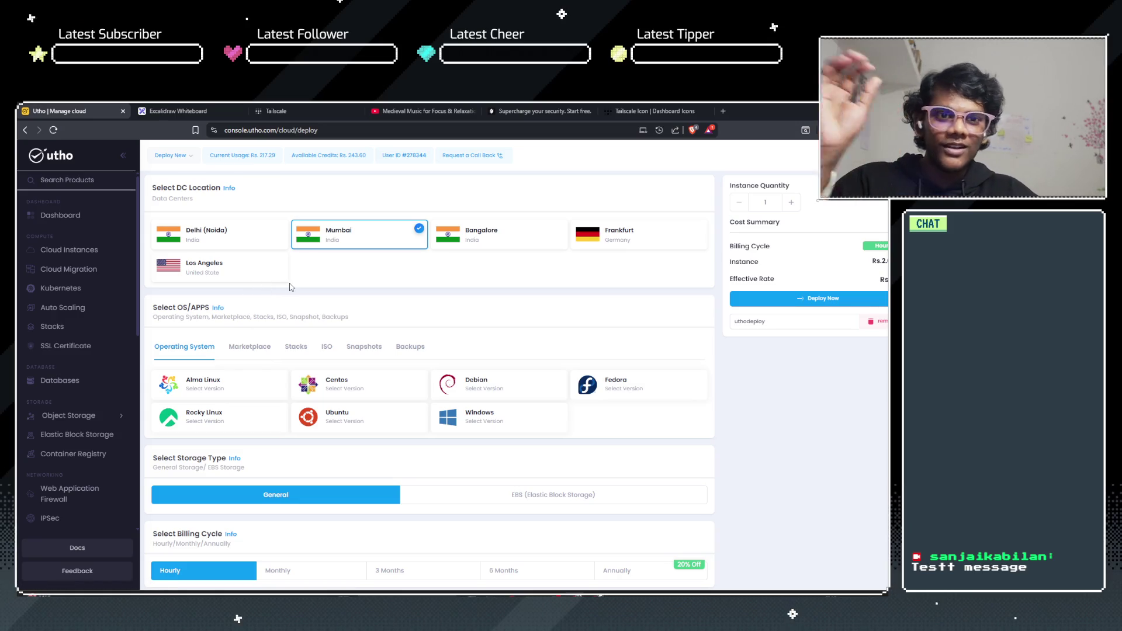
Step: Choose Ubuntu 24.04 as the new instance's operating system
scroll(347, 310, down, 4)
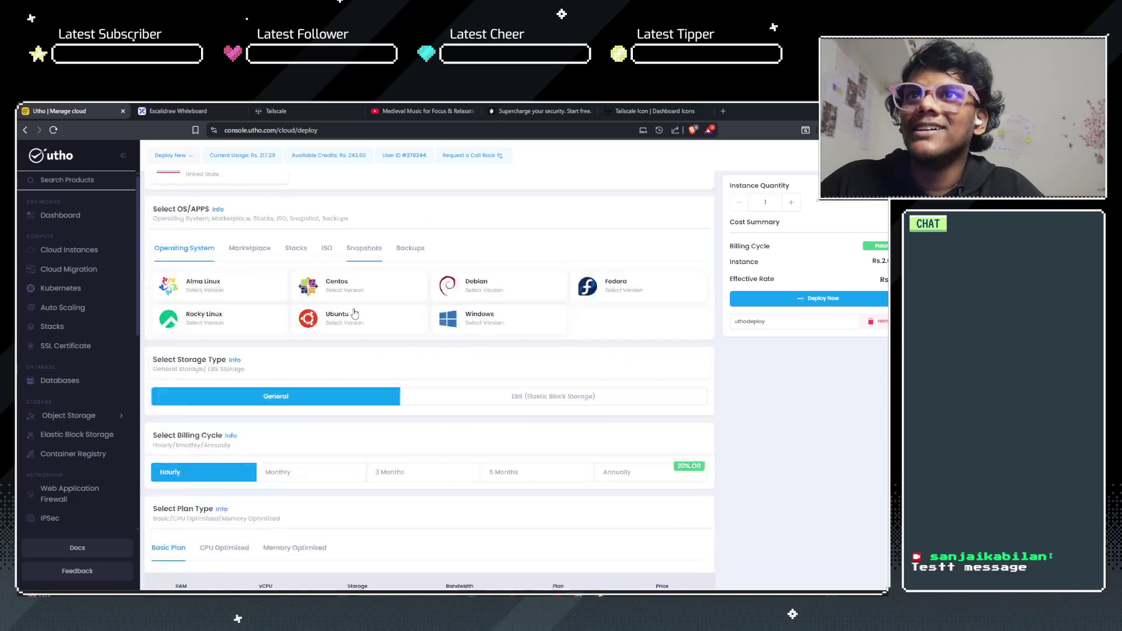
scroll(368, 308, up, 2)
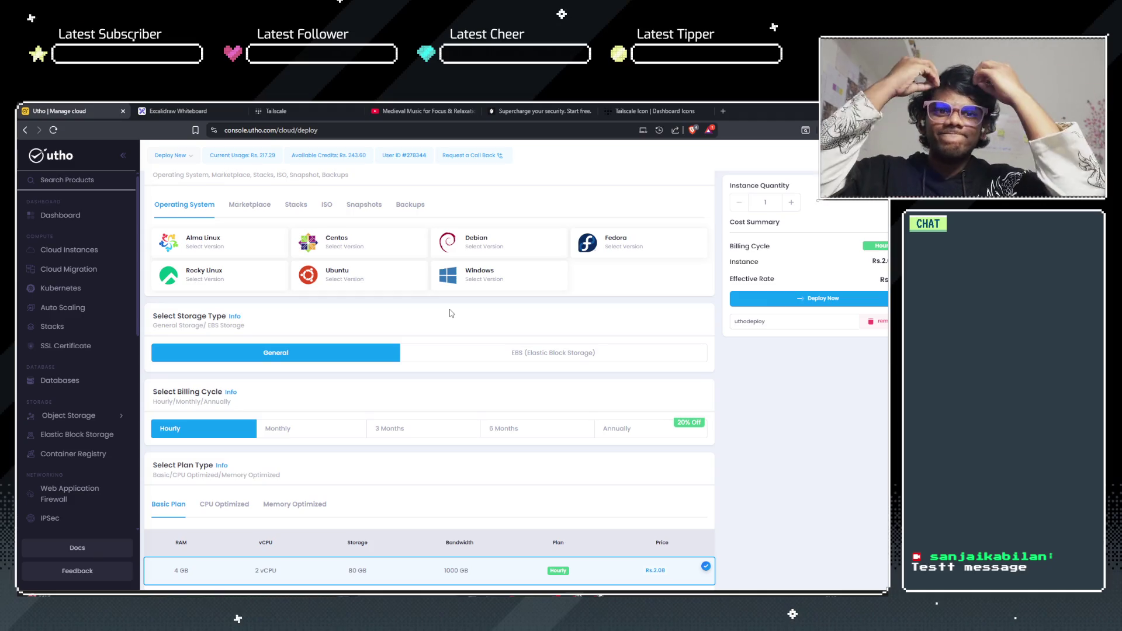
click(385, 272)
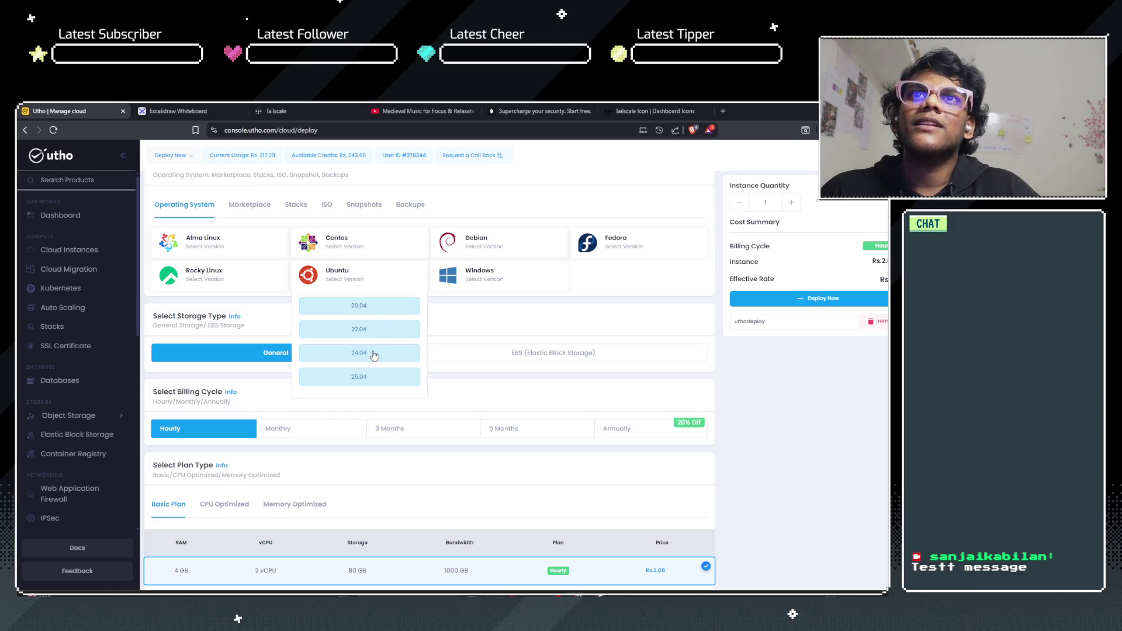
click(373, 354)
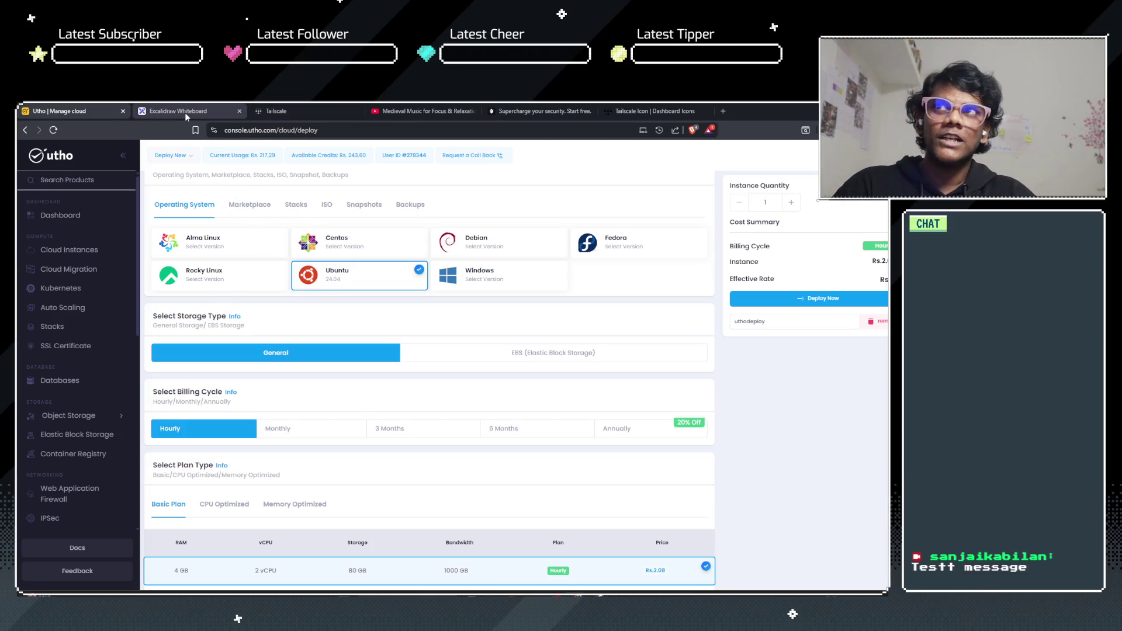
click(725, 109)
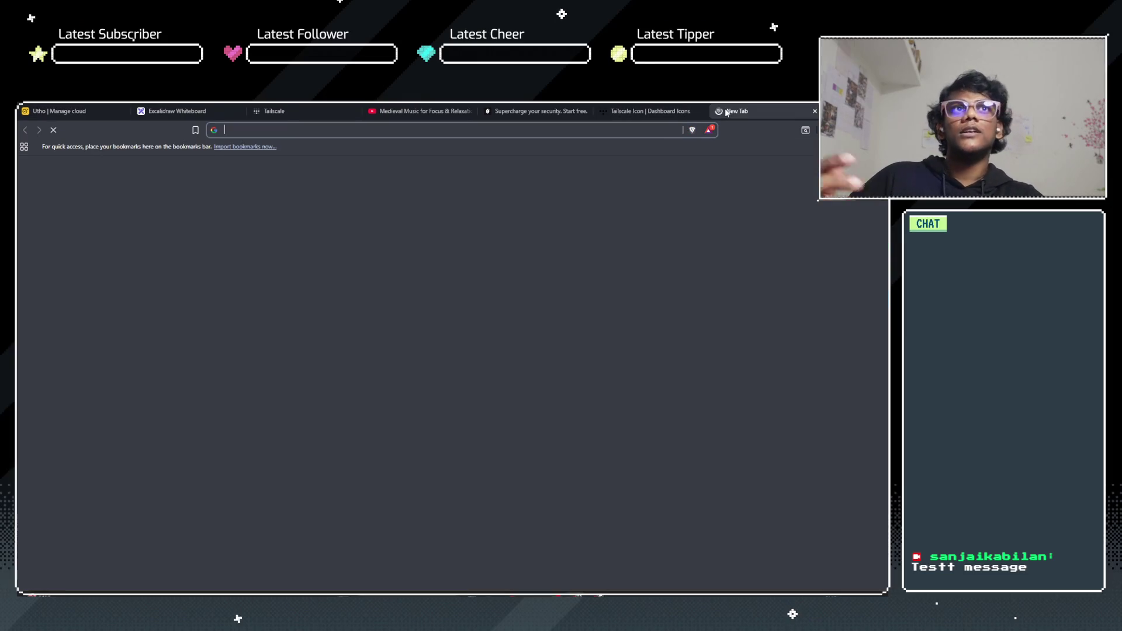
Step: Search Google for 'digital ocean', 'hetzner' and 'linode', each in its own tab
text(digtai)
key(BackSpace)
key(BackSpace)
key(BackSpace)
text(ital ocean)
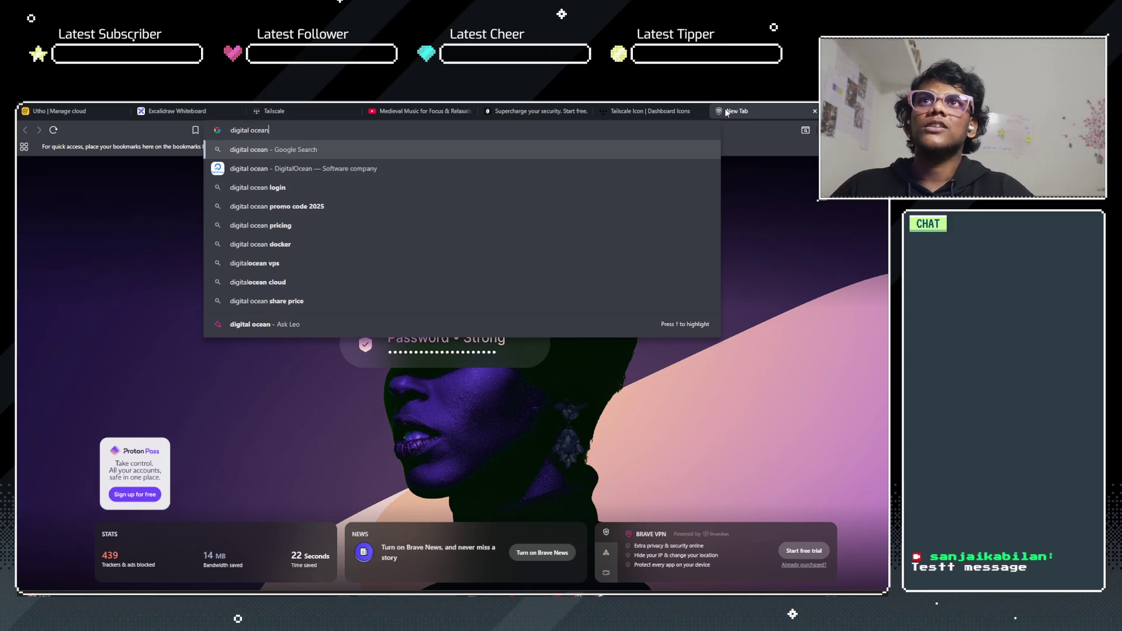
key(Return)
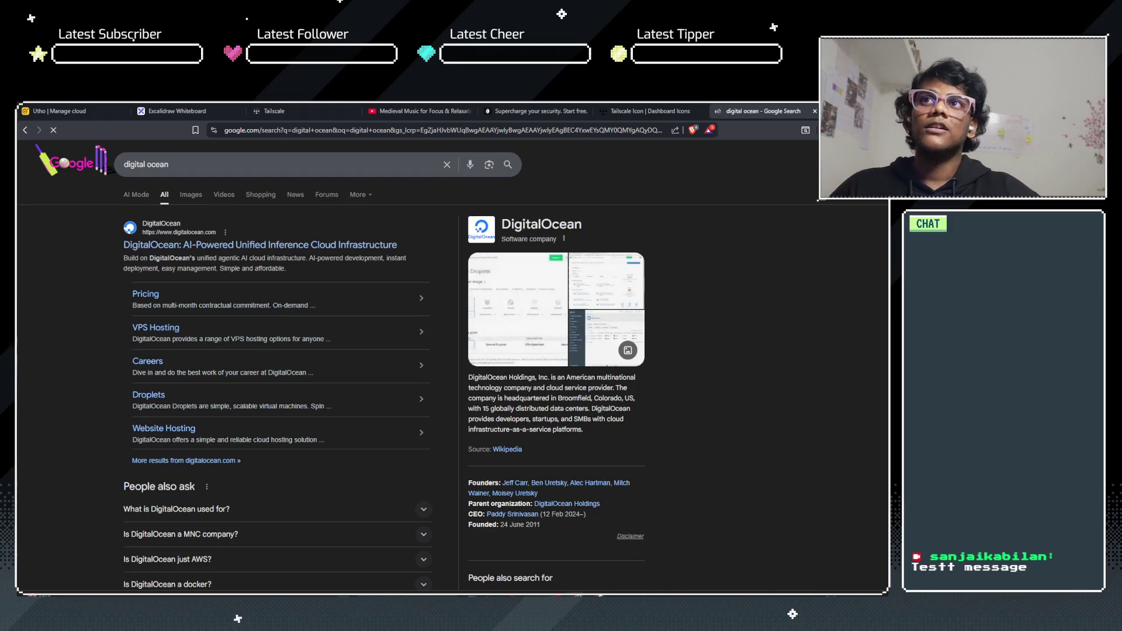
key(ctrl+t)
text(htezner)
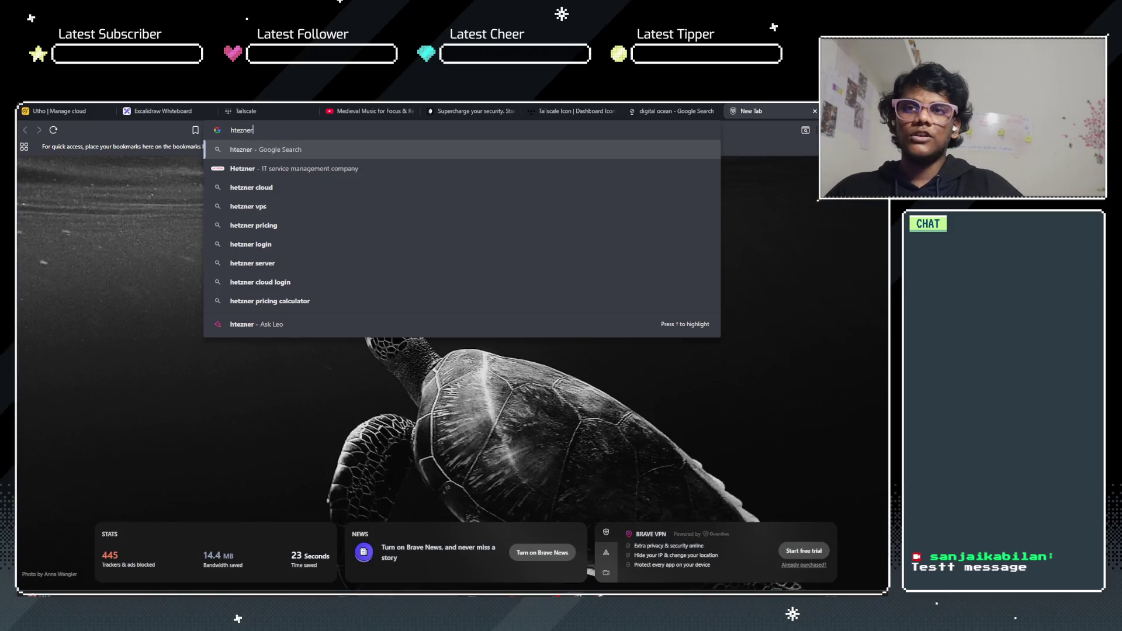
key(Return)
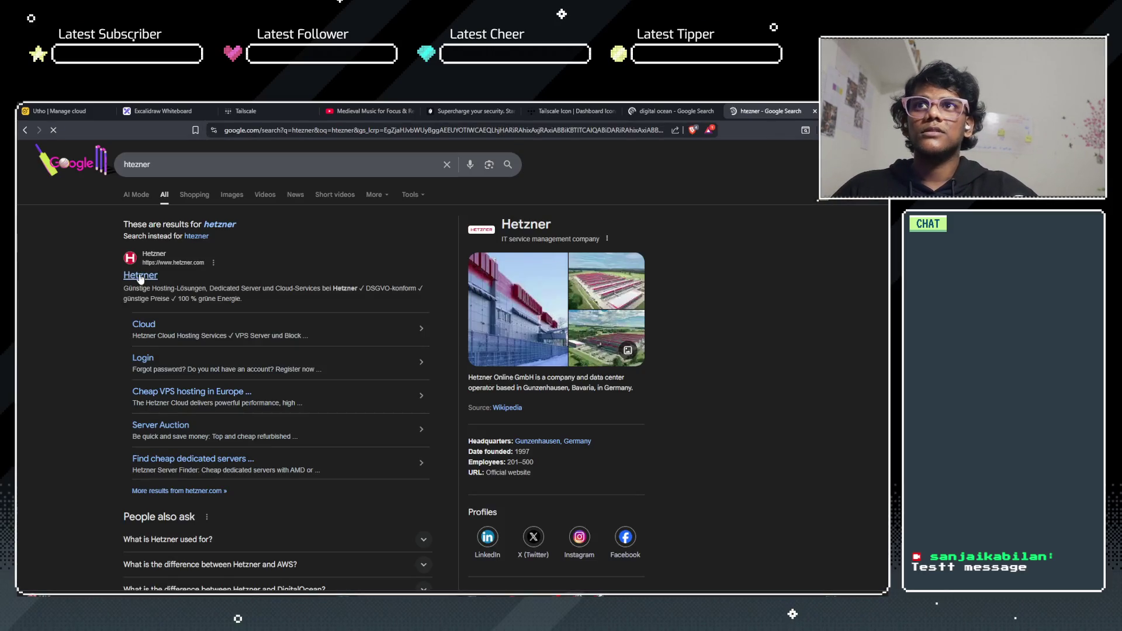
click(220, 224)
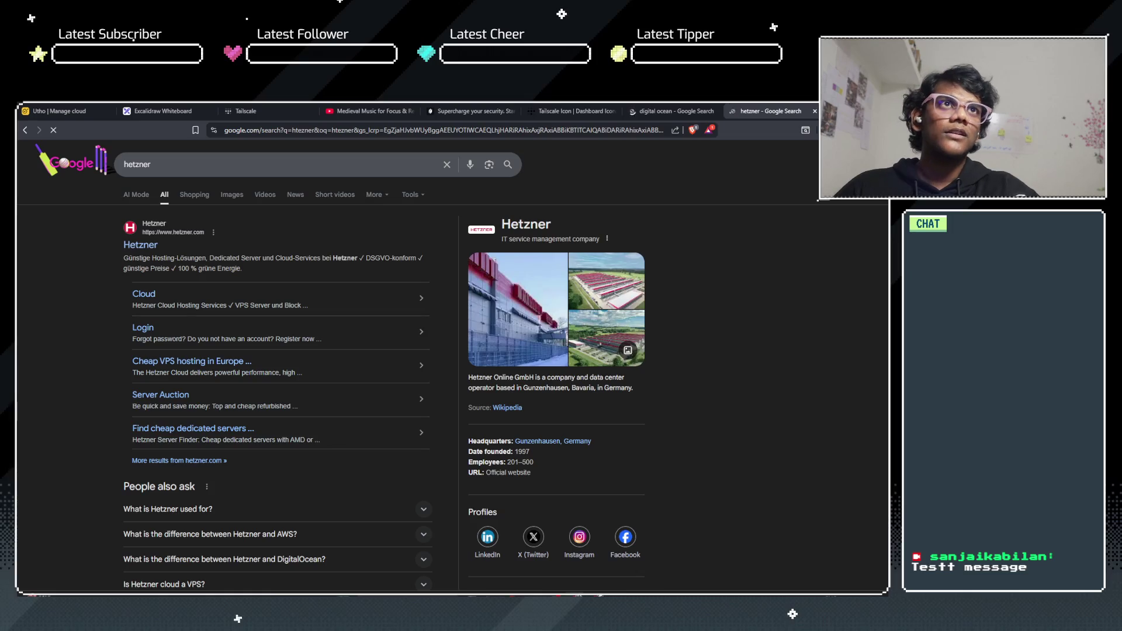
key(ctrl+t)
text(linode)
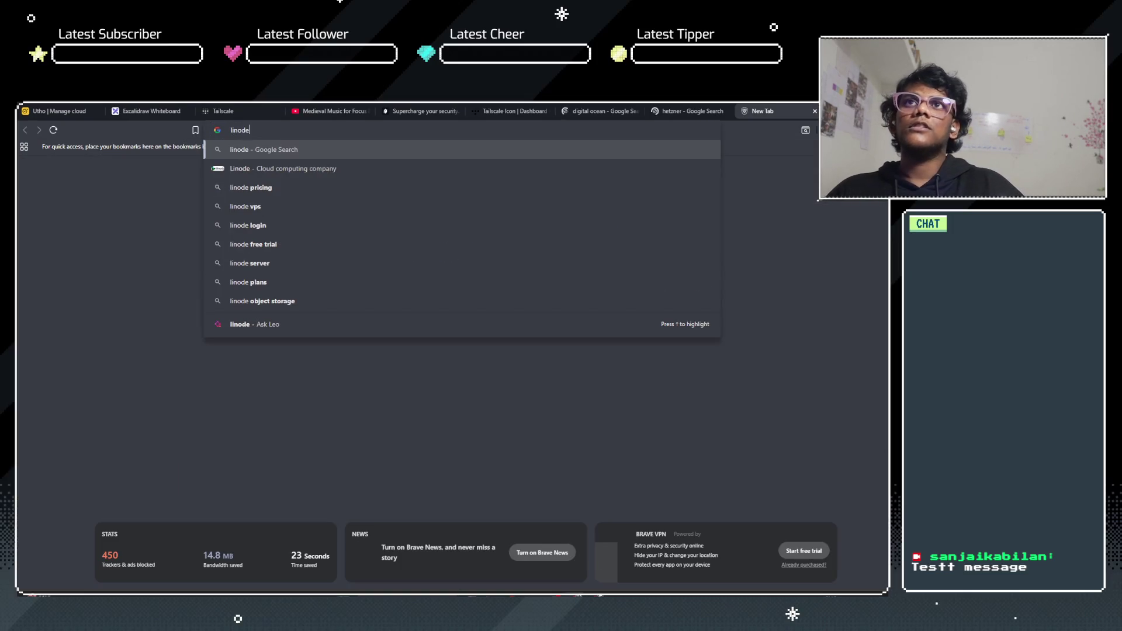
key(Return)
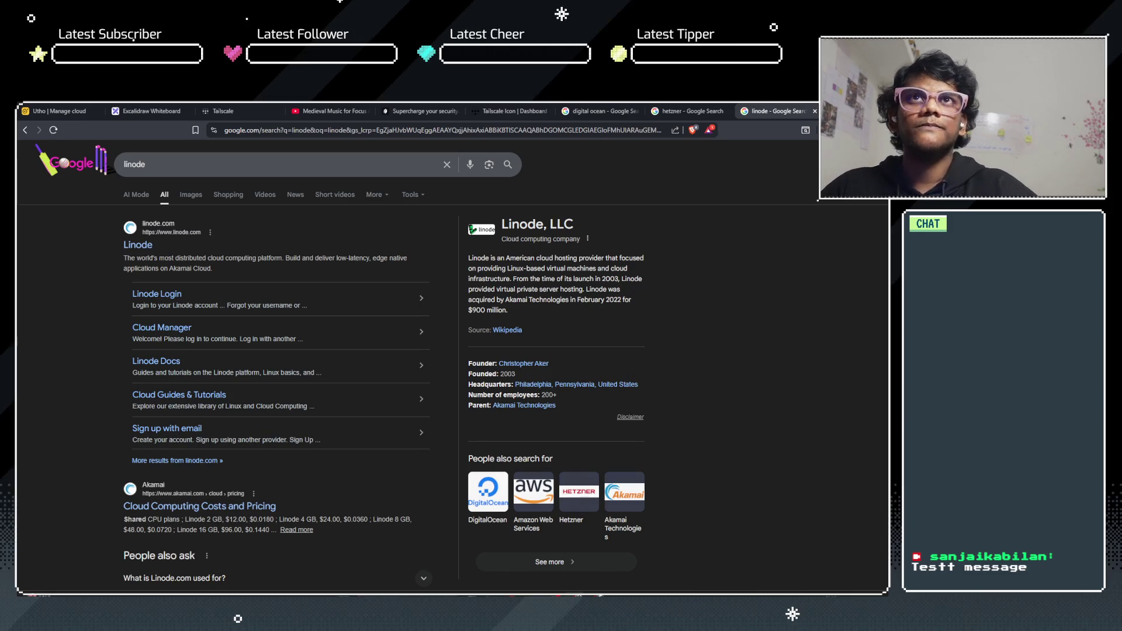
Step: Close the provider search tabs and go back to the Utho deploy page
click(571, 108)
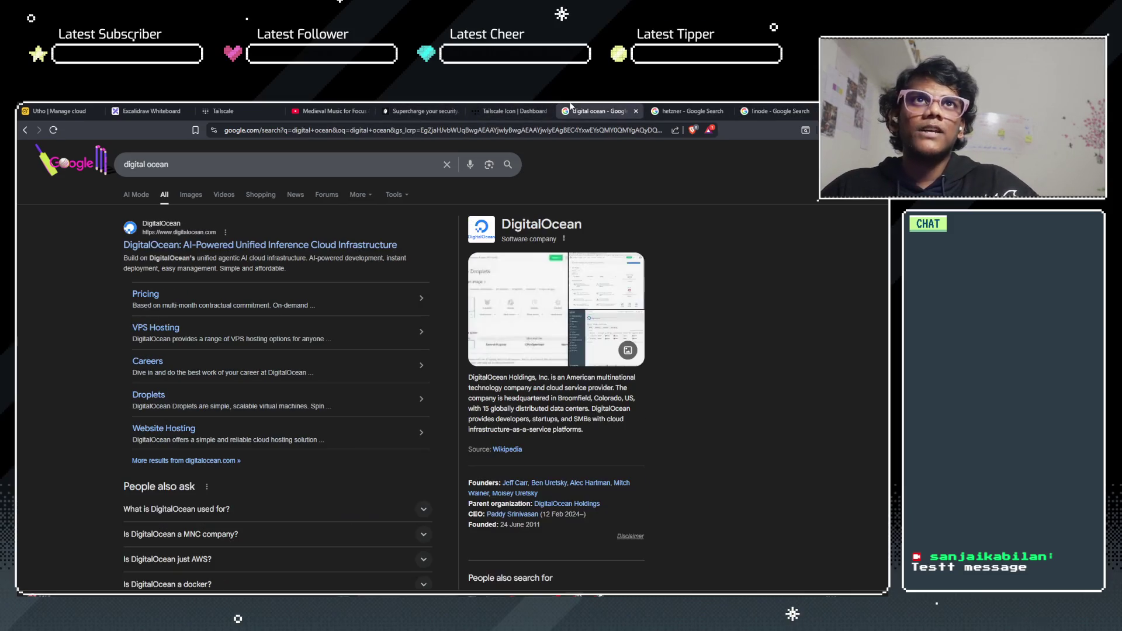
click(635, 111)
click(635, 111)
click(635, 111)
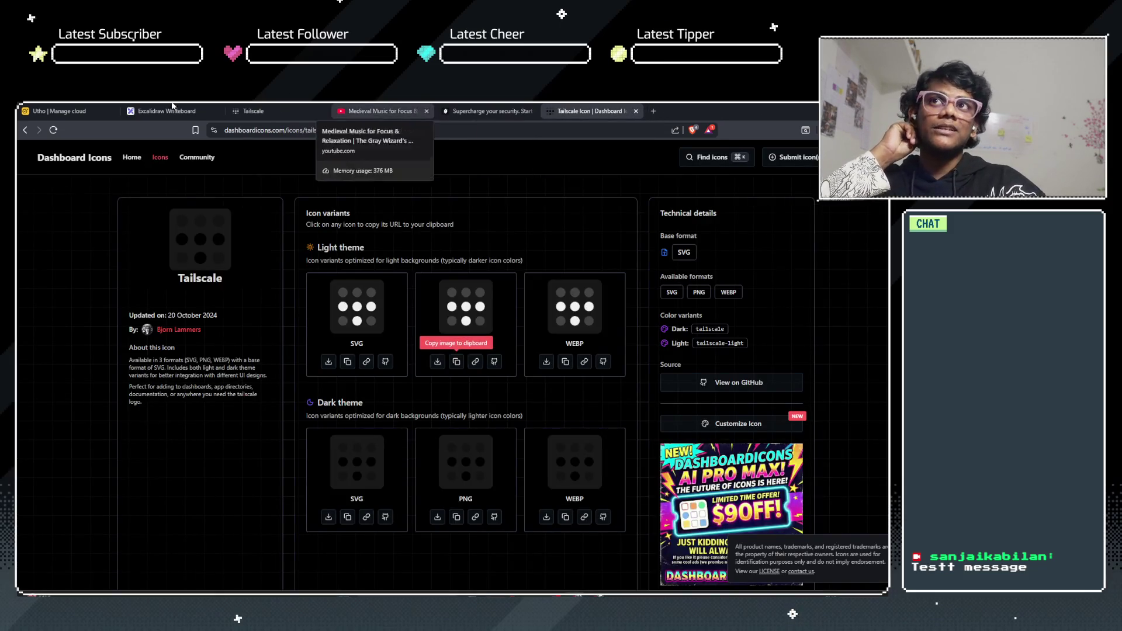
click(59, 111)
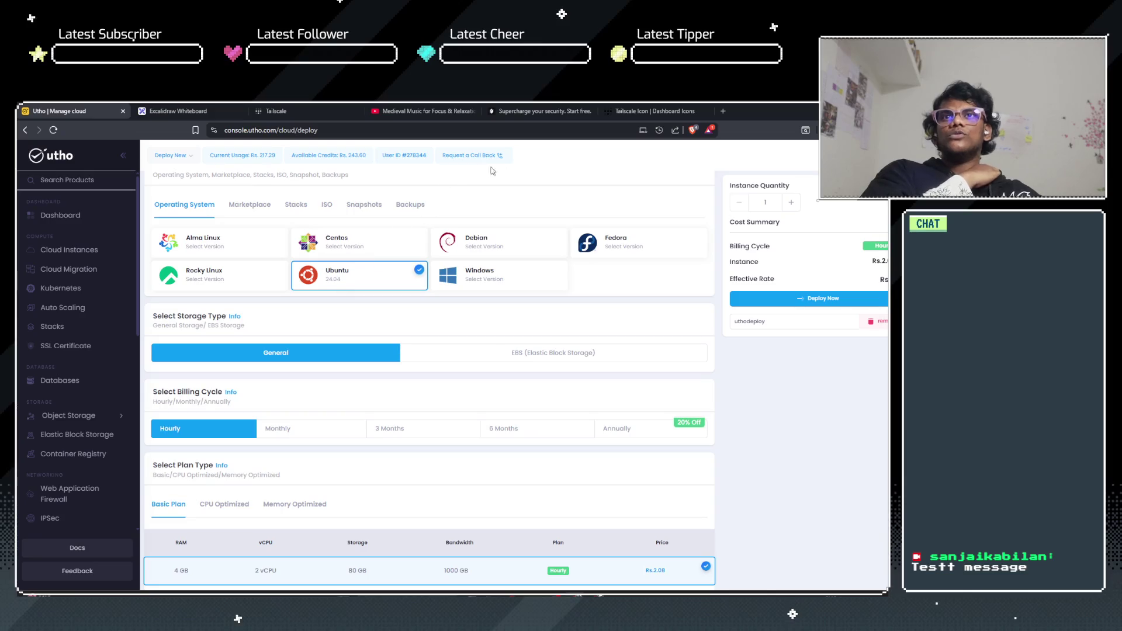
click(721, 110)
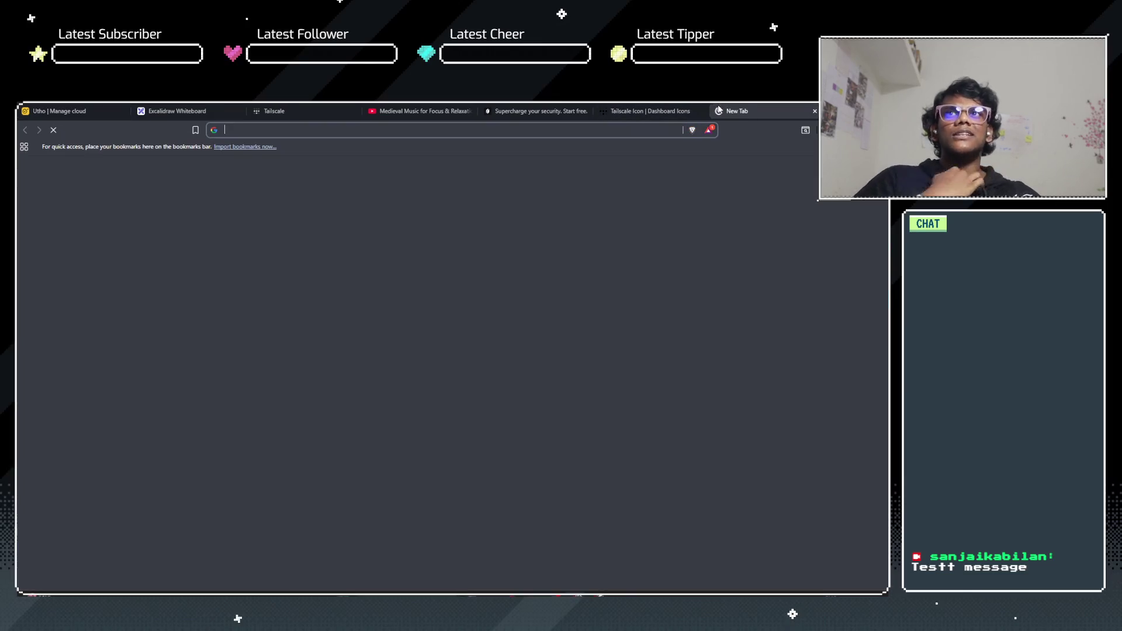
Step: Search Google for 'ubuntu latest lts', then close the results to return to Utho
text(ub)
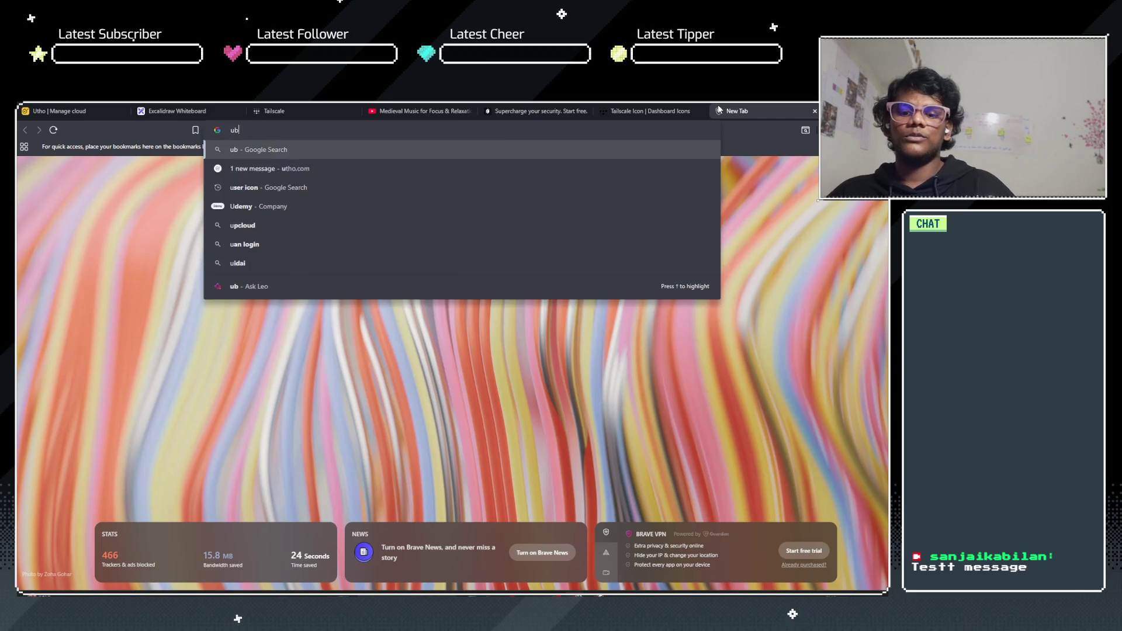
text(untu latest t)
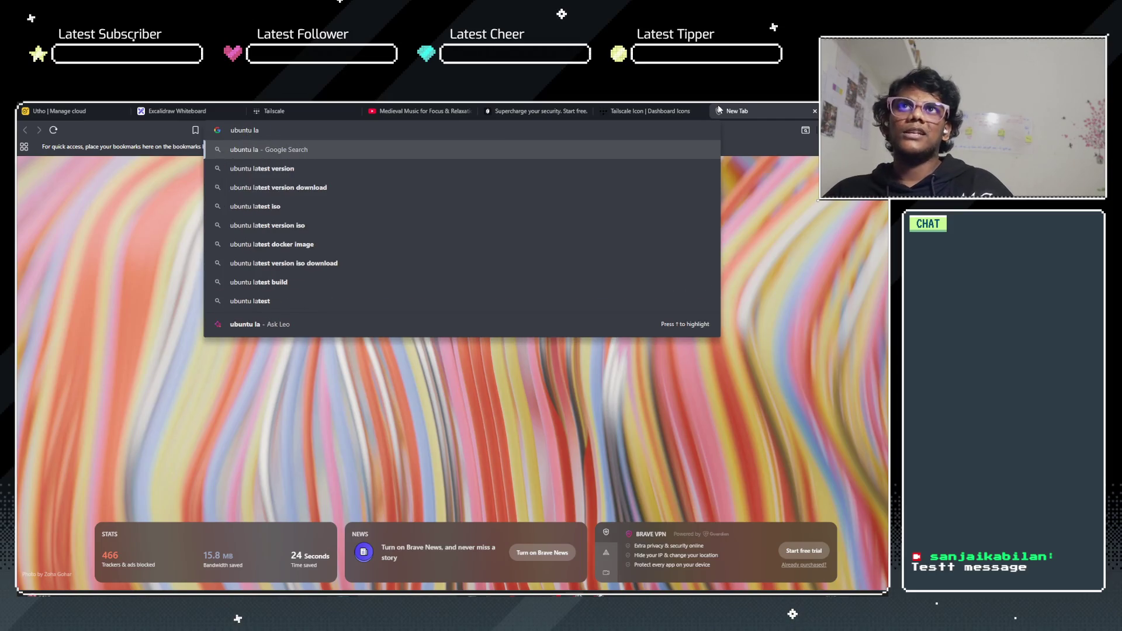
key(BackSpace)
text(lts)
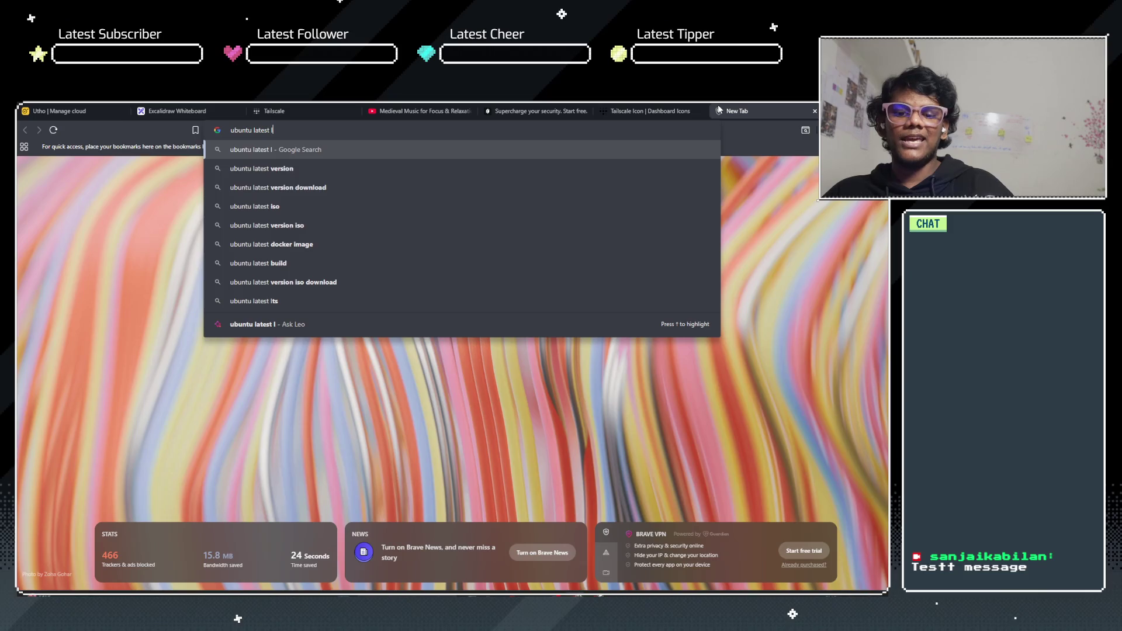
key(Return)
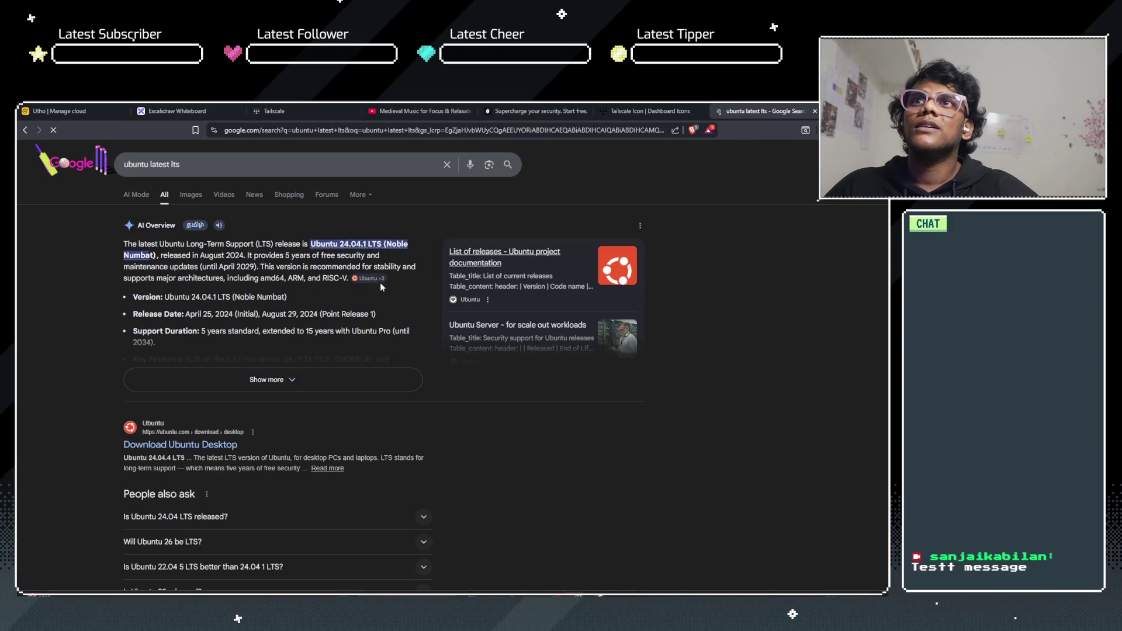
click(813, 111)
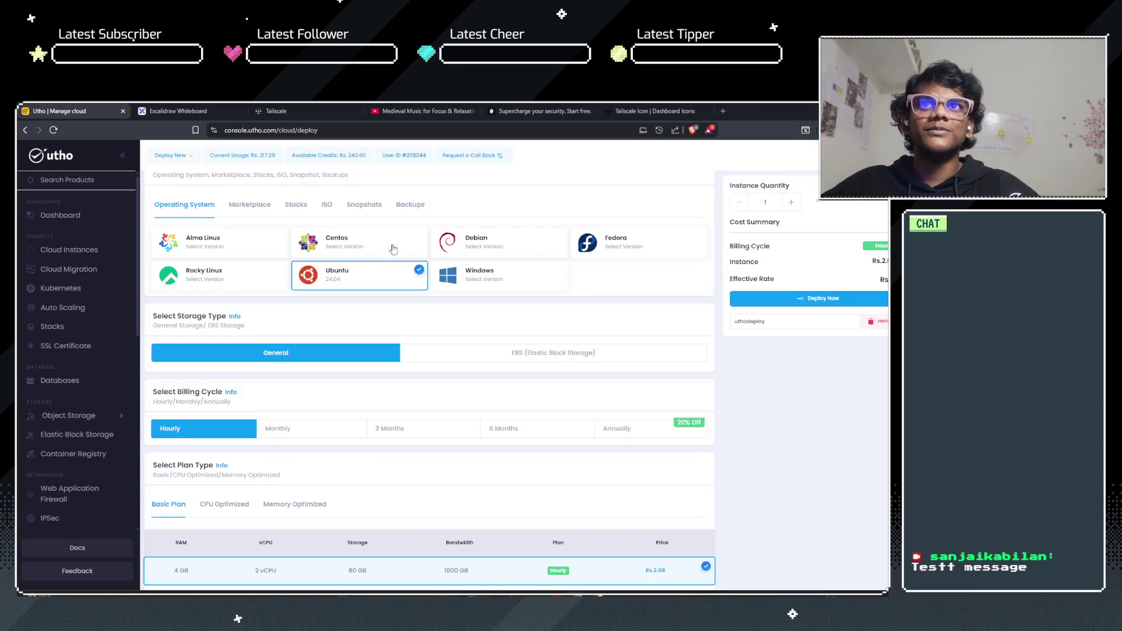
Step: Switch the Ubuntu deployment's storage type to EBS
click(308, 277)
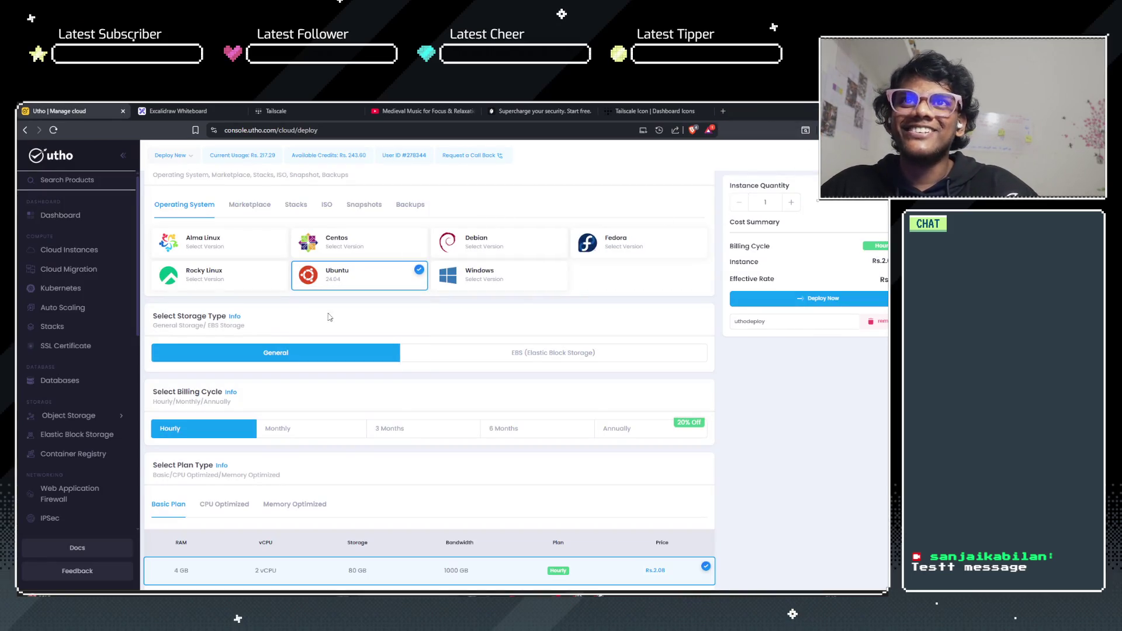
click(459, 352)
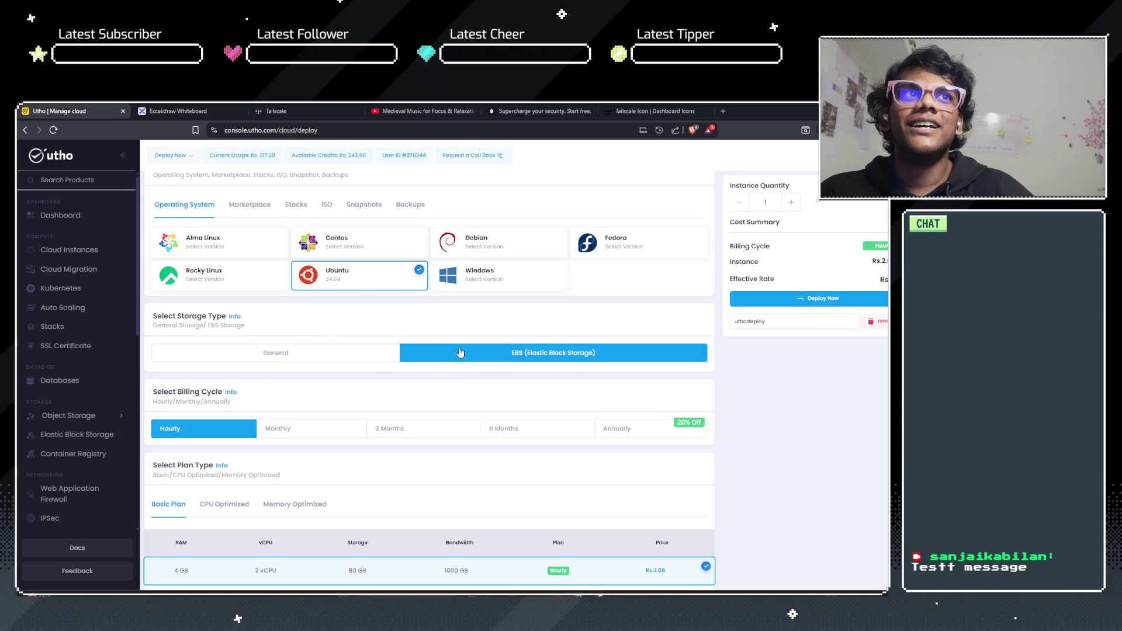
scroll(288, 385, down, 2)
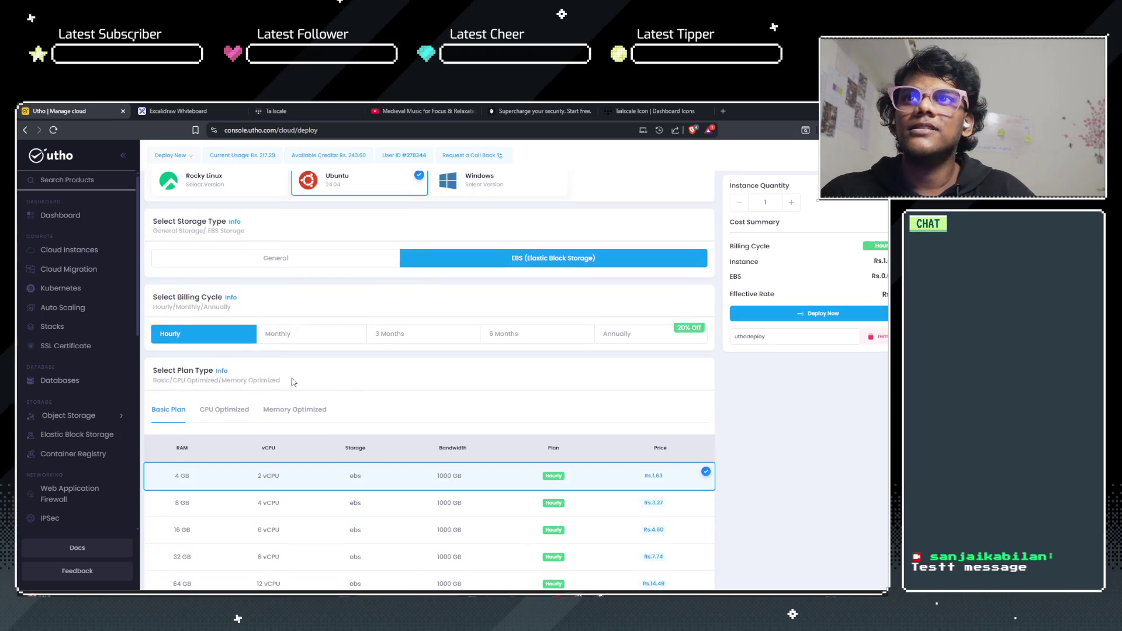
scroll(287, 301, down, 3)
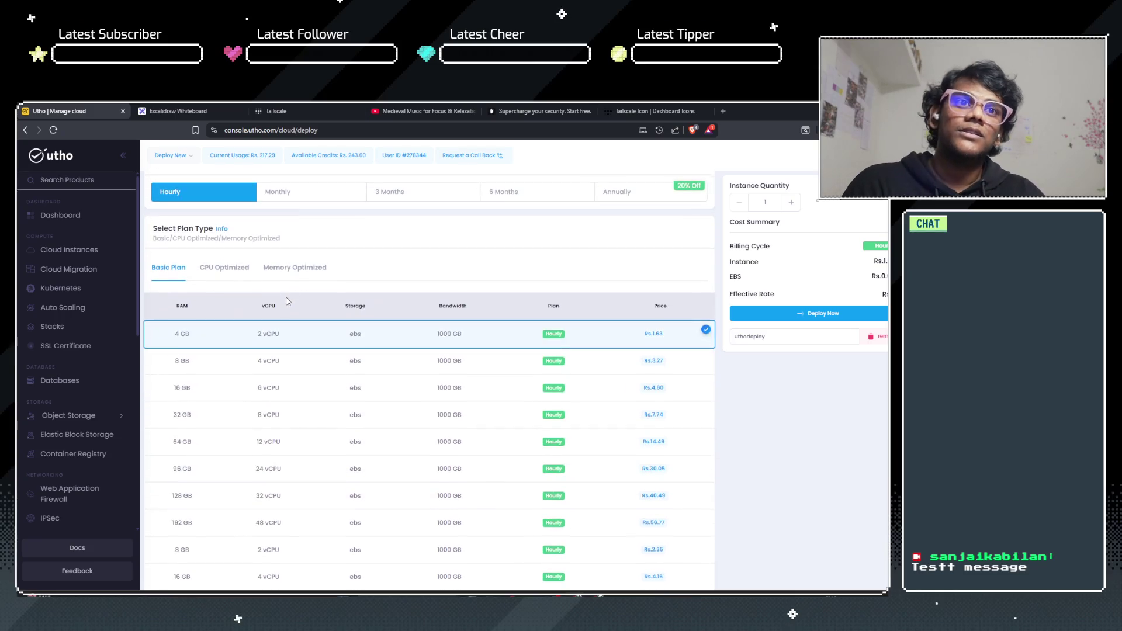
scroll(358, 274, up, 1)
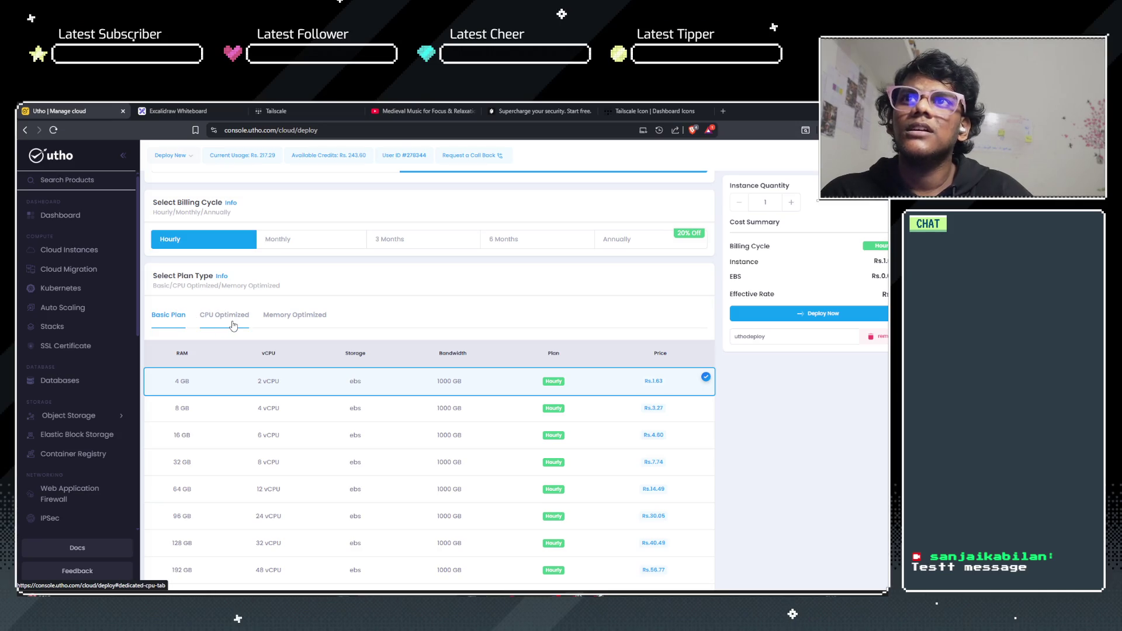
scroll(233, 325, down, 2)
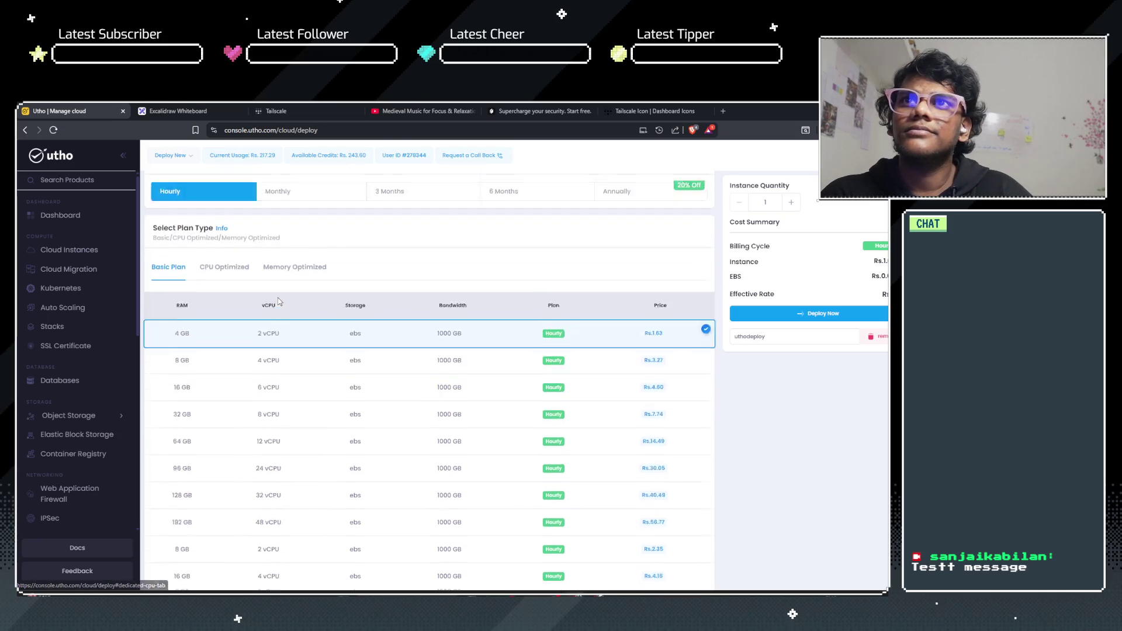
Step: Compare the Basic and Memory Optimized plans, trying the 8 GB, 1 vCPU memory-optimized plan
click(229, 229)
click(292, 228)
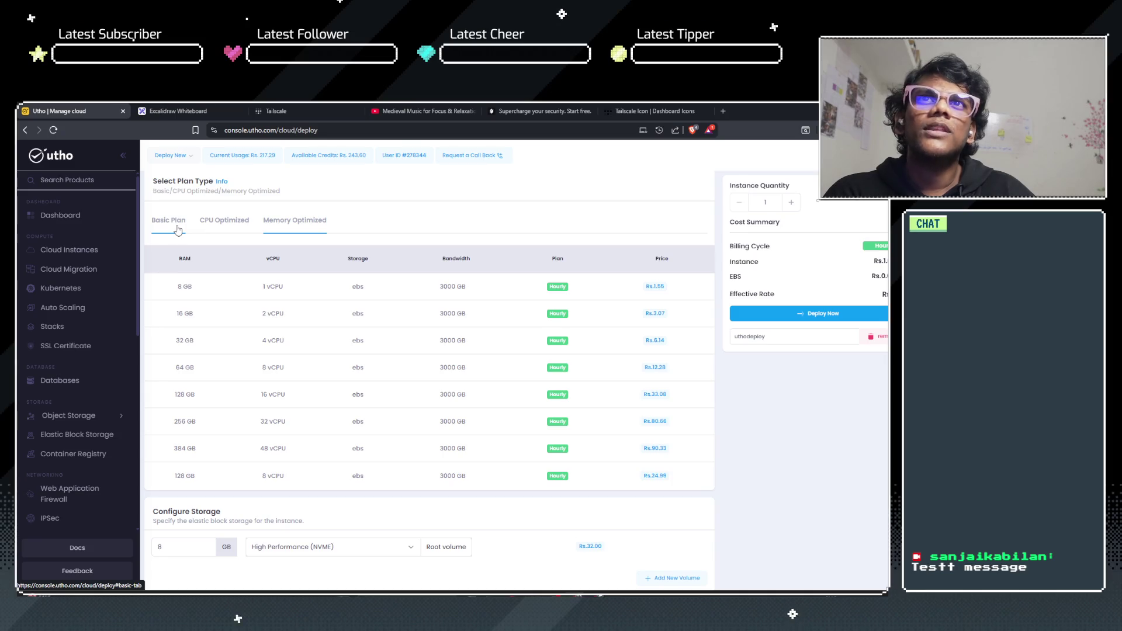
click(178, 229)
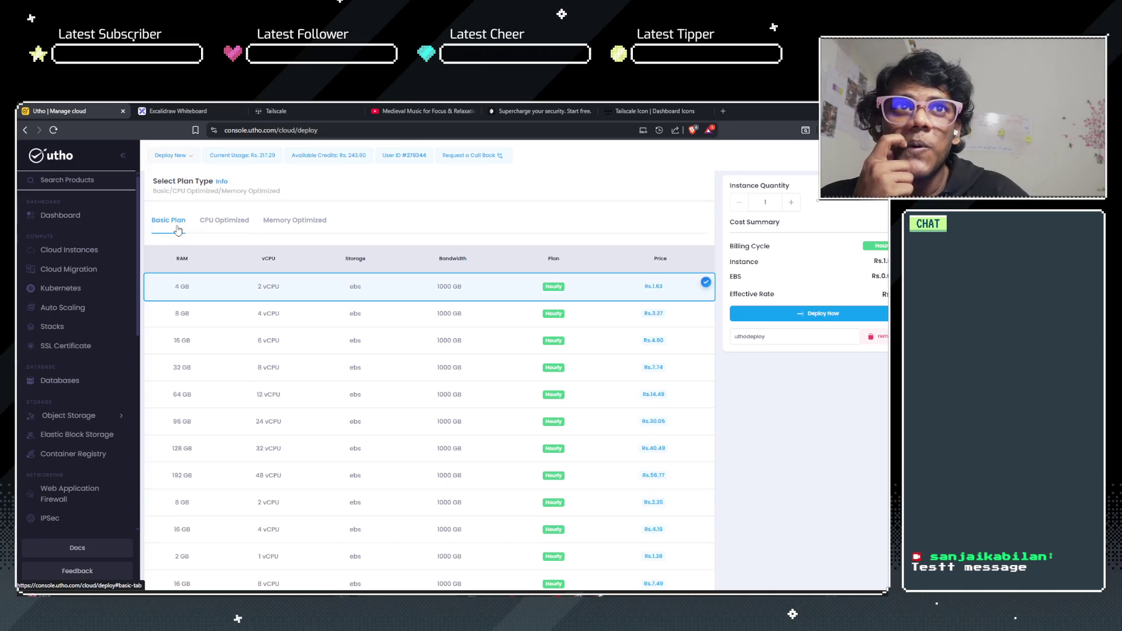
click(324, 222)
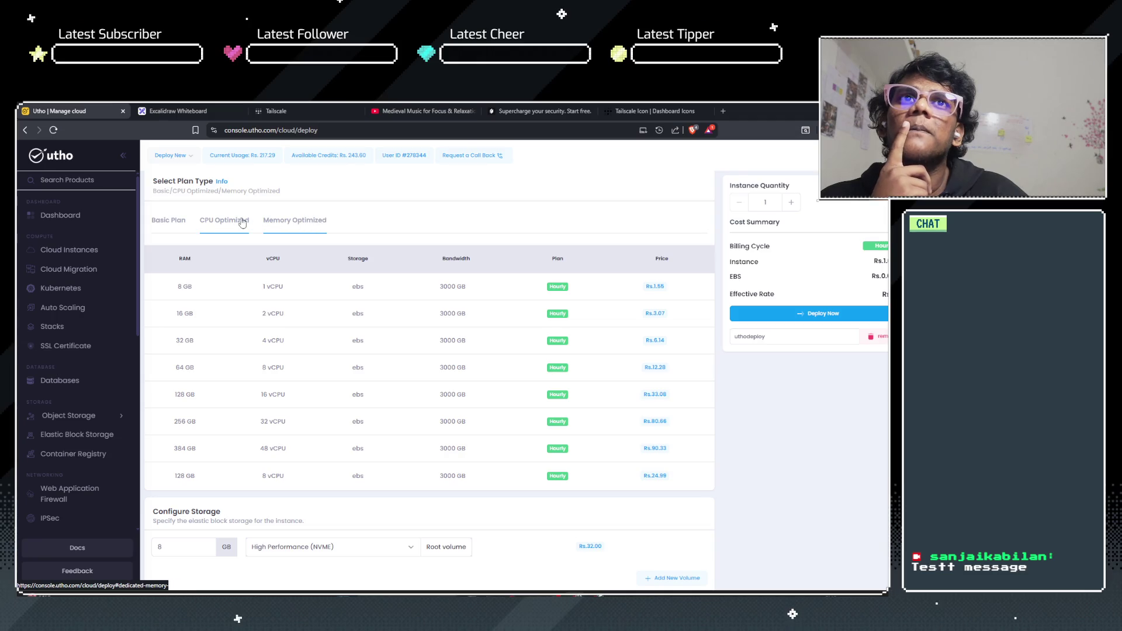
click(171, 226)
click(294, 221)
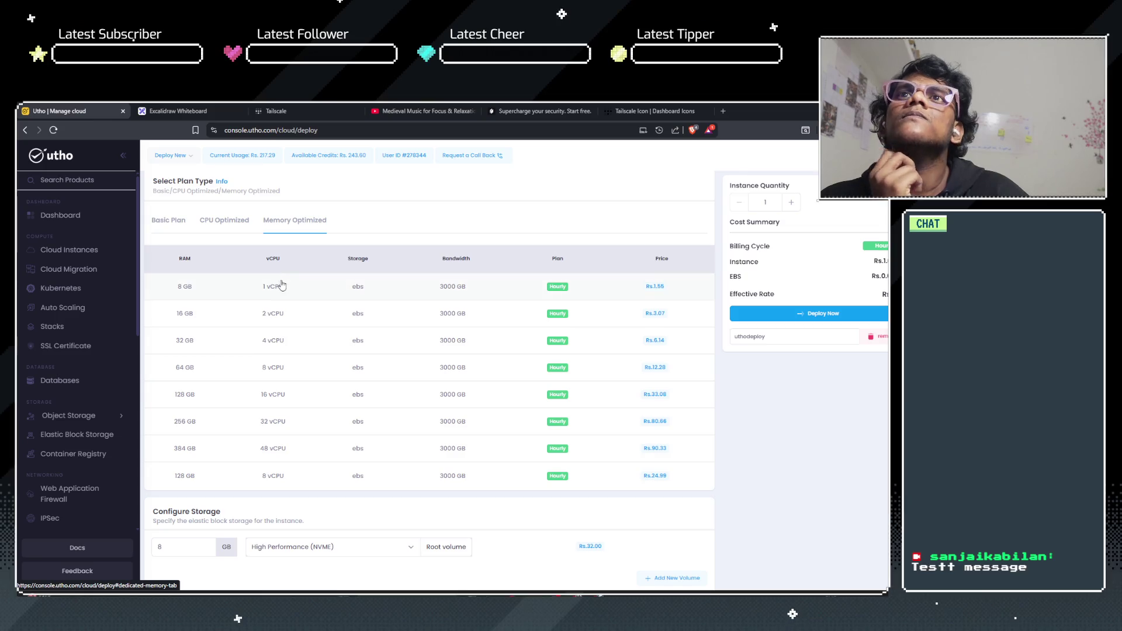
click(281, 285)
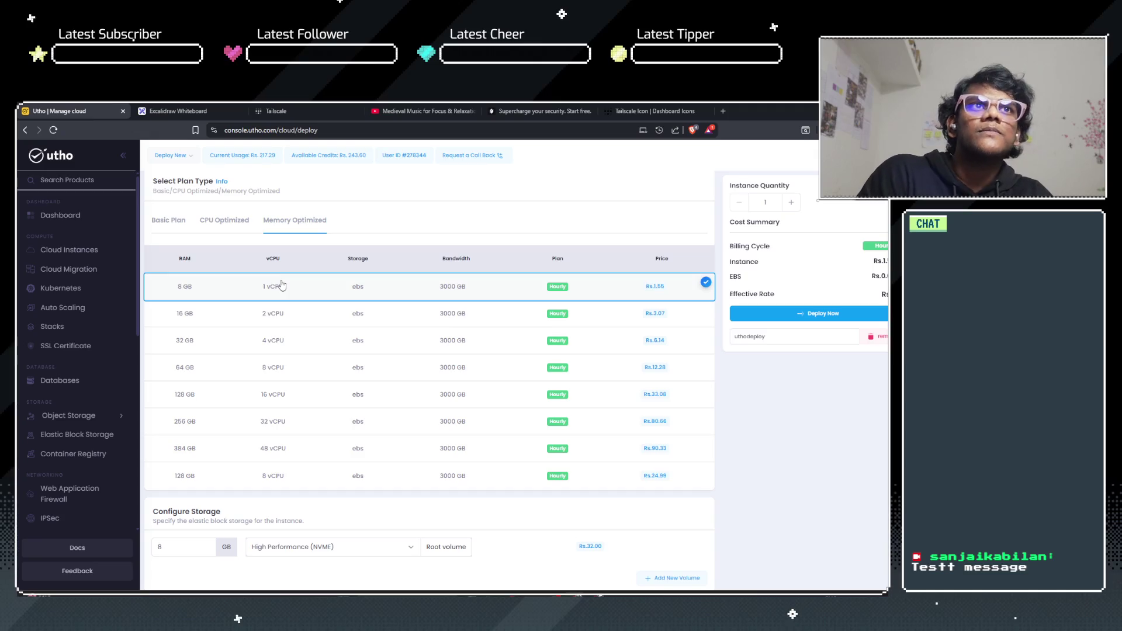
scroll(243, 290, down, 1)
scroll(242, 274, down, 2)
scroll(240, 258, up, 2)
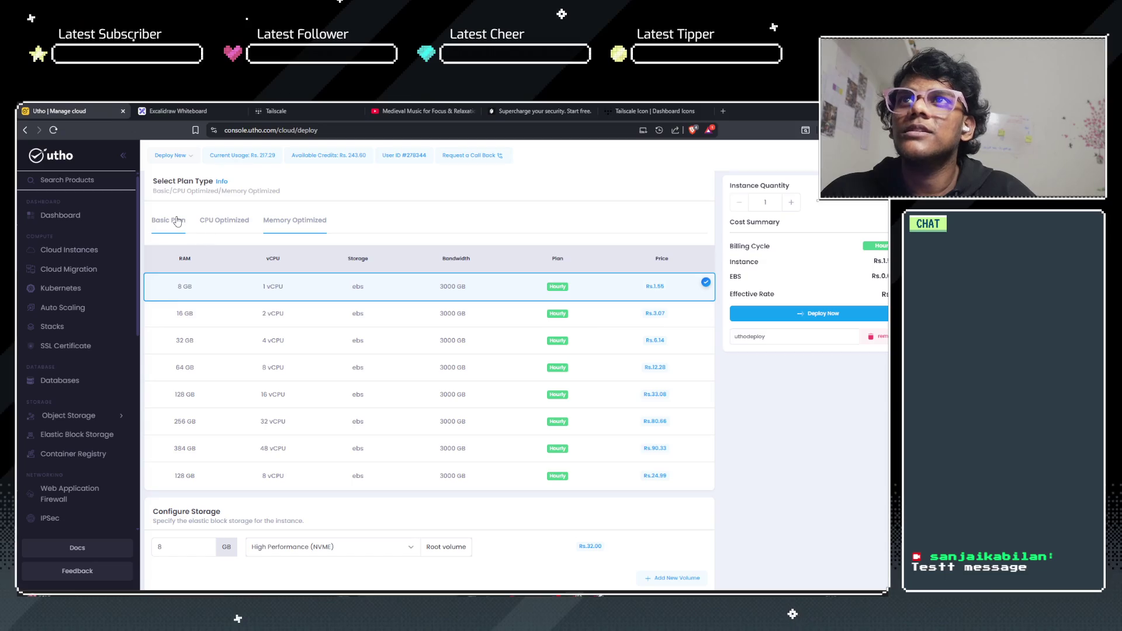
Step: Reselect the 4 GB, 2 vCPU Basic plan and open a new browser tab
click(178, 221)
click(267, 287)
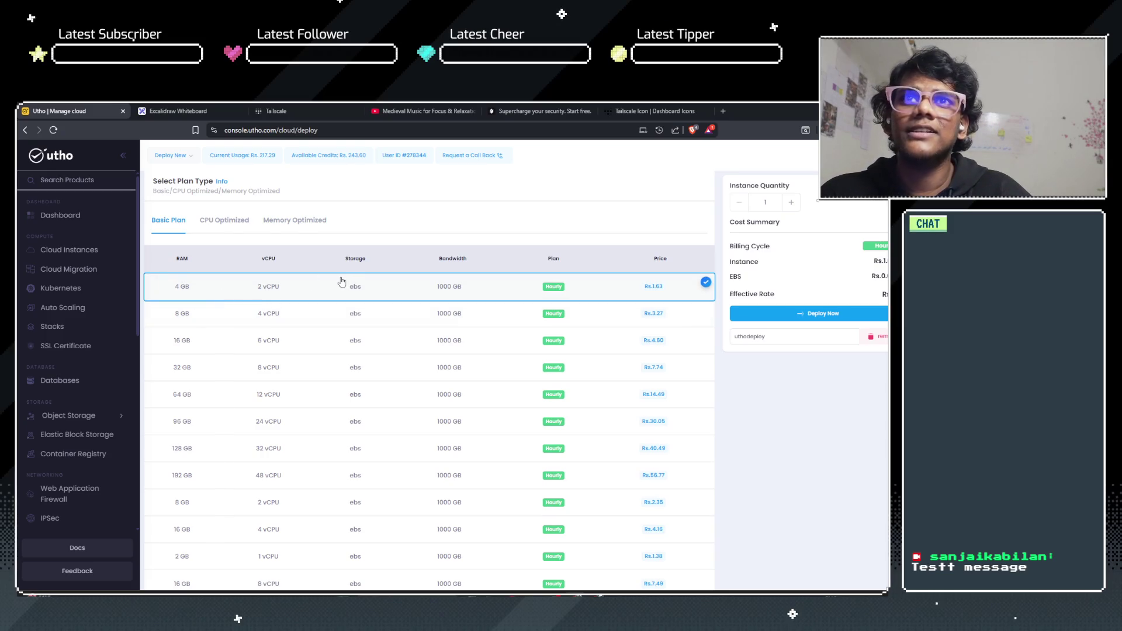
scroll(366, 247, down, 5)
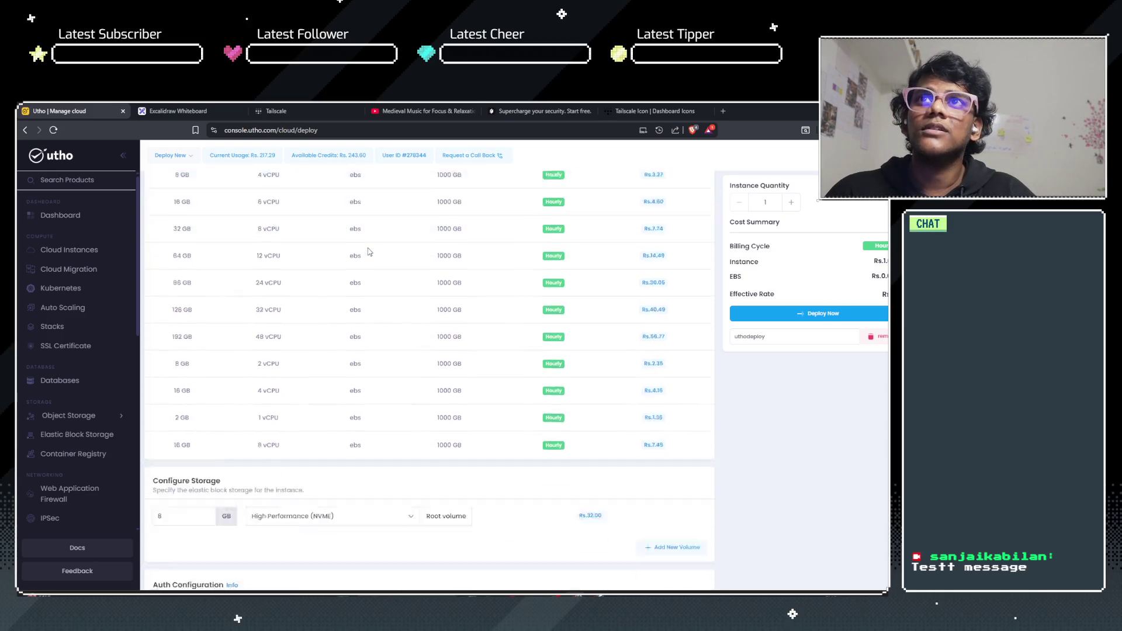
scroll(368, 275, down, 3)
scroll(333, 242, up, 3)
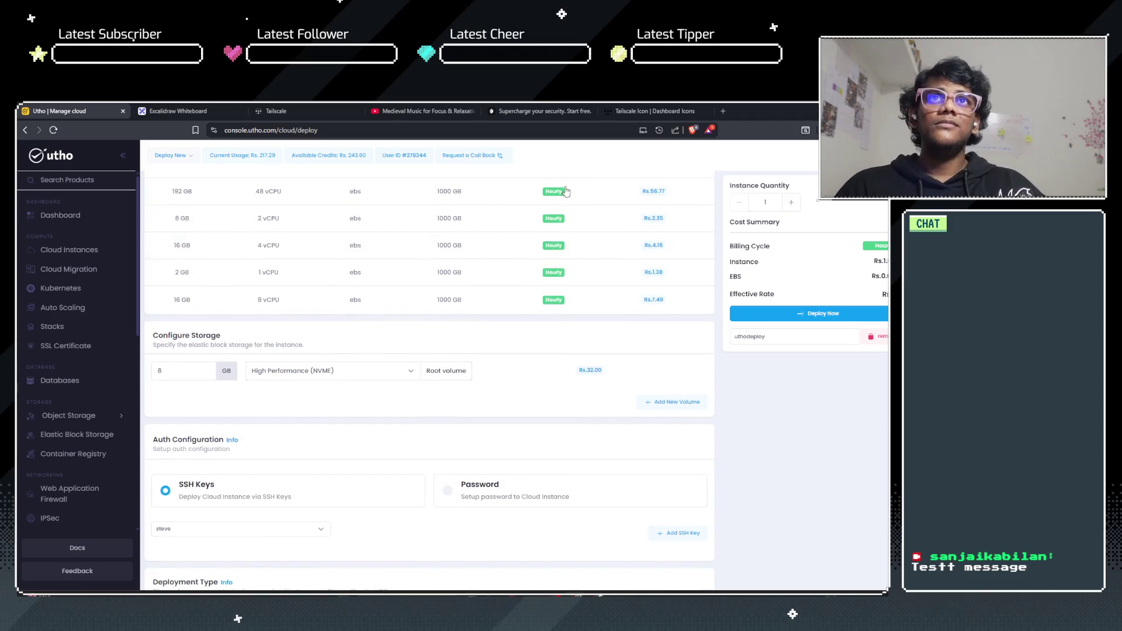
click(724, 110)
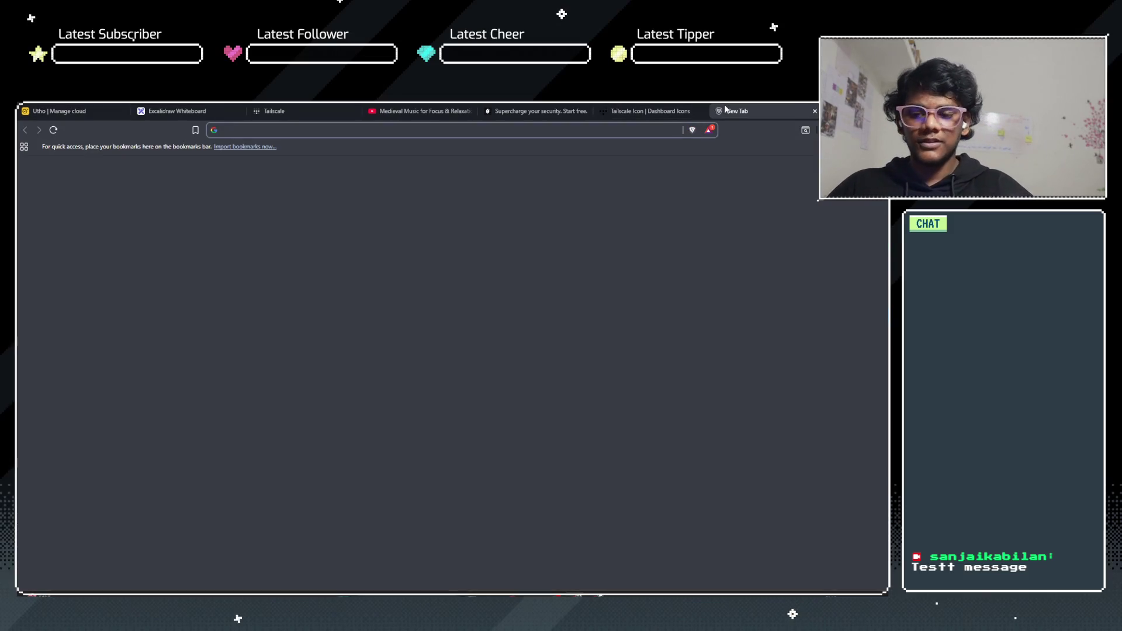
Step: Search 'openclaw system requirements' and open the OpenClaw DigitalOcean documentation result
text(clwadbot)
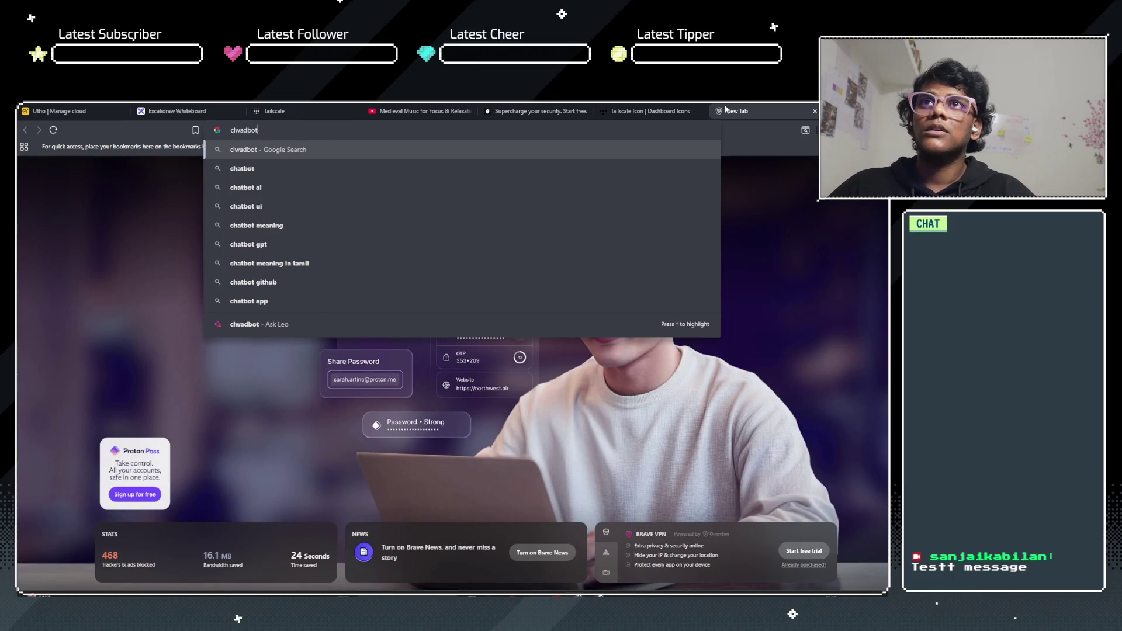
key(BackSpace)
key(BackSpace)
key(BackSpace)
key(BackSpace)
key(BackSpace)
text(openclo)
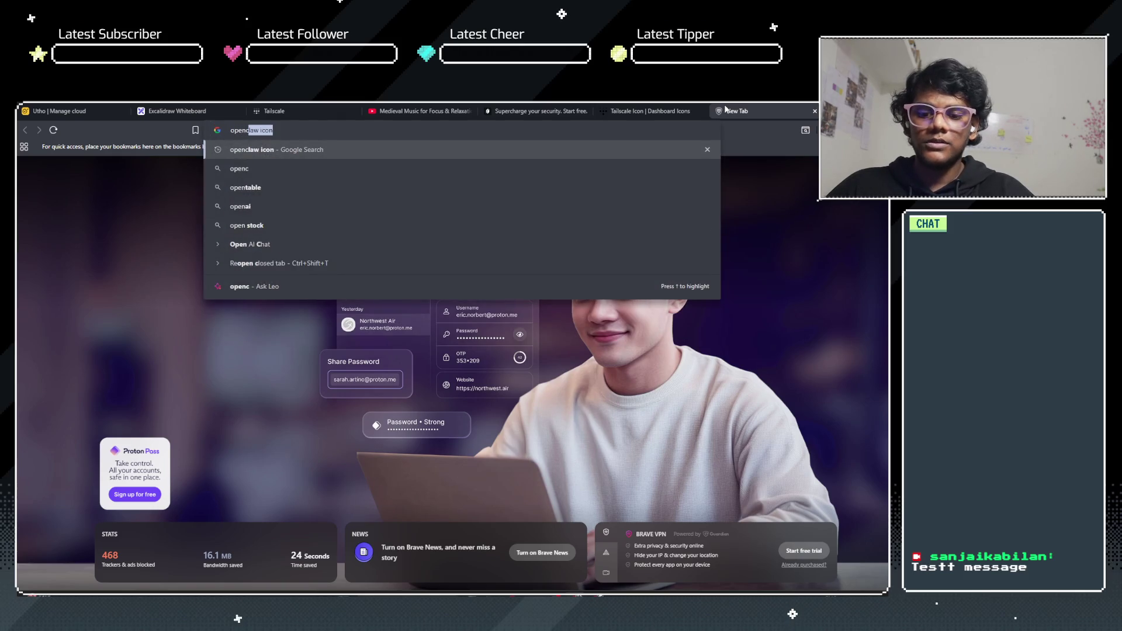
key(BackSpace)
text(aw s)
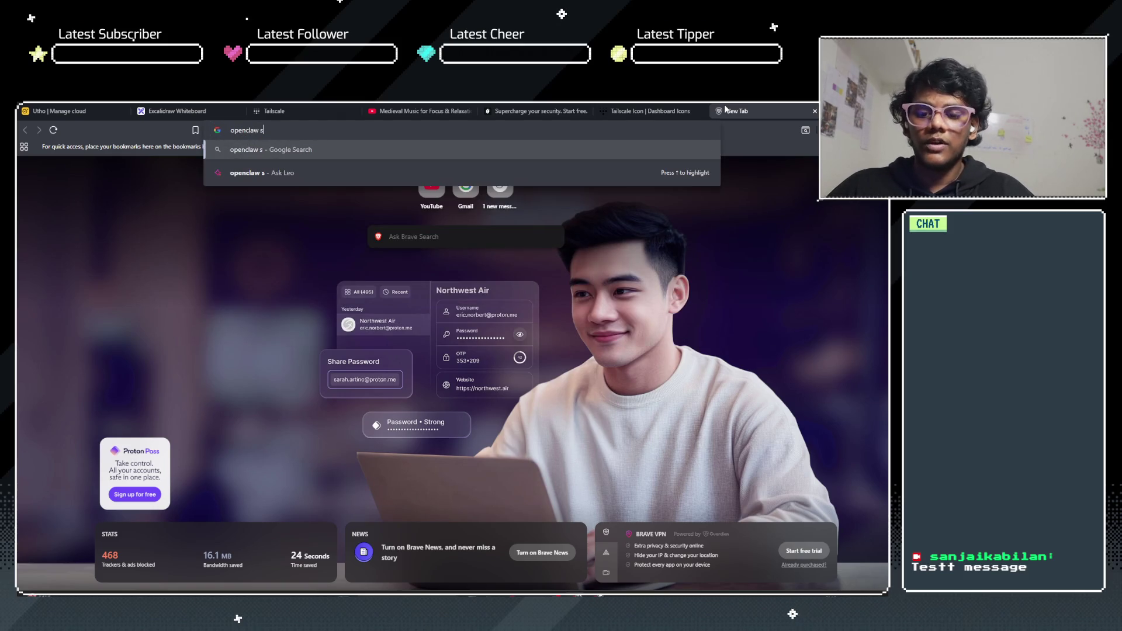
text(ystemrequirement)
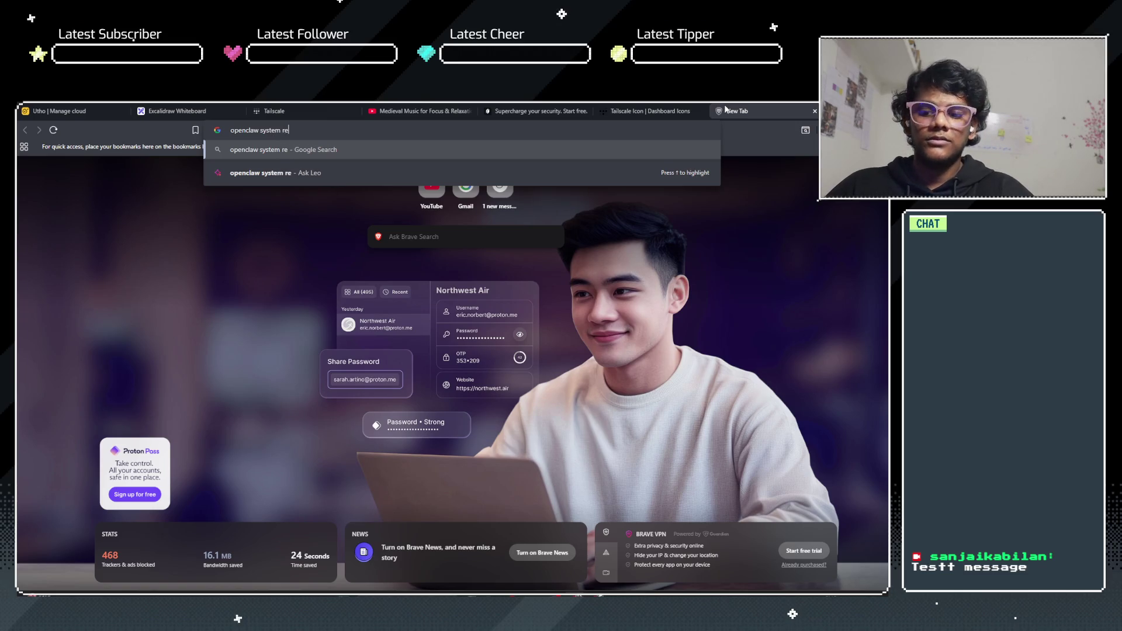
text(s)
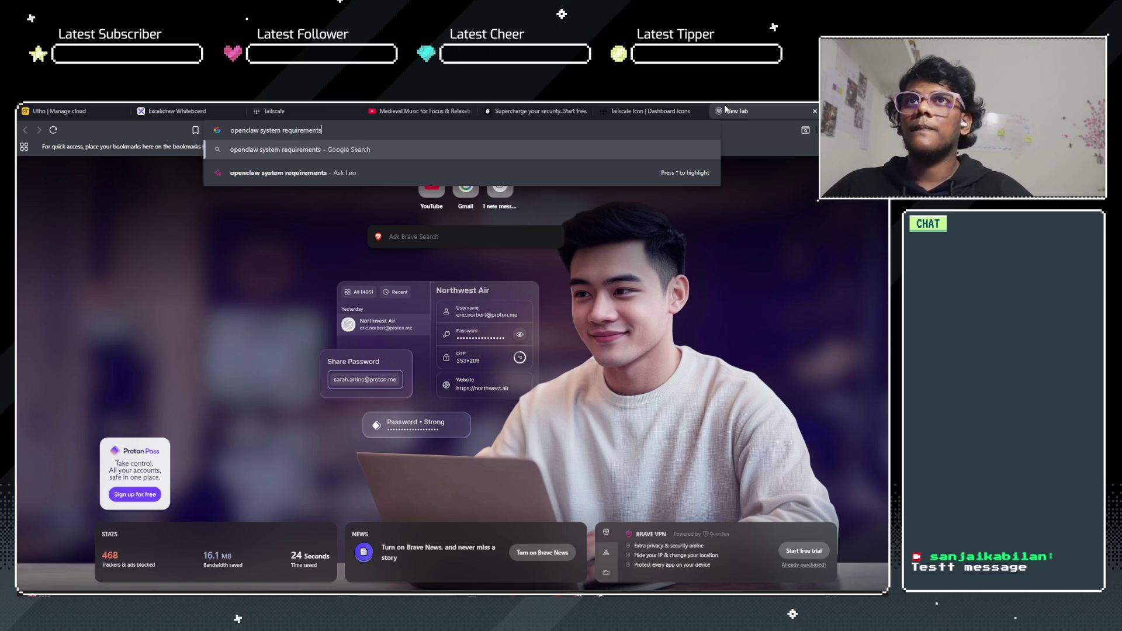
key(Return)
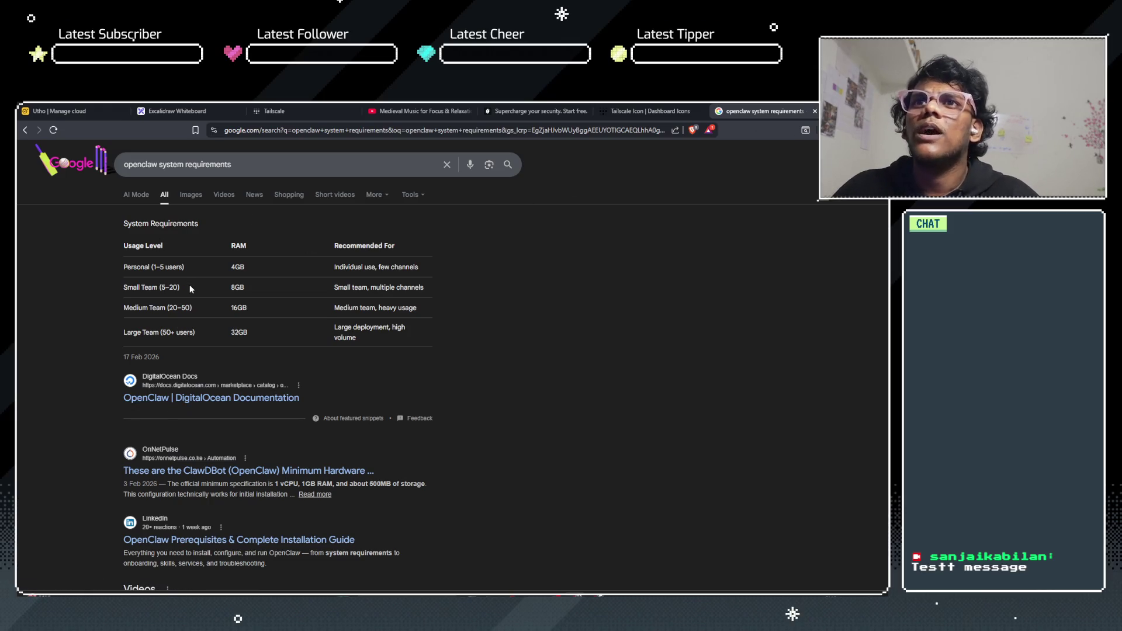
click(251, 399)
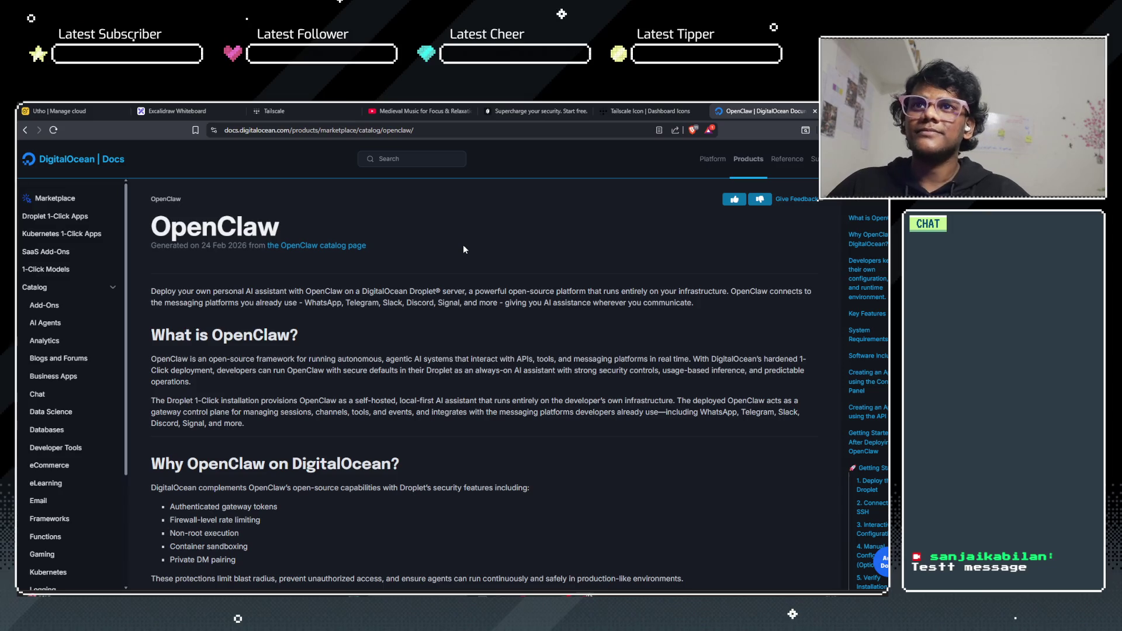
Step: Read OpenClaw's requirements, noting the Personal (1–5 users) row, then switch to the Tailscale icon page
scroll(463, 245, down, 10)
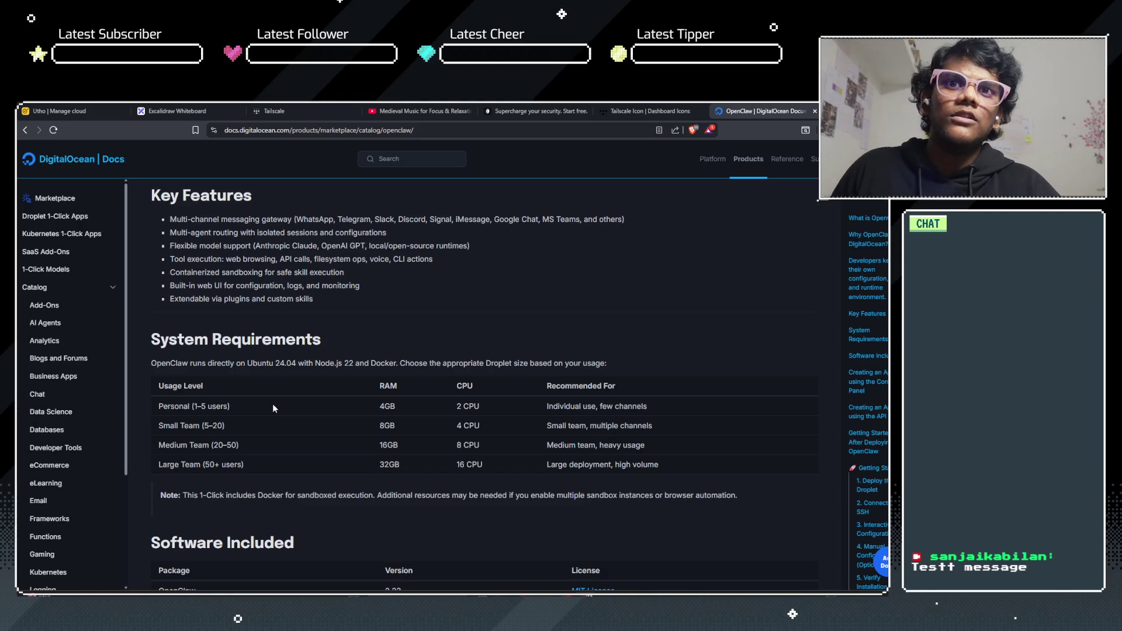
drag(159, 405, 228, 406)
click(343, 422)
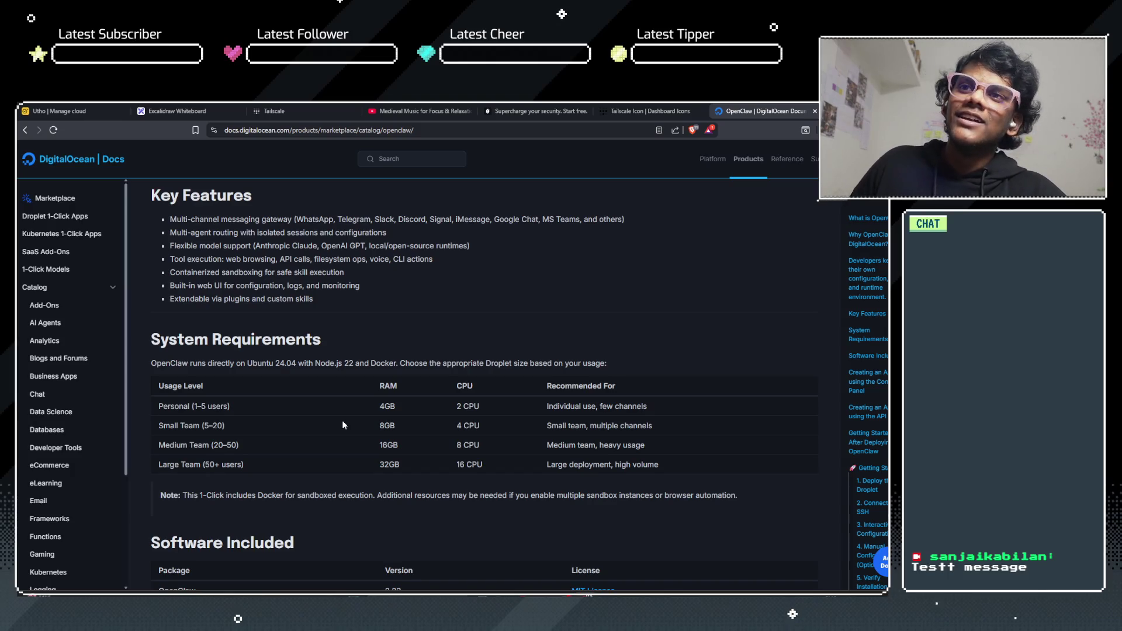
scroll(343, 425, down, 3)
scroll(343, 421, down, 4)
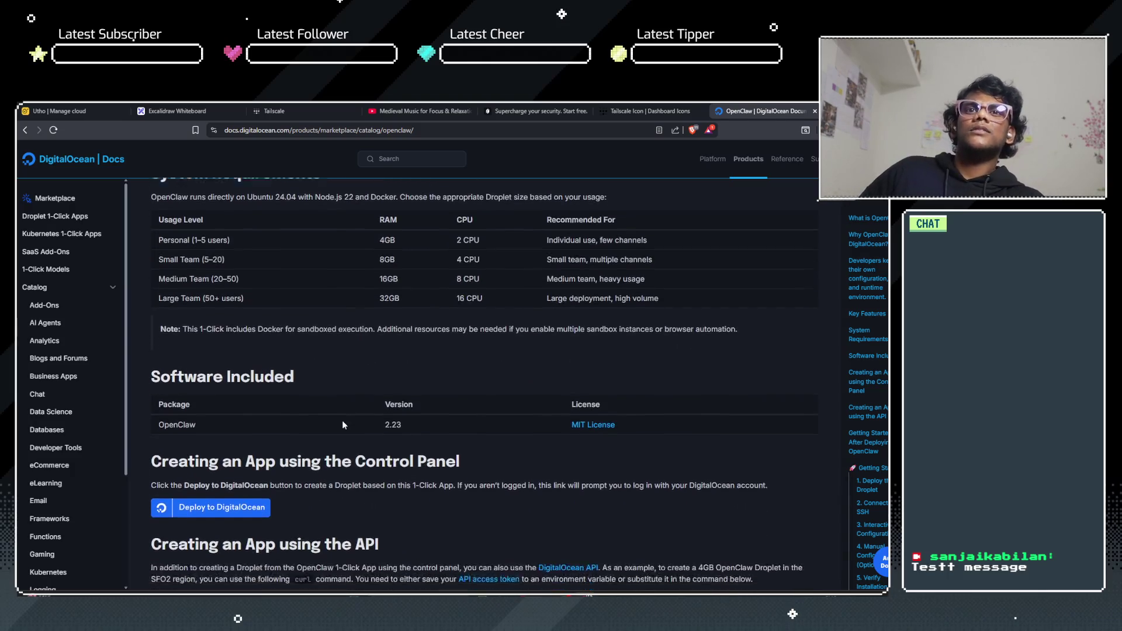
scroll(342, 419, down, 5)
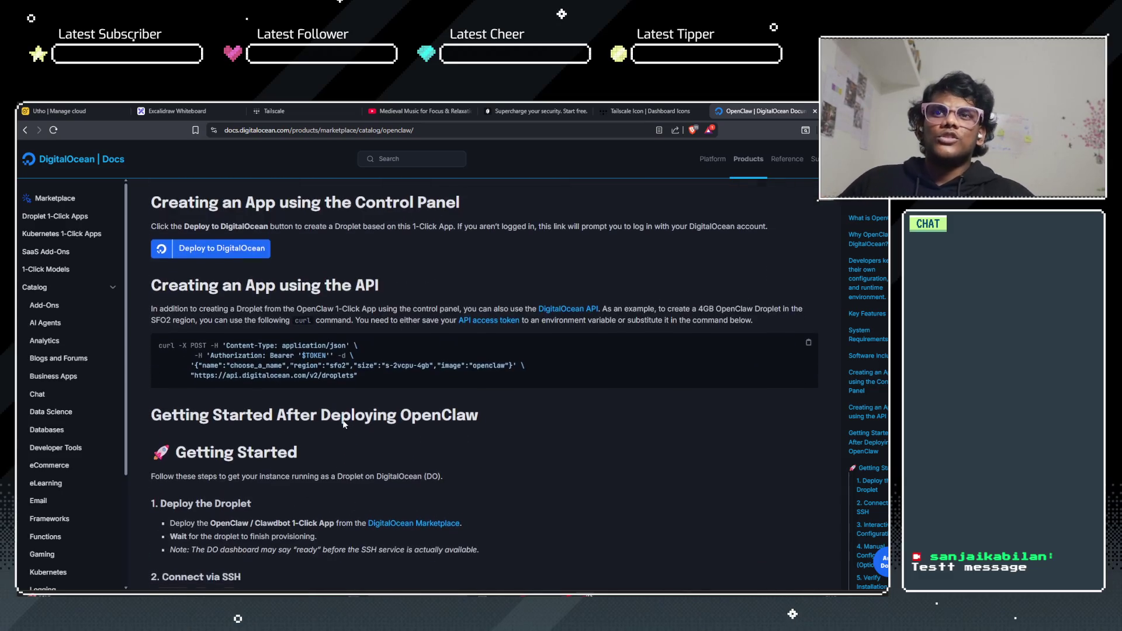
click(625, 106)
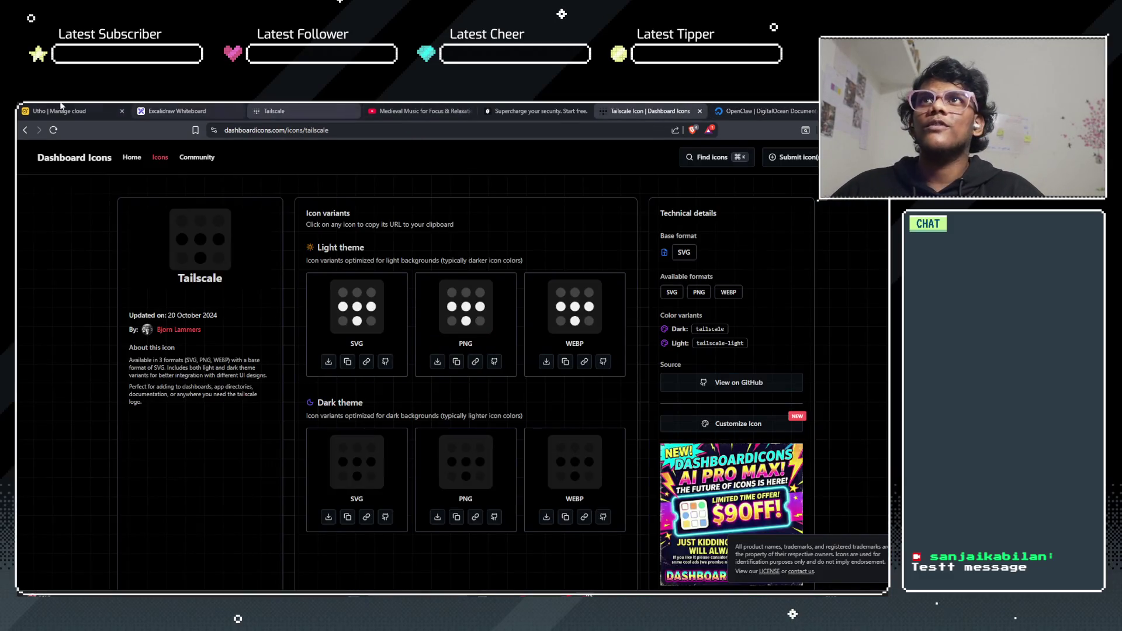
Step: Back on the Utho deploy page, enter a 10 GB root volume size
click(64, 110)
scroll(488, 372, up, 6)
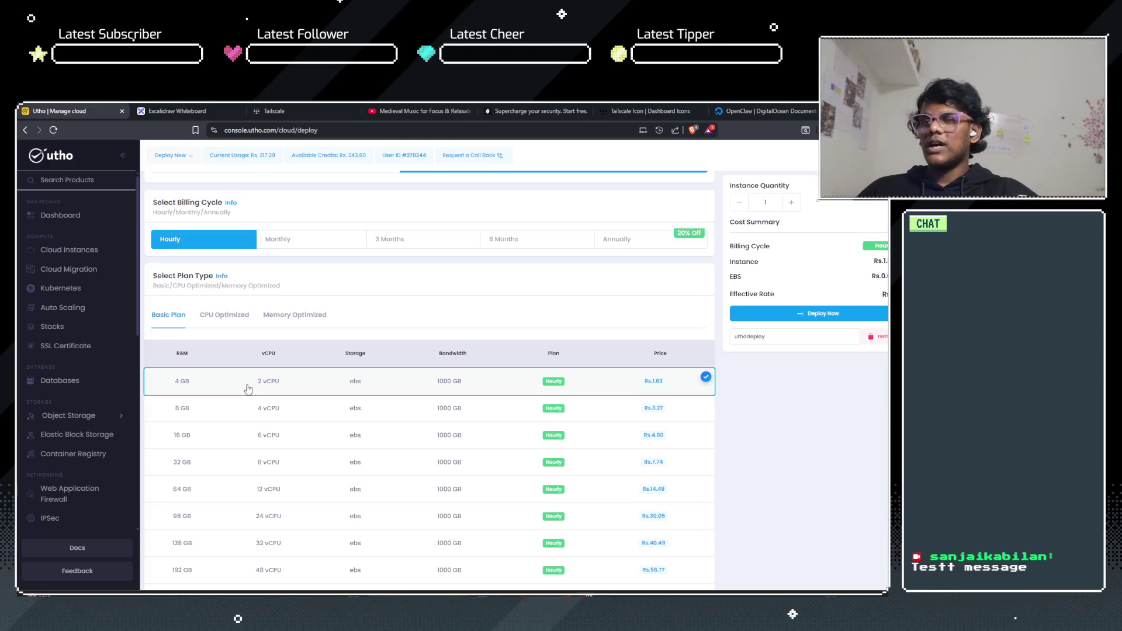
scroll(260, 336, down, 5)
scroll(295, 371, down, 2)
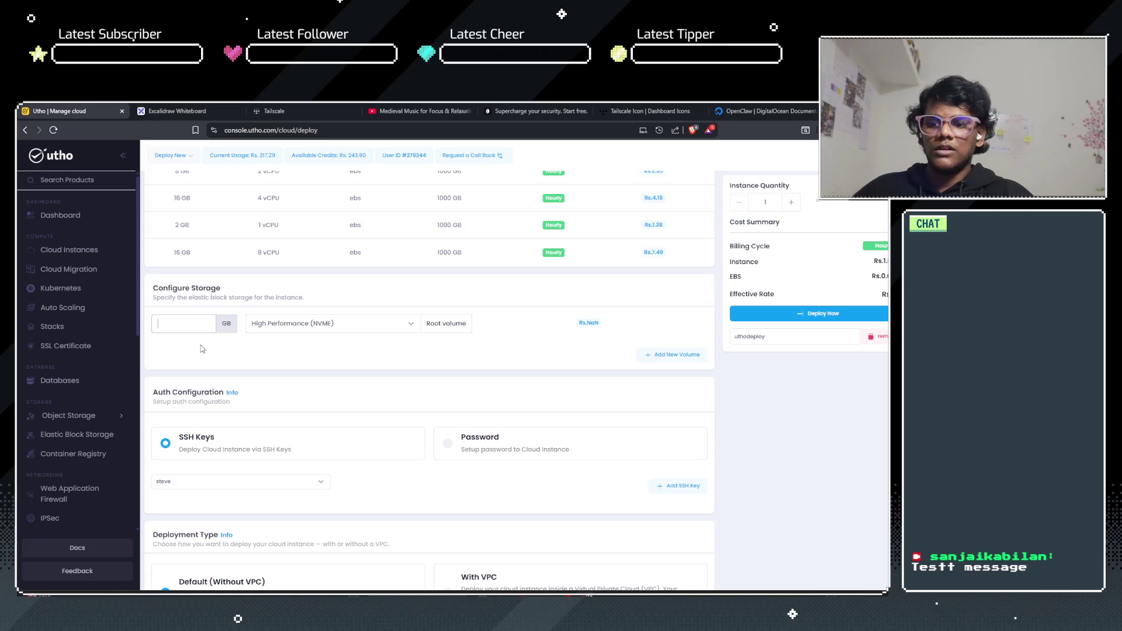
text(10)
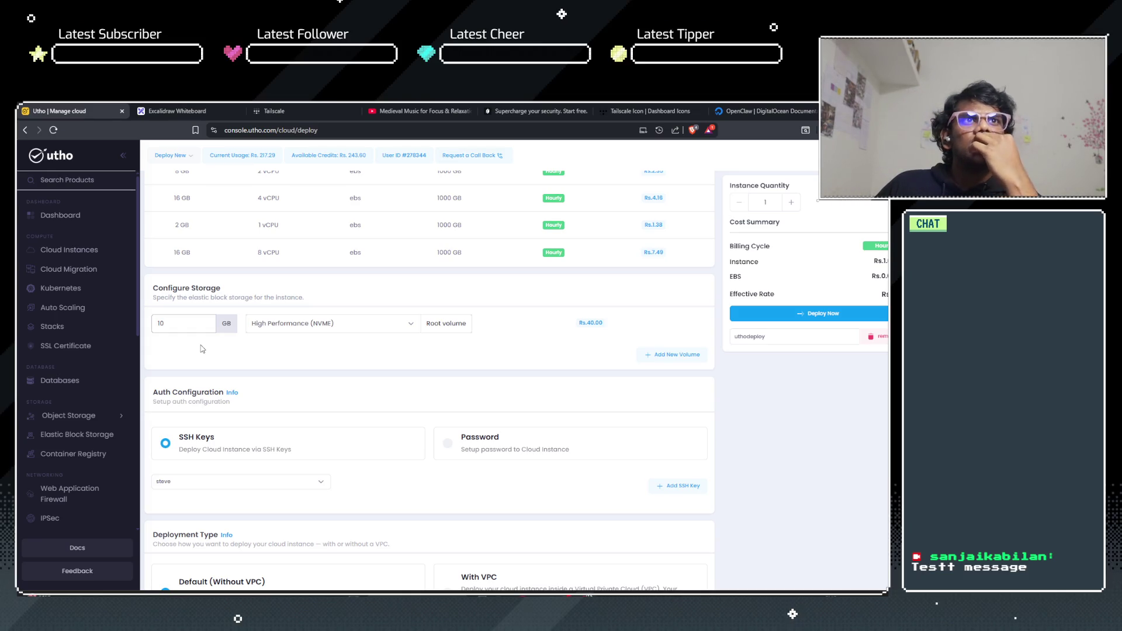
key(BackSpace)
key(BackSpace)
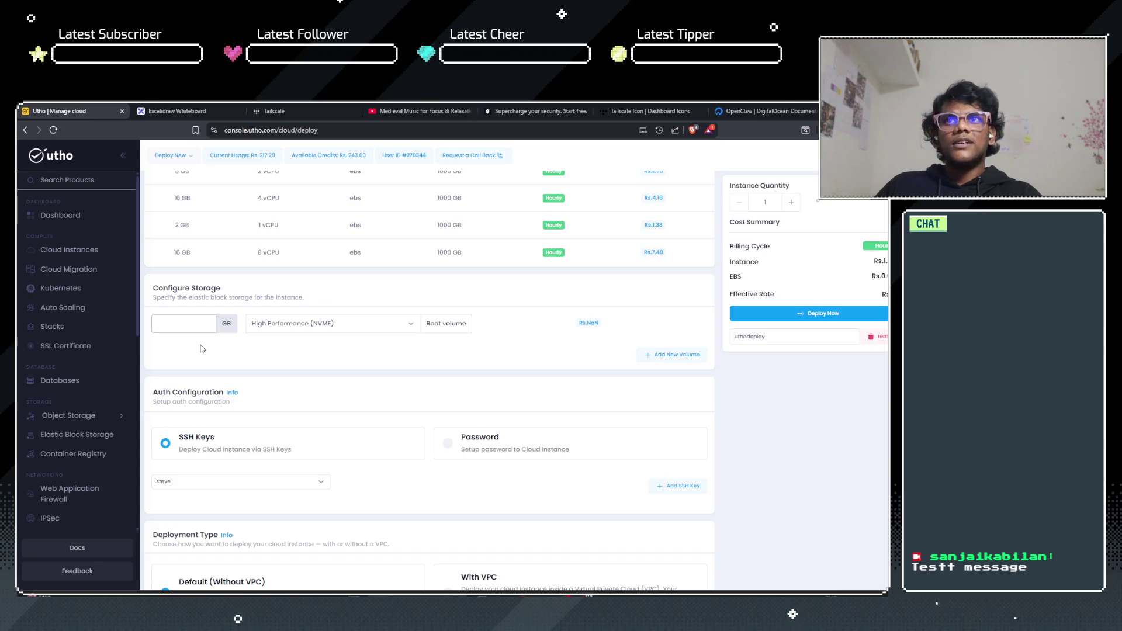
text(10)
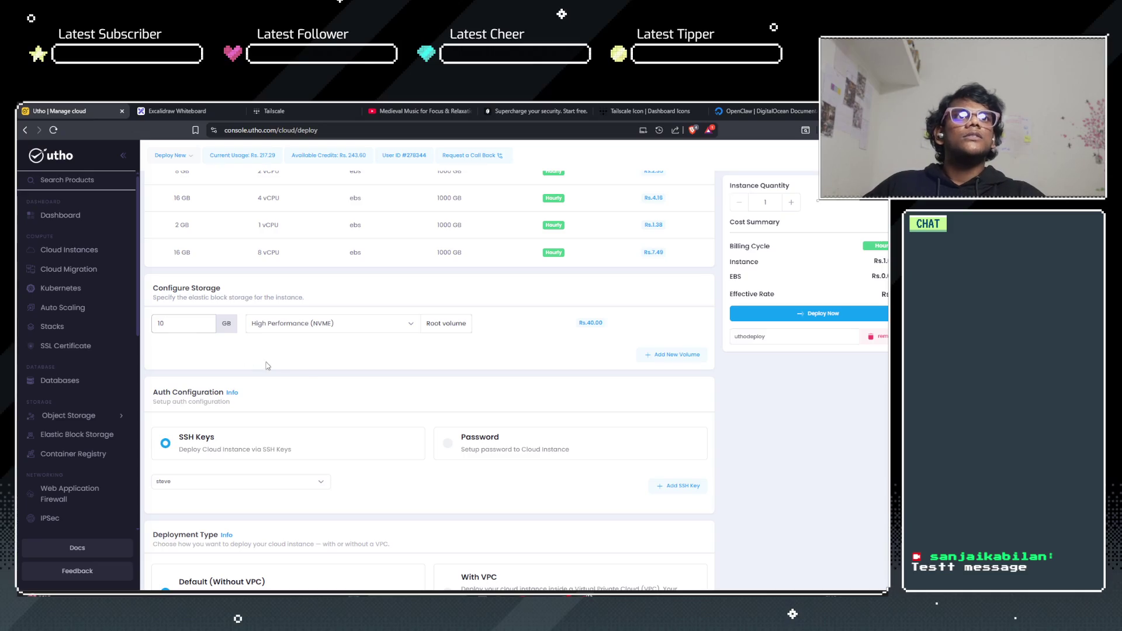
Step: Keep High Performance (NVME) as the storage type and choose password login
scroll(303, 366, up, 2)
scroll(304, 365, up, 10)
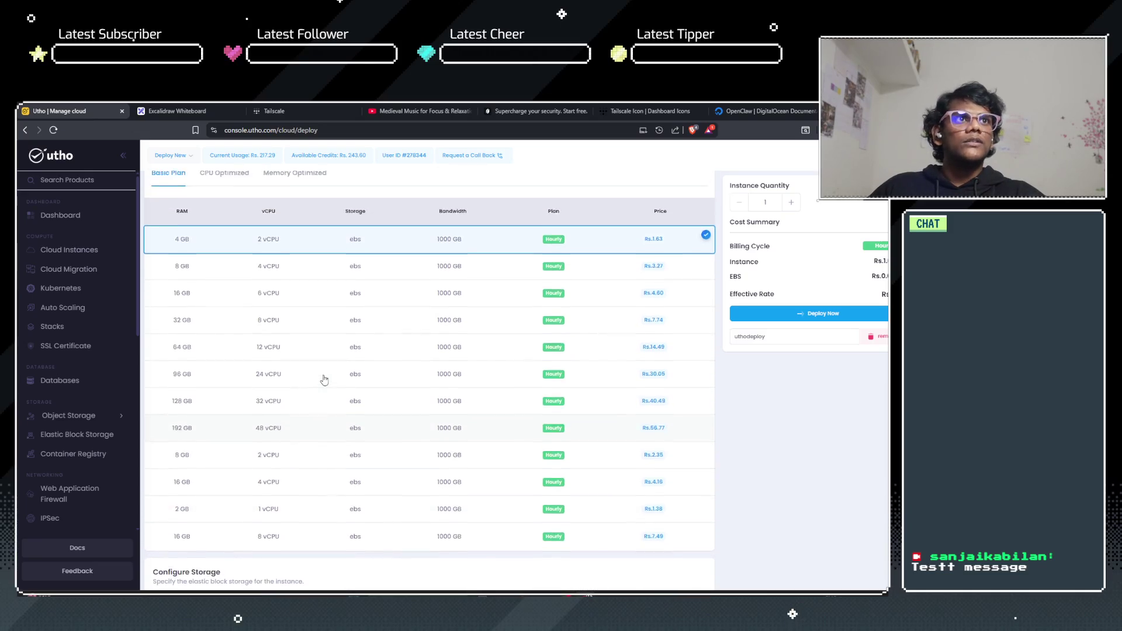
scroll(286, 337, down, 8)
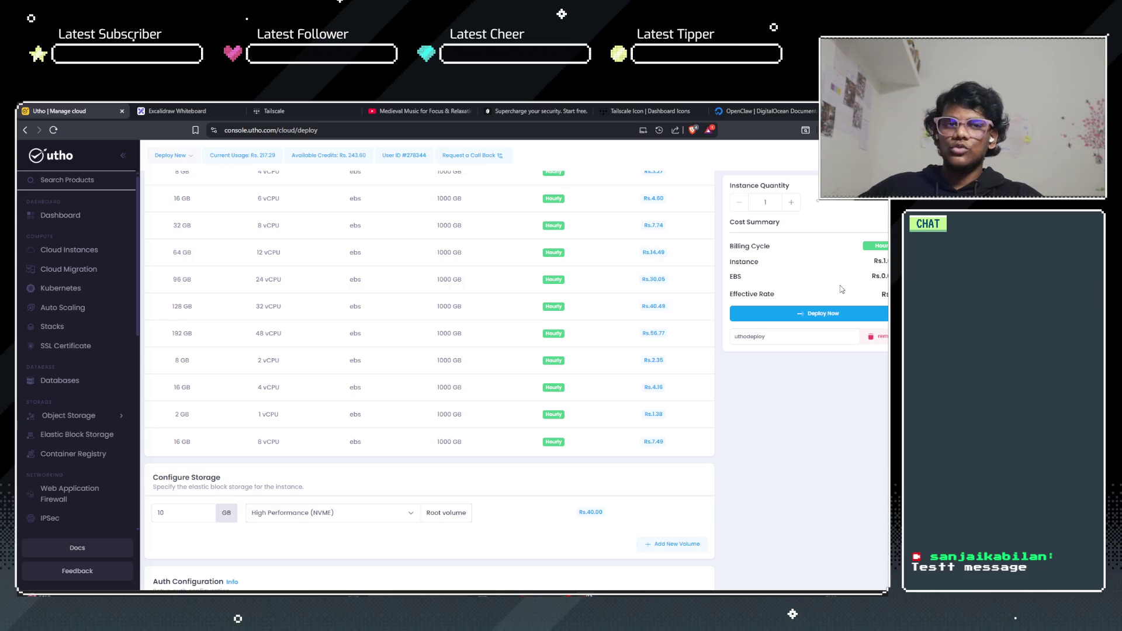
scroll(555, 333, down, 5)
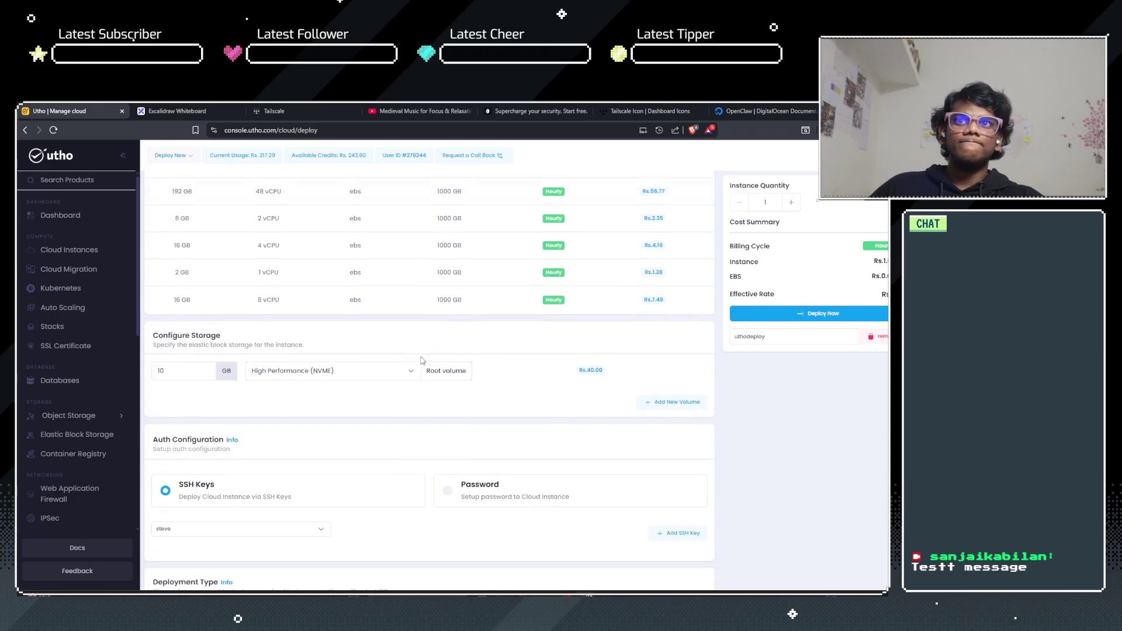
click(328, 281)
click(330, 292)
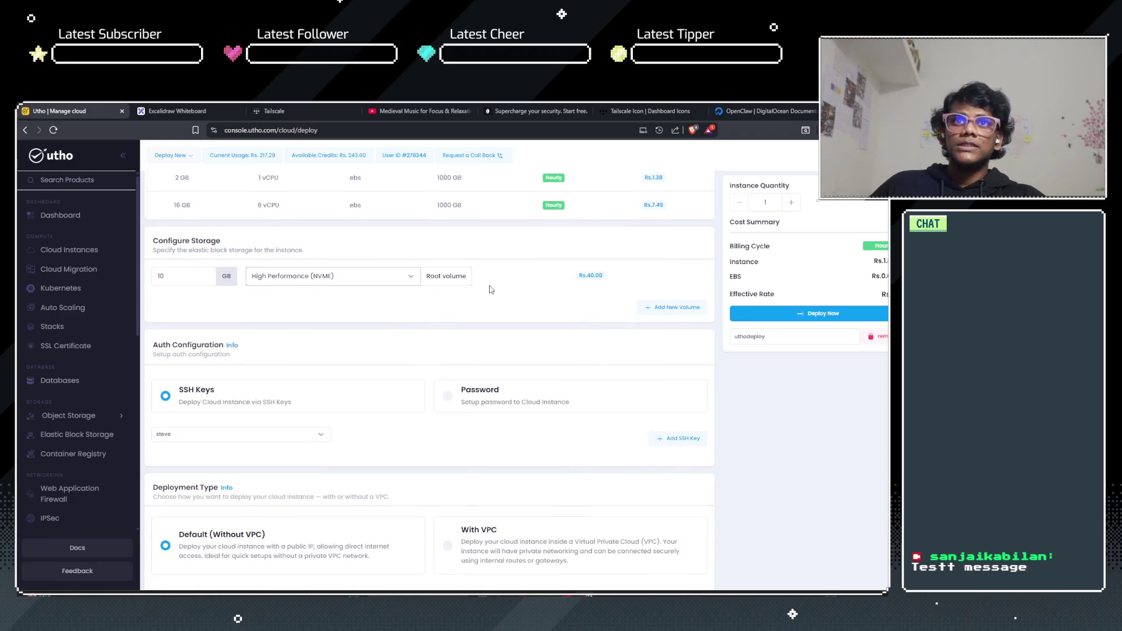
scroll(254, 355, down, 2)
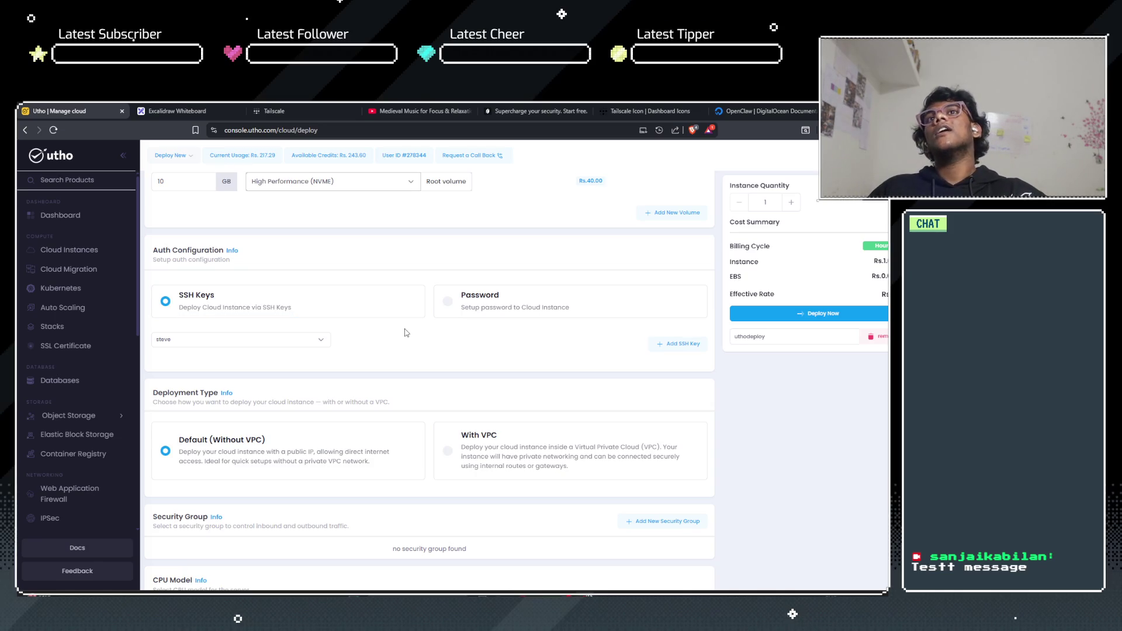
click(473, 318)
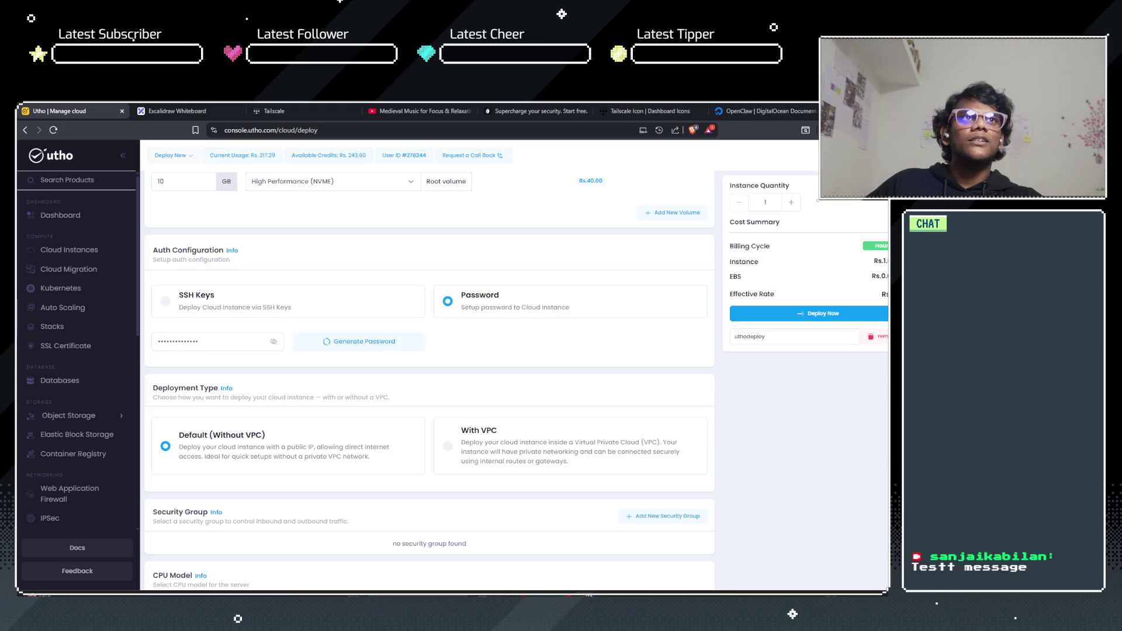
Step: Minimise the browser to show the desktop with Win+D
key(super+d)
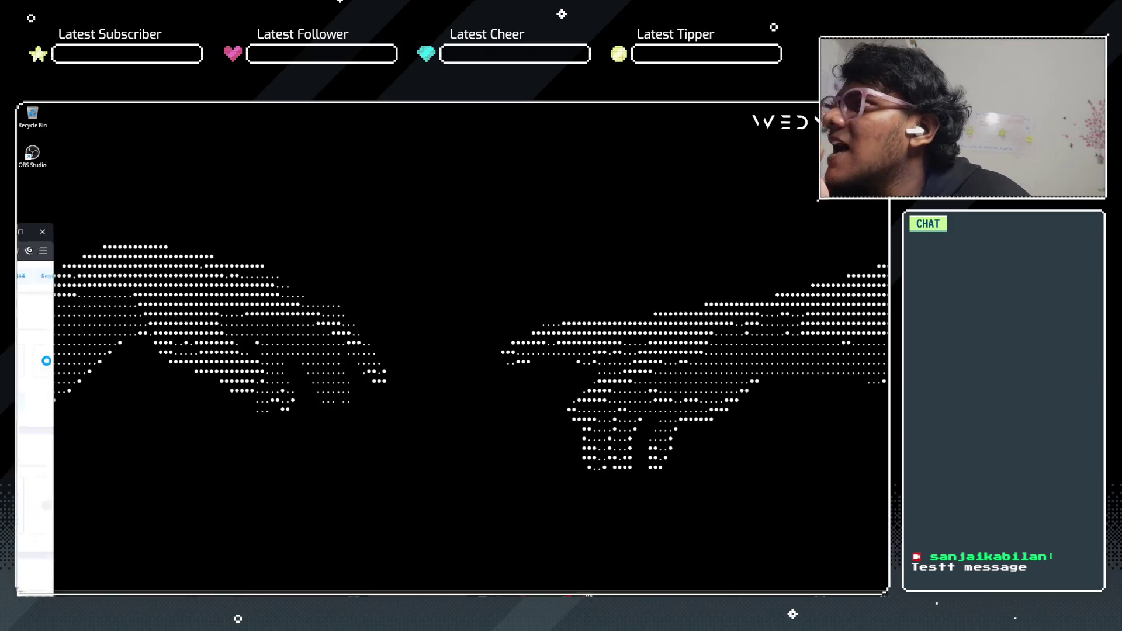
Step: Restore the browser, check Current Usage and Available Credits, and dismiss the save-password prompt
click(32, 351)
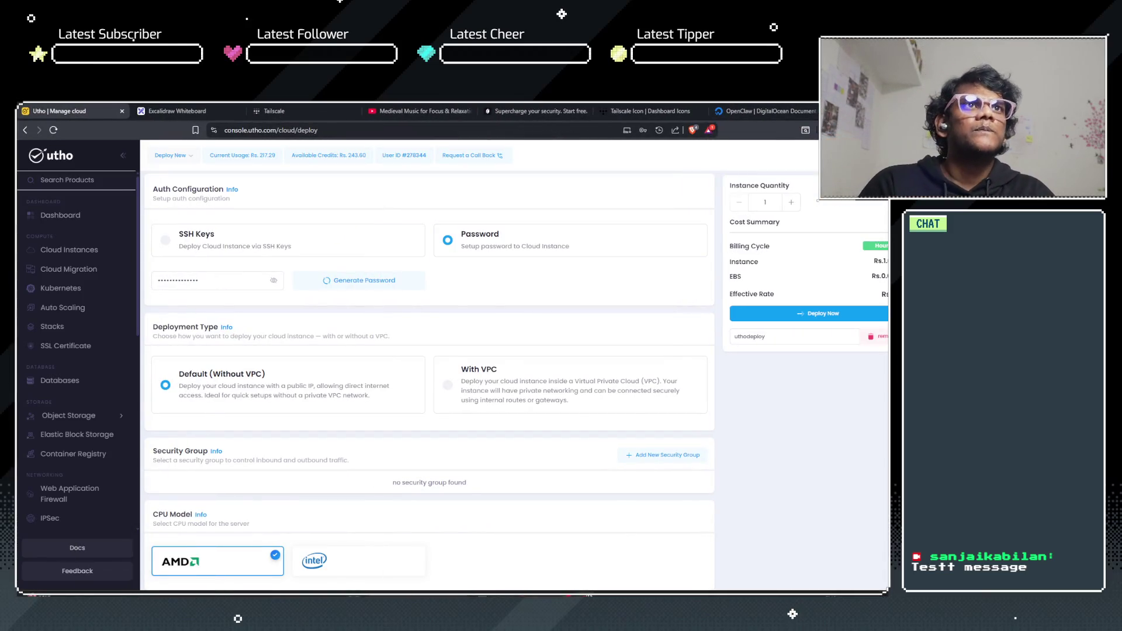
click(245, 153)
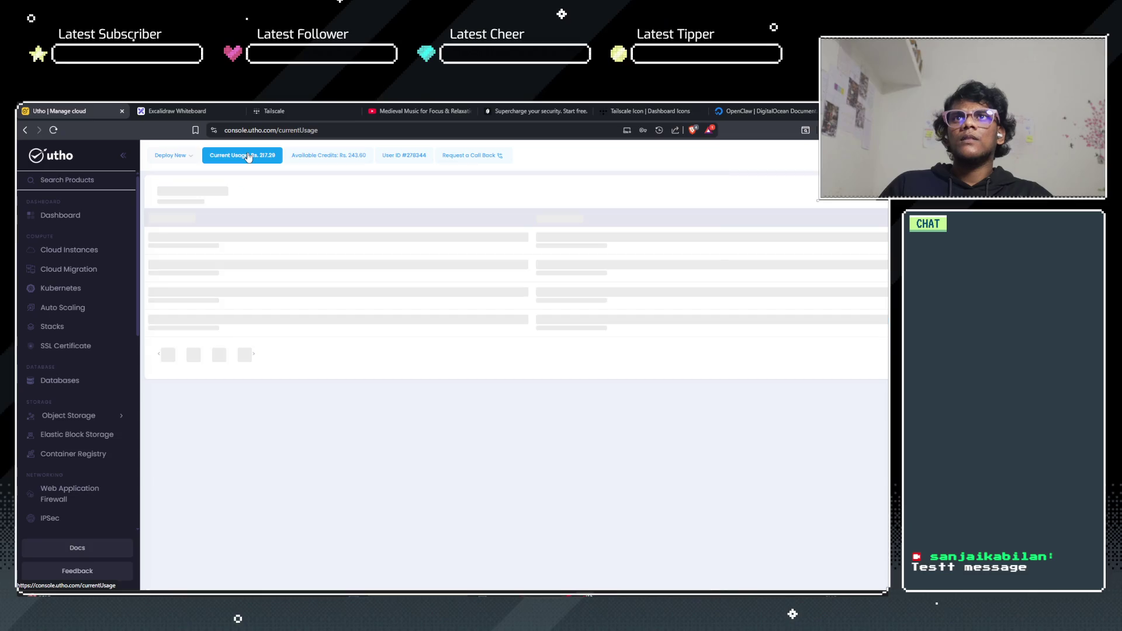
click(351, 160)
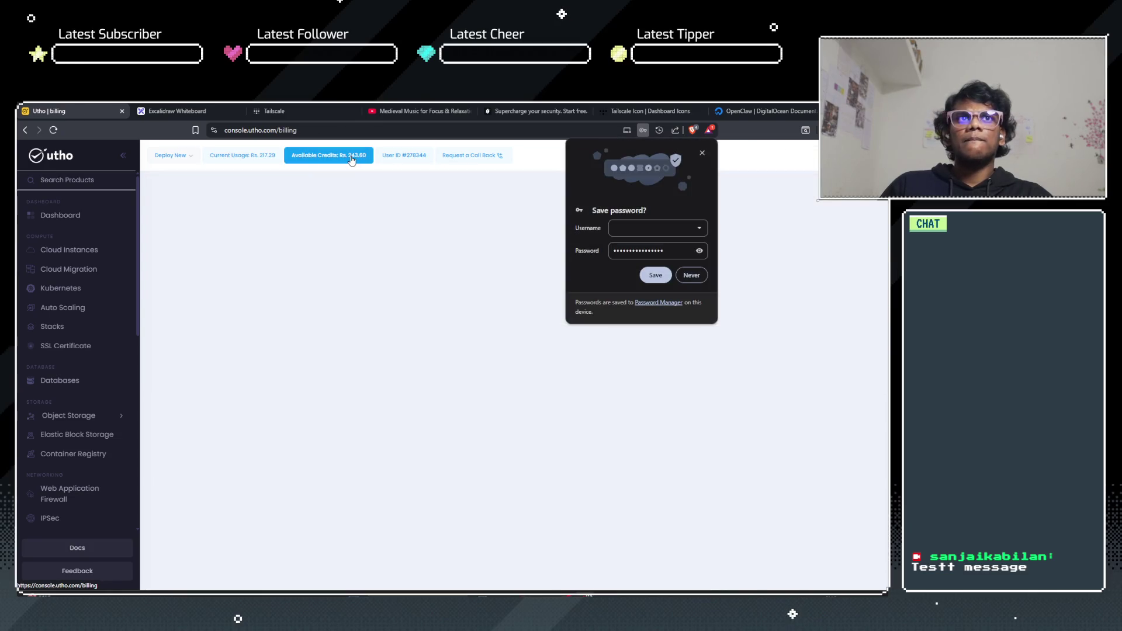
click(692, 275)
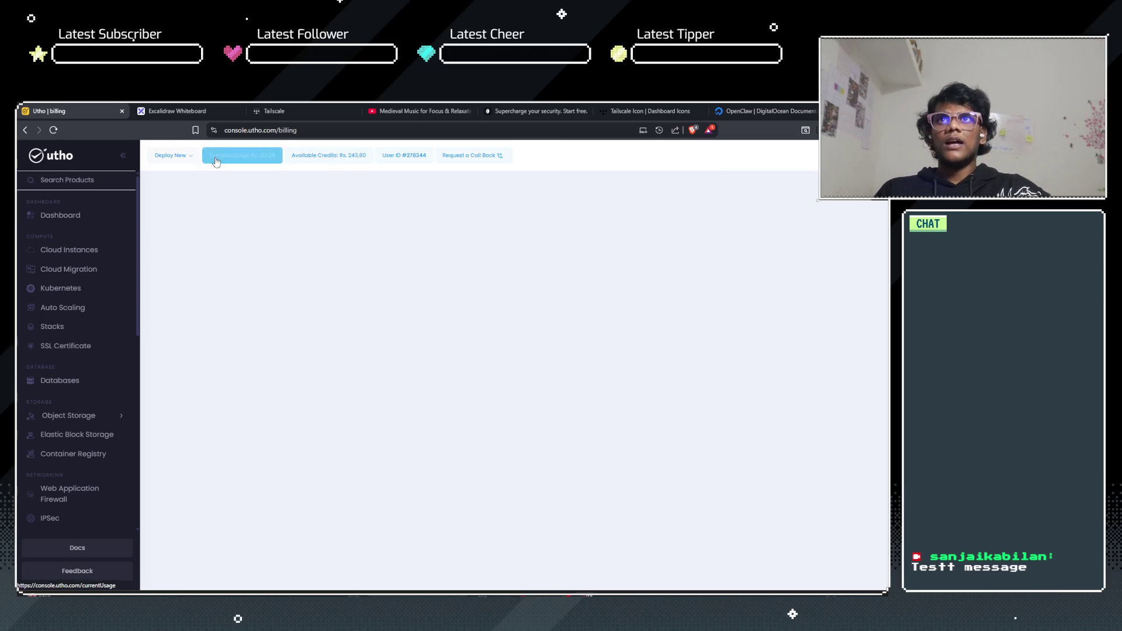
Step: Visit the cloud instance deploy page and billing, then go to the account dashboard
click(186, 159)
click(209, 191)
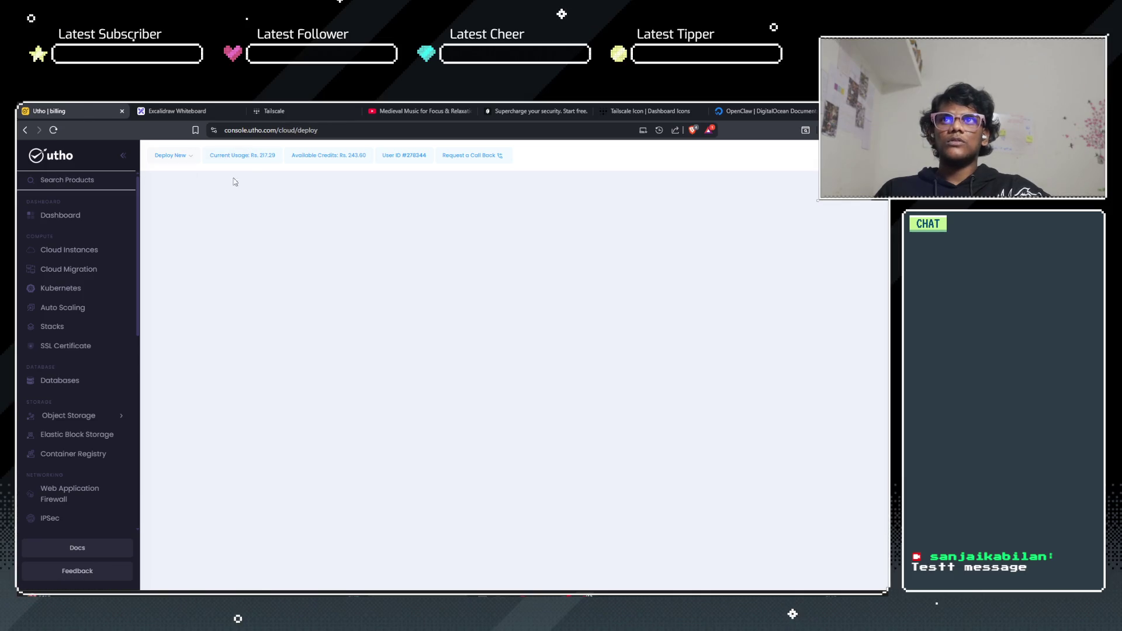
click(355, 159)
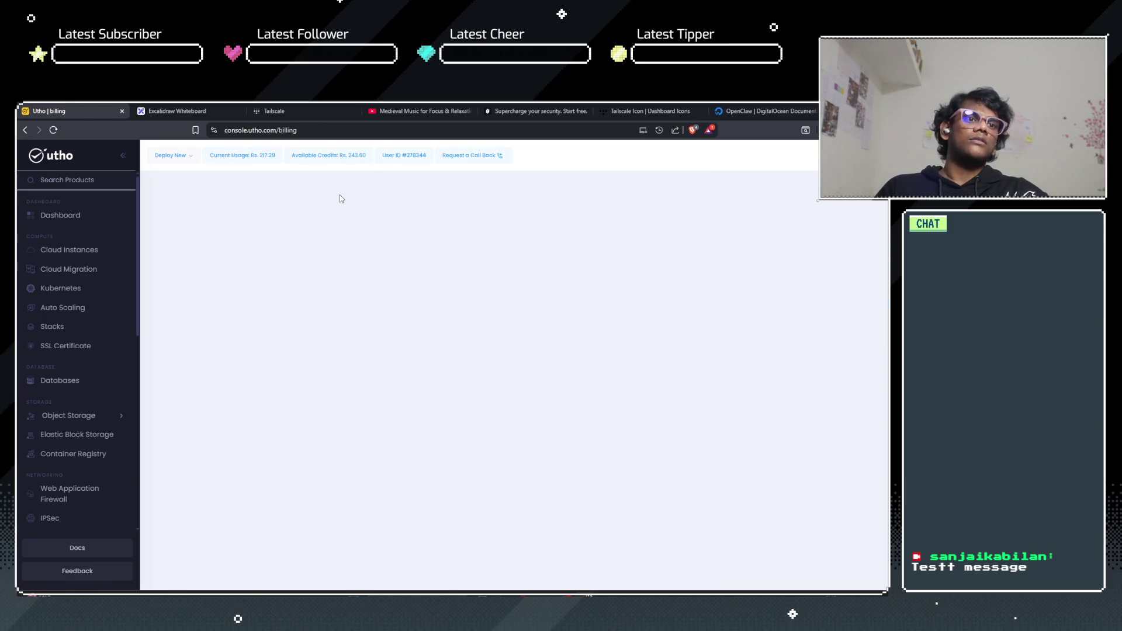
click(61, 216)
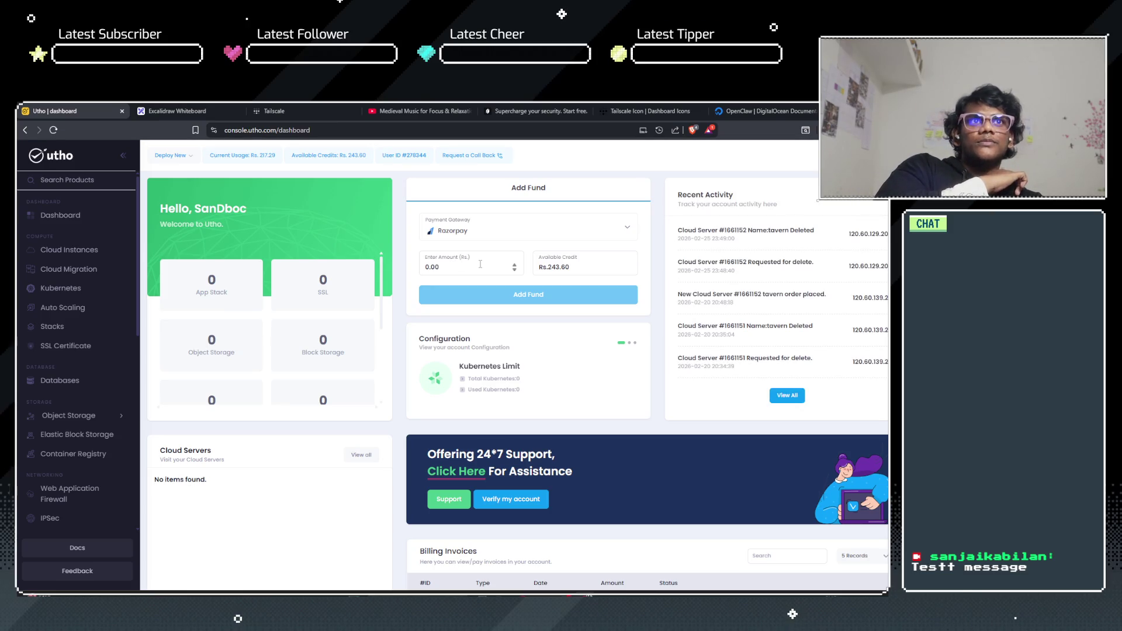
Step: Start deploying a new cloud instance in the Bangalore data centre
click(80, 217)
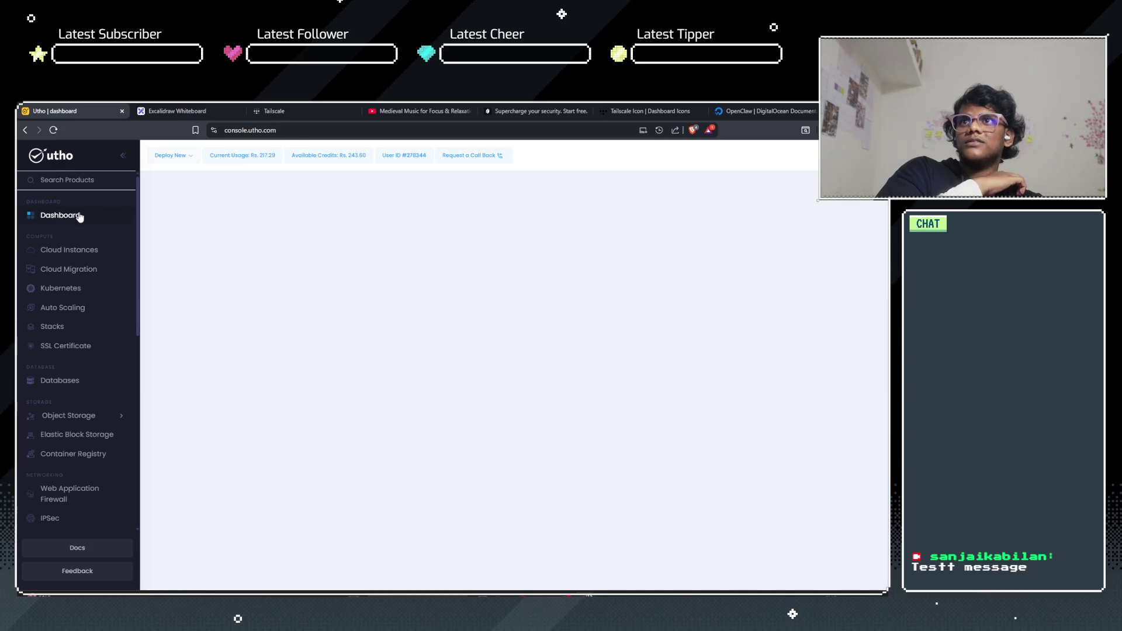
click(85, 255)
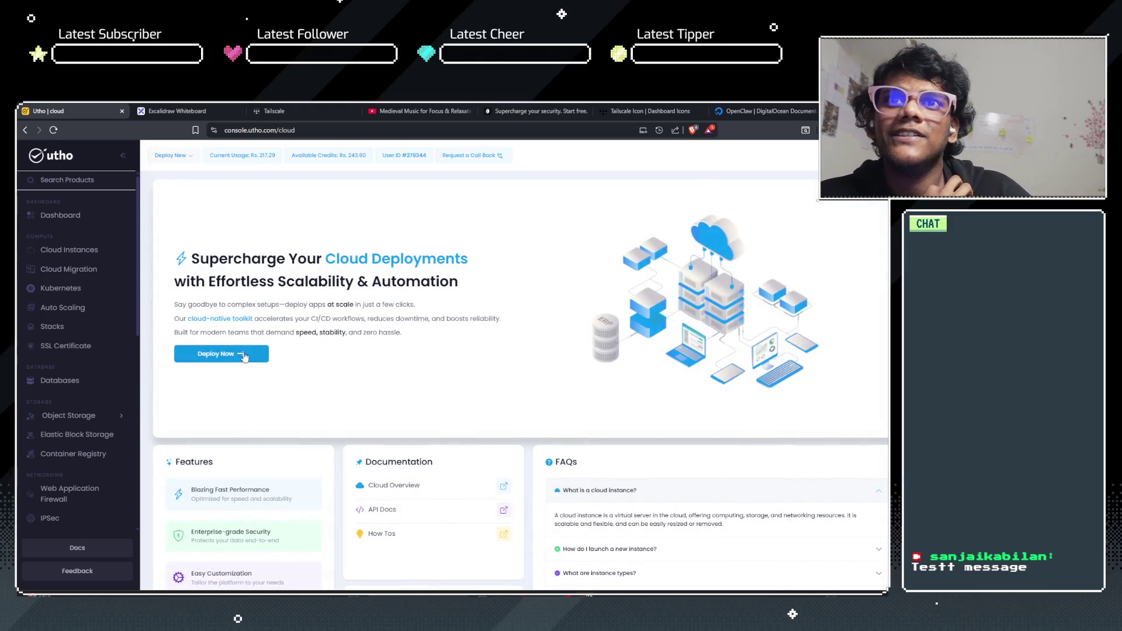
click(244, 357)
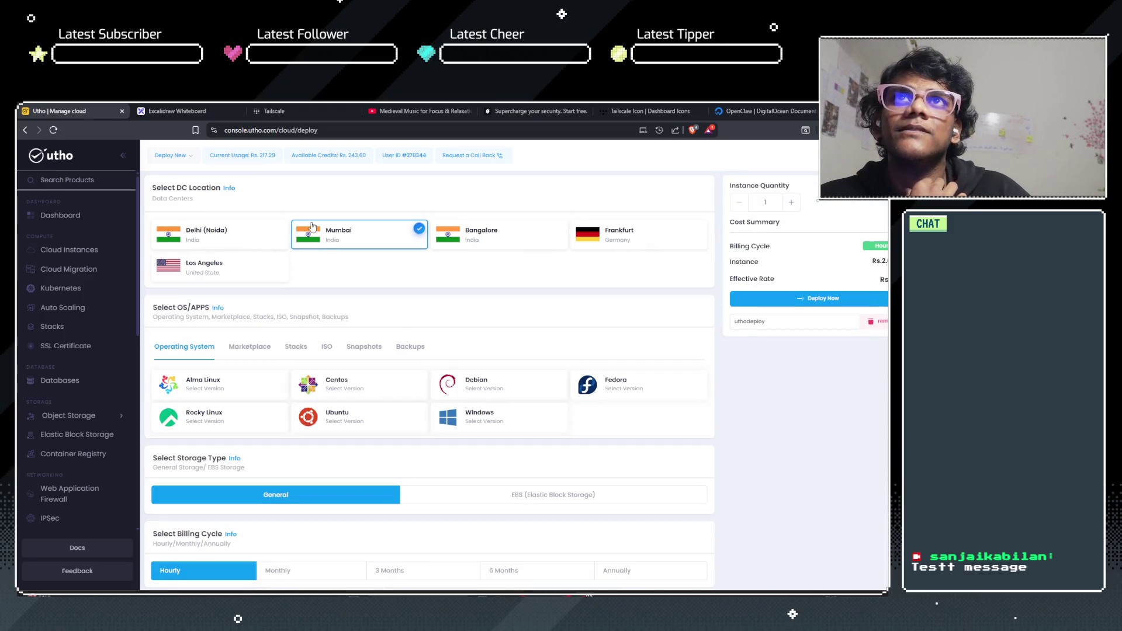
click(476, 243)
scroll(402, 289, down, 1)
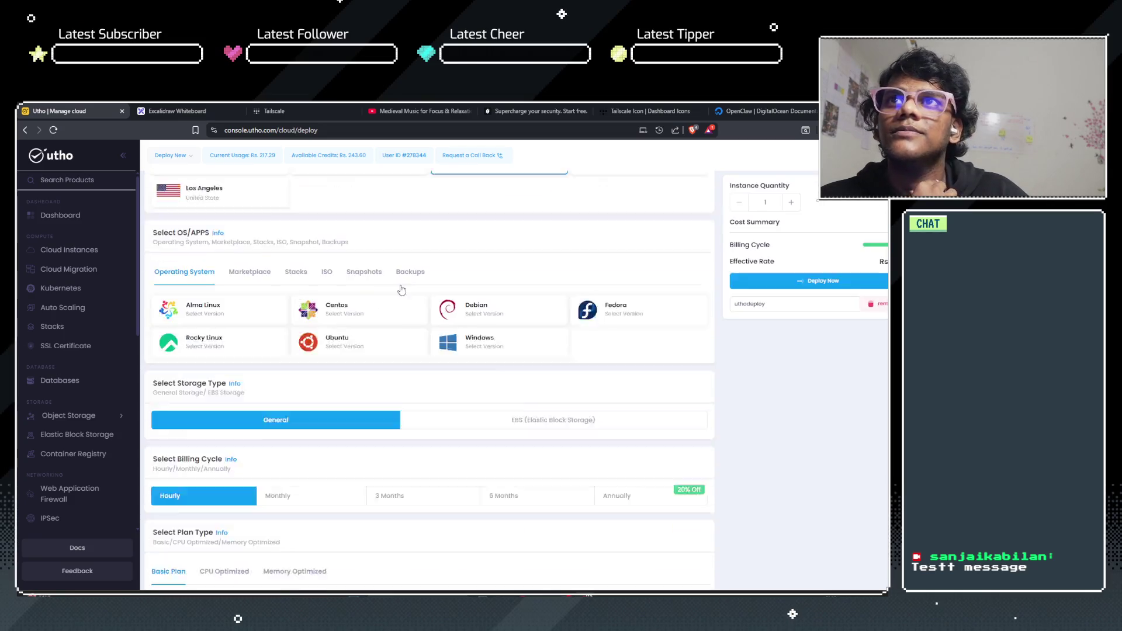
scroll(402, 290, down, 1)
Step: Pick Ubuntu 24.04 as the operating system version
click(344, 279)
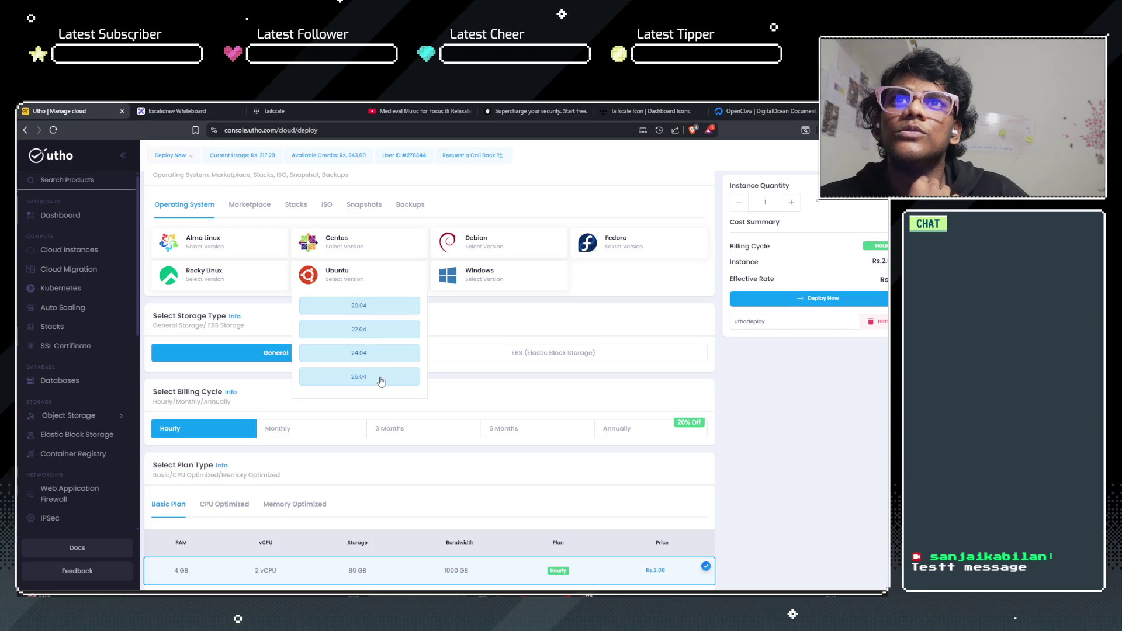
click(376, 357)
click(357, 286)
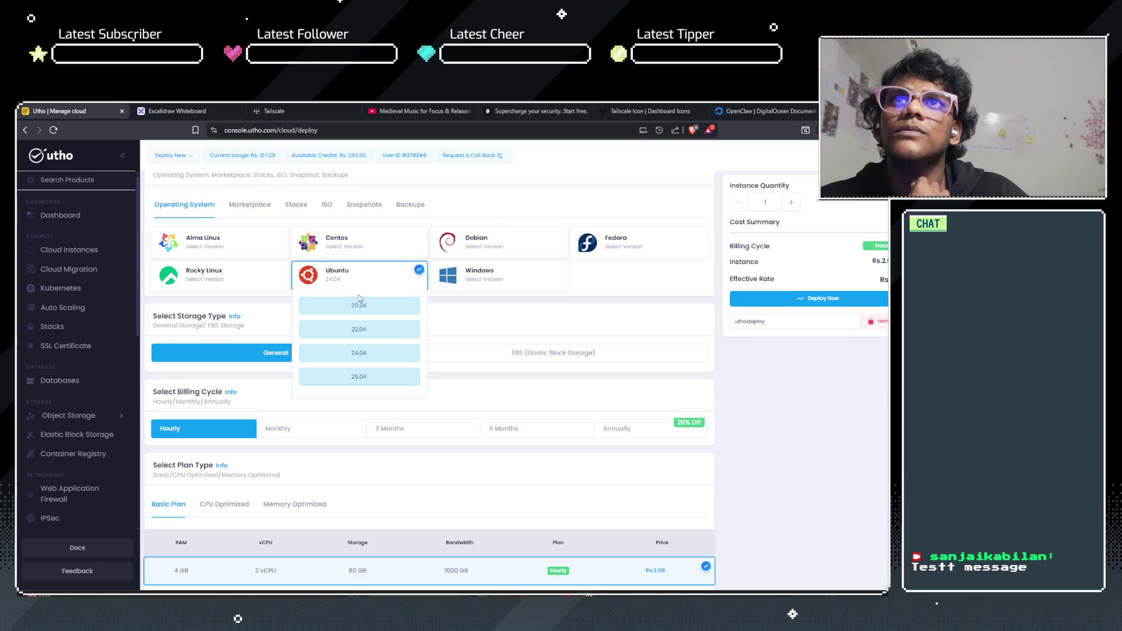
click(376, 332)
click(350, 288)
click(372, 353)
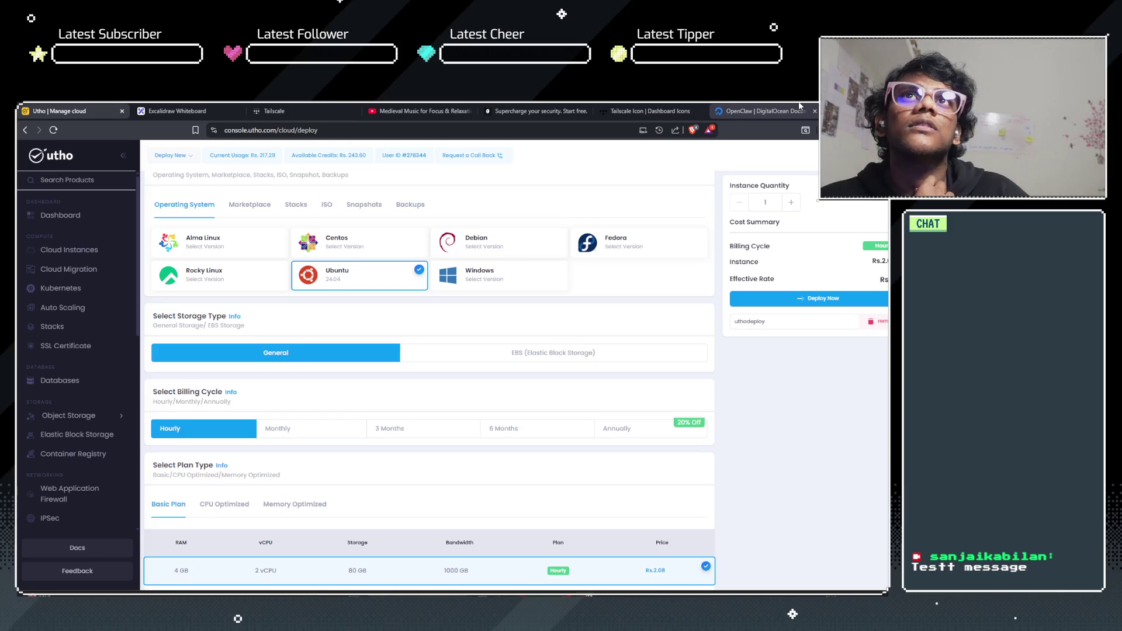
Step: Confirm the latest Ubuntu LTS with a quick Google search, then close that tab
key(ctrl+t)
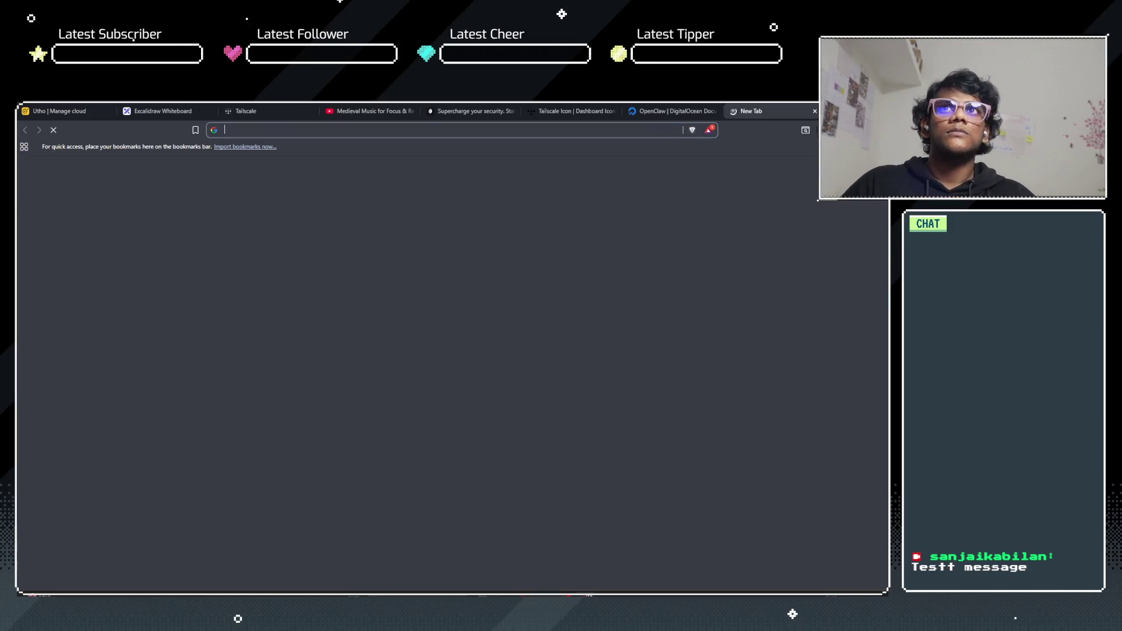
text(ubunt)
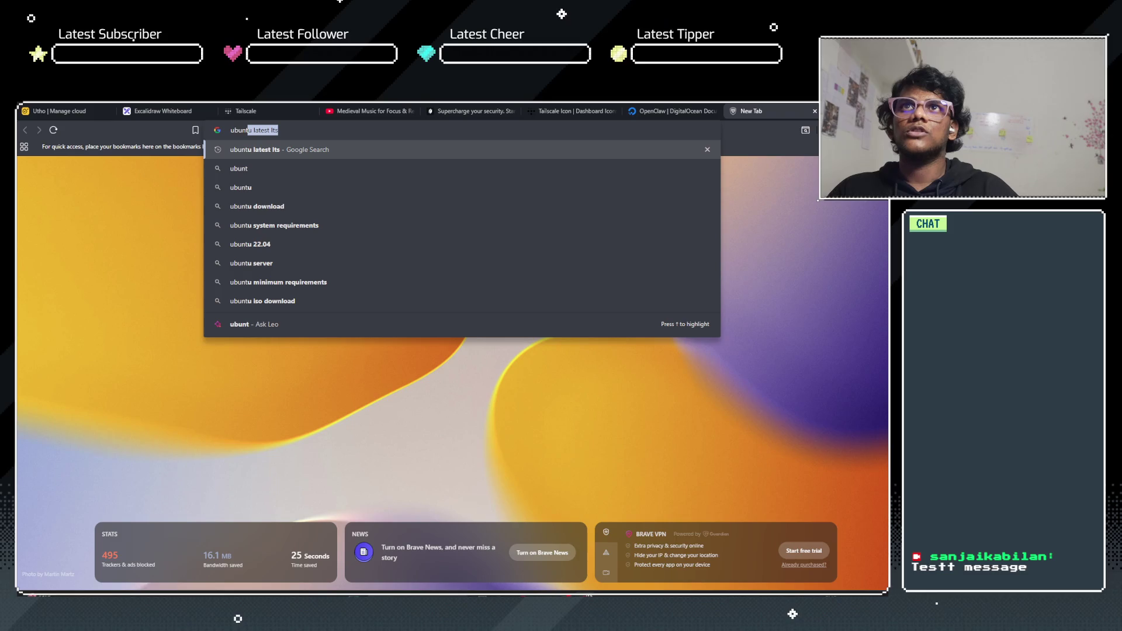
key(Return)
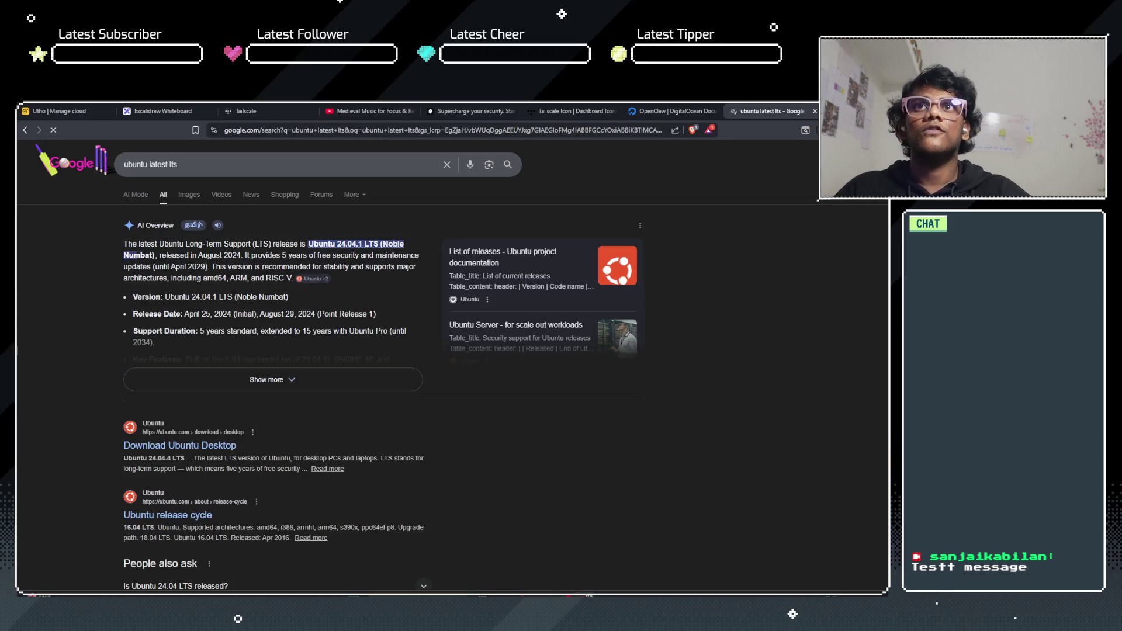
key(ctrl+w)
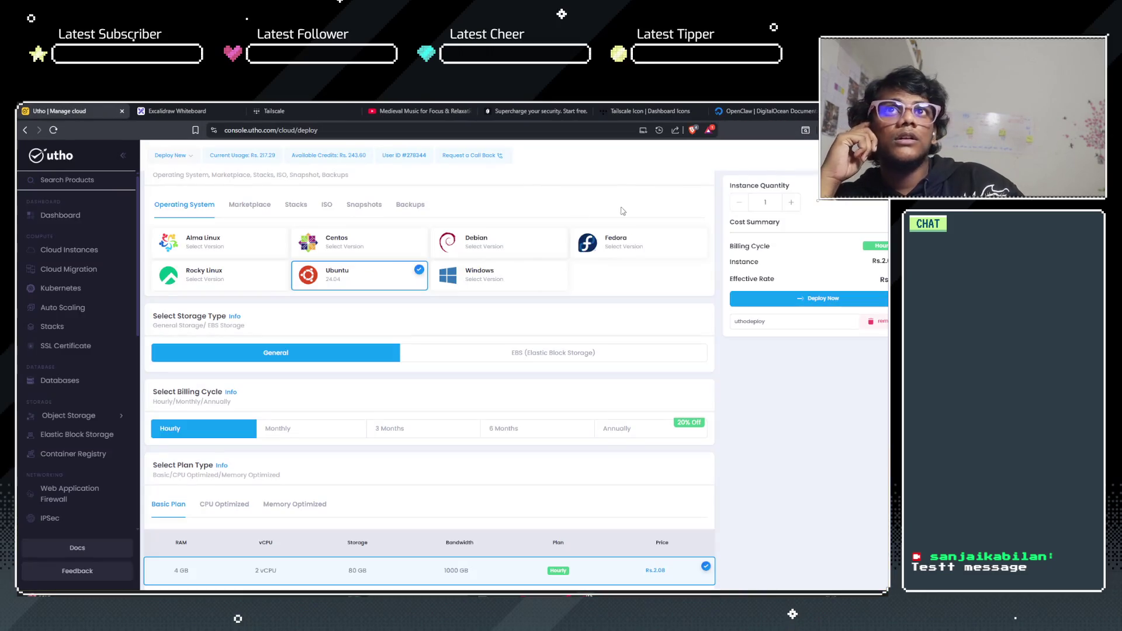
Step: Switch storage to EBS and change the root volume from 8 to 10 GB
click(483, 356)
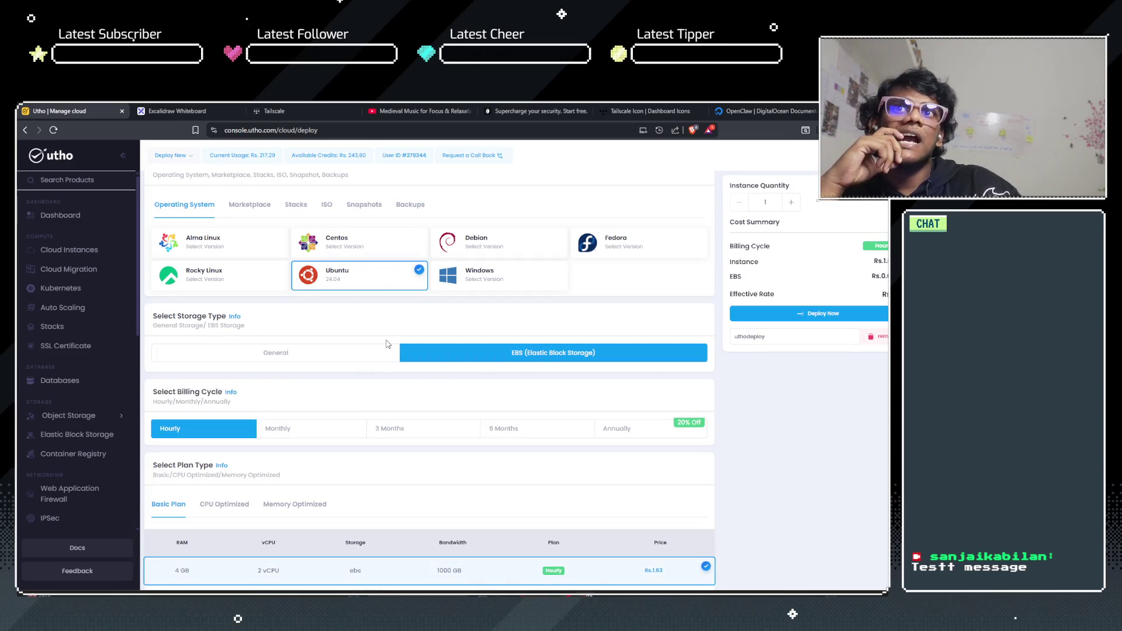
scroll(386, 344, down, 3)
click(292, 331)
scroll(290, 307, down, 4)
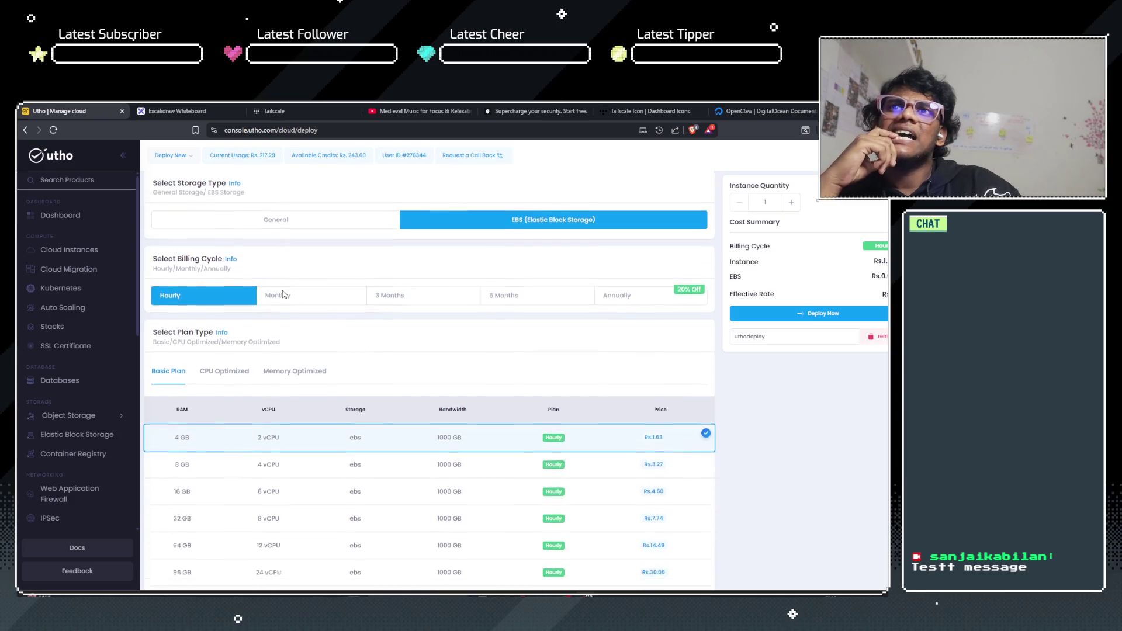
scroll(284, 240, down, 5)
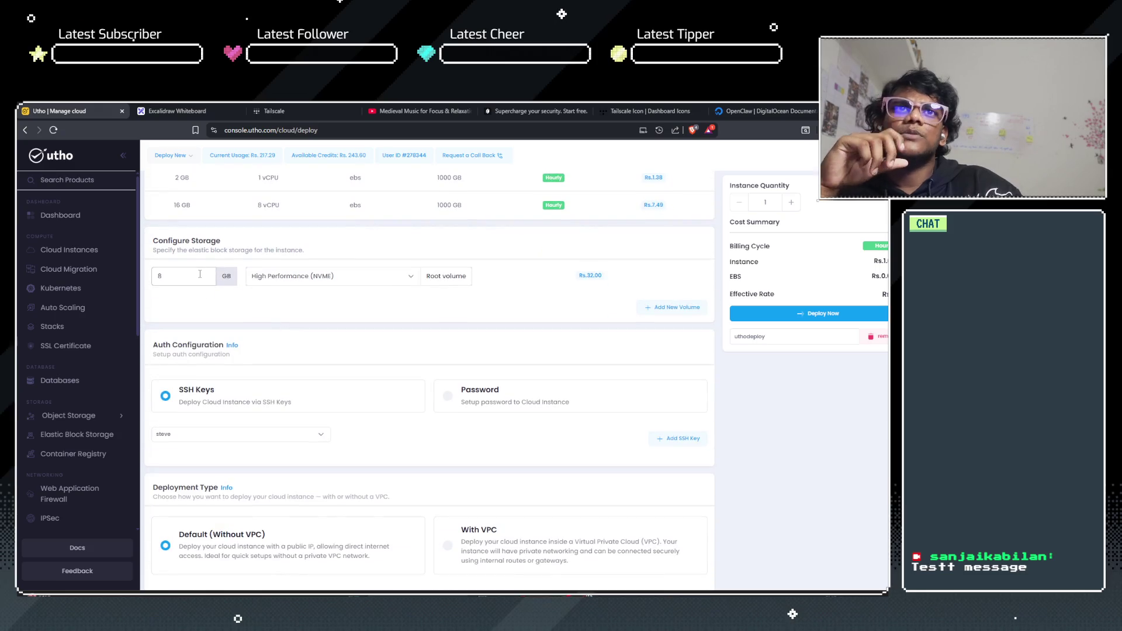
key(BackSpace)
text(10)
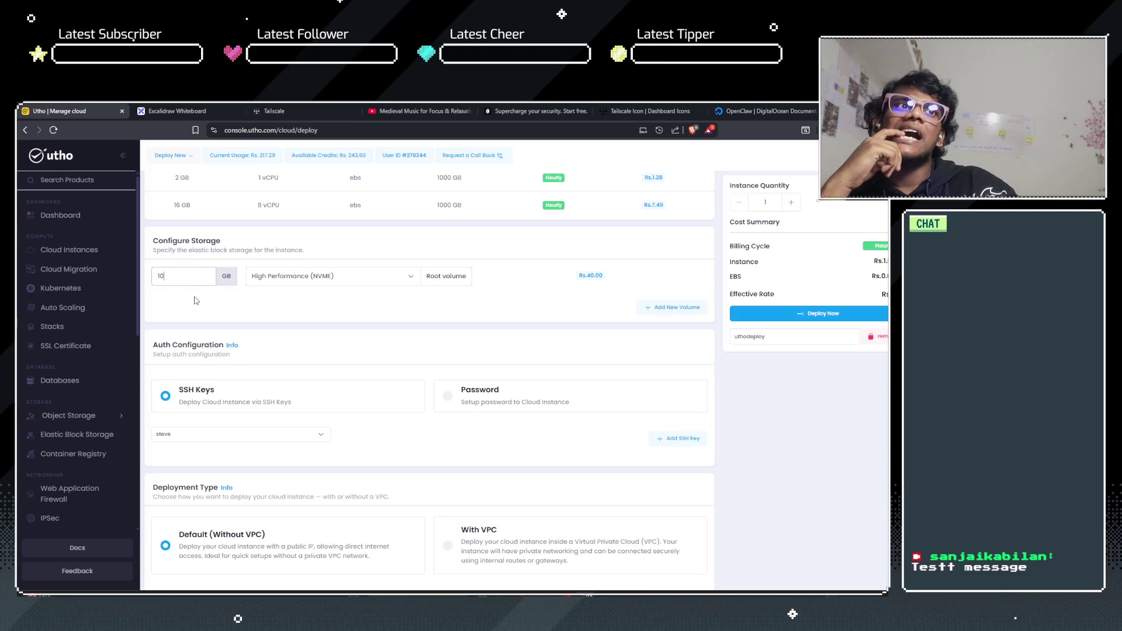
Step: Set login to password authentication with a generated root password, then minimise the browser
scroll(221, 315, down, 2)
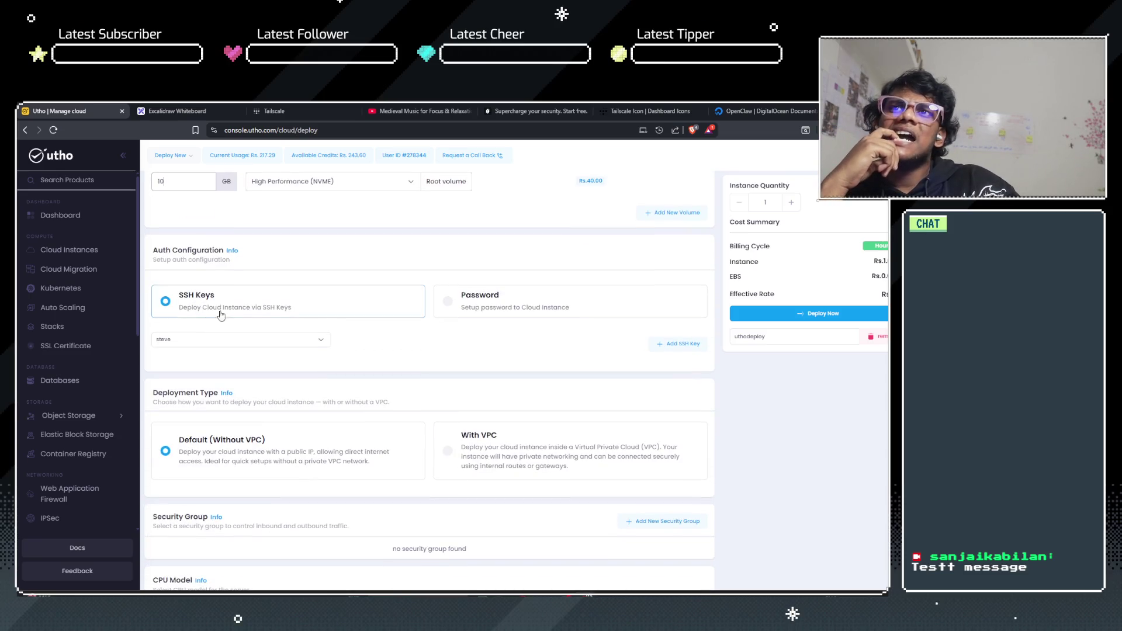
click(480, 314)
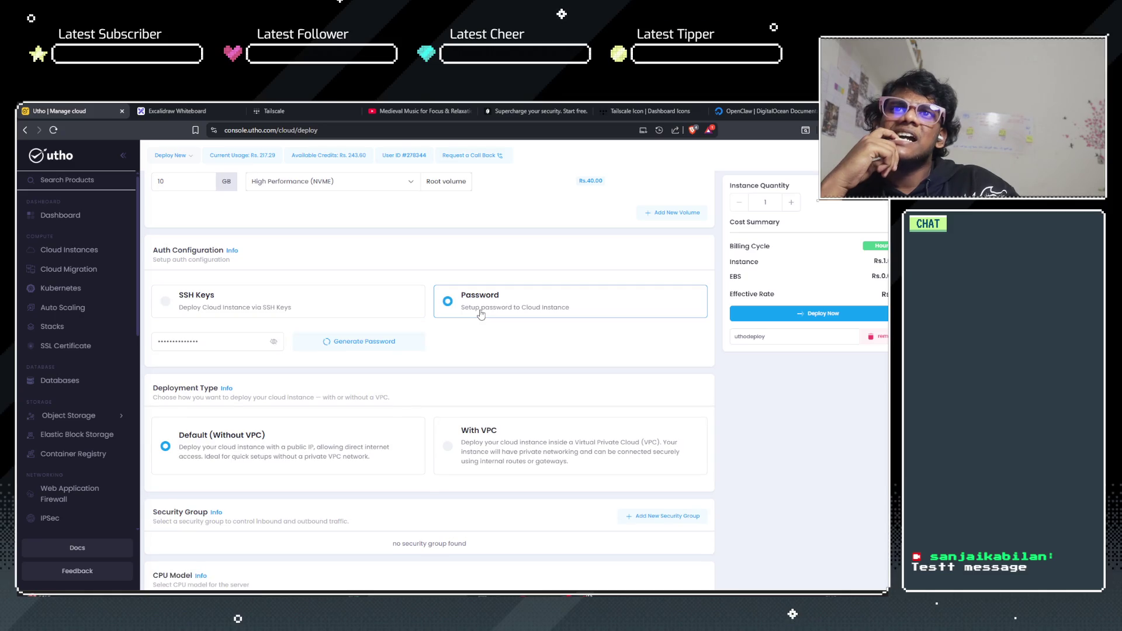
click(331, 341)
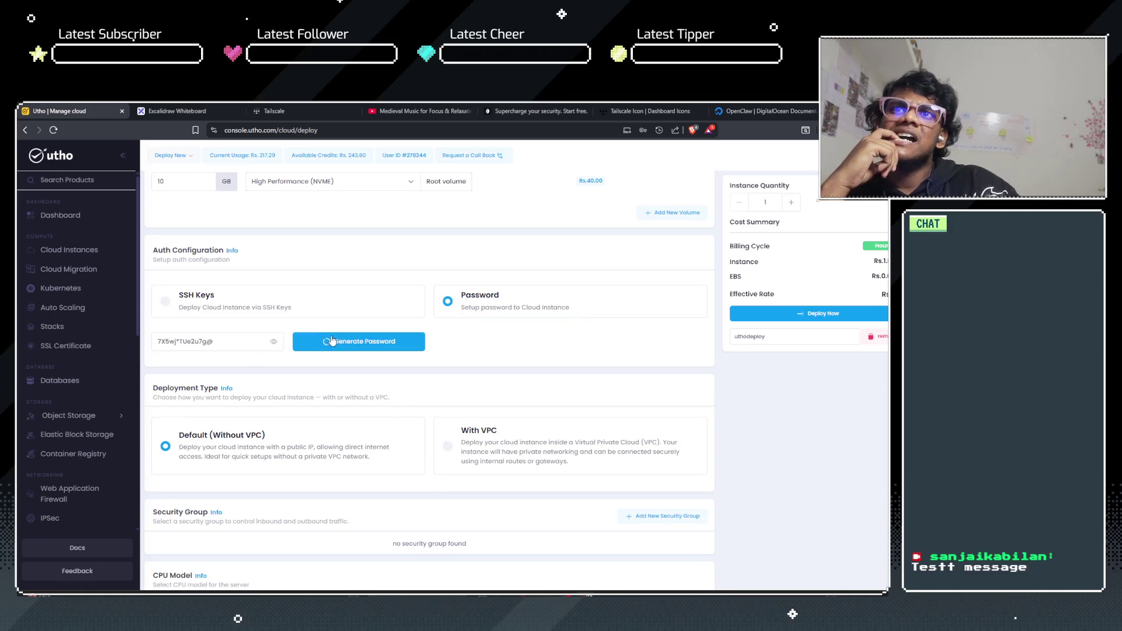
click(329, 342)
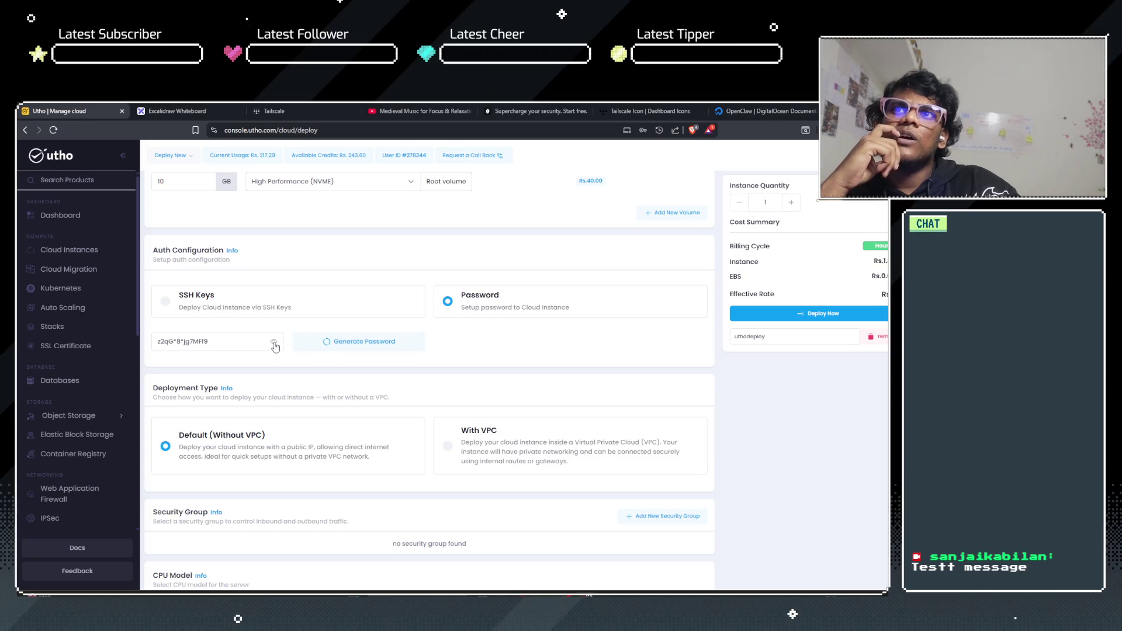
click(349, 350)
click(349, 350)
click(349, 350)
click(331, 300)
click(656, 312)
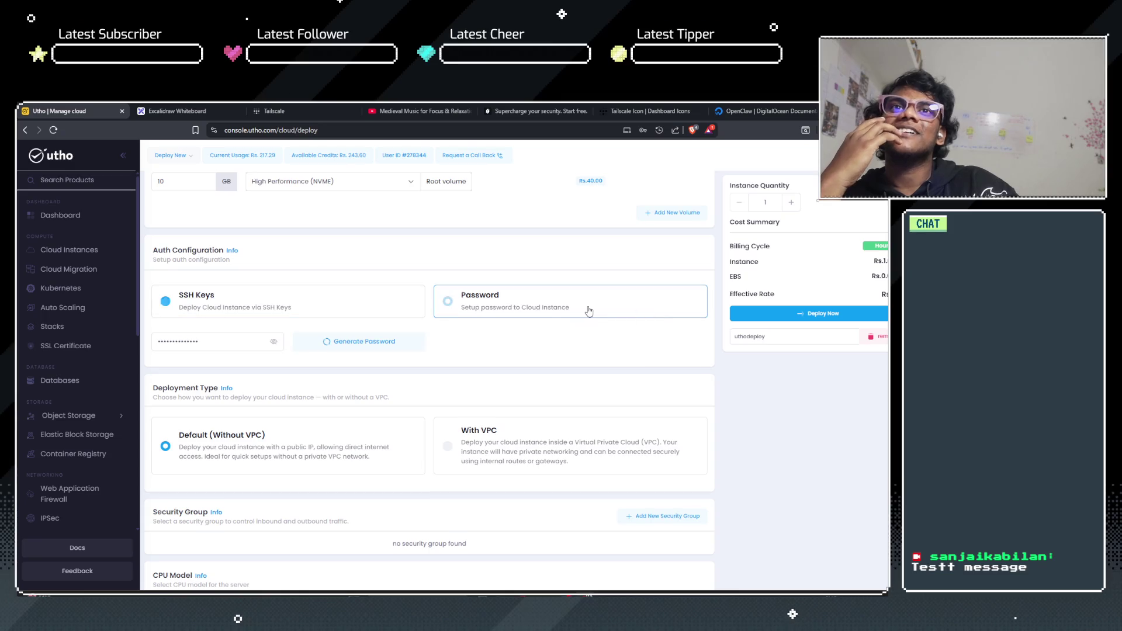
click(321, 311)
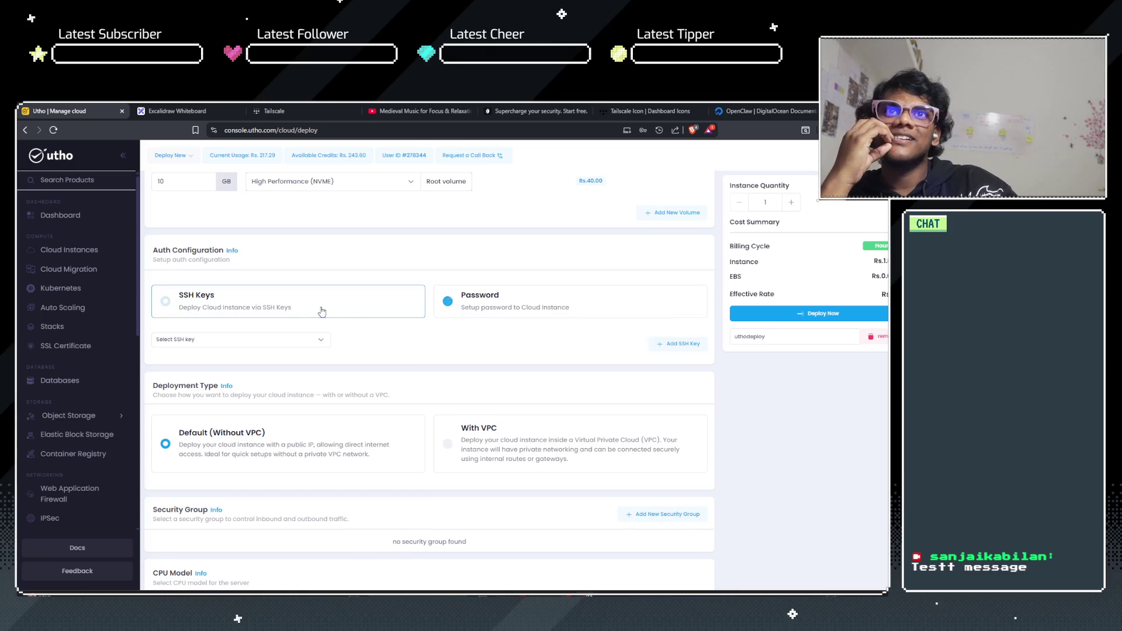
click(475, 306)
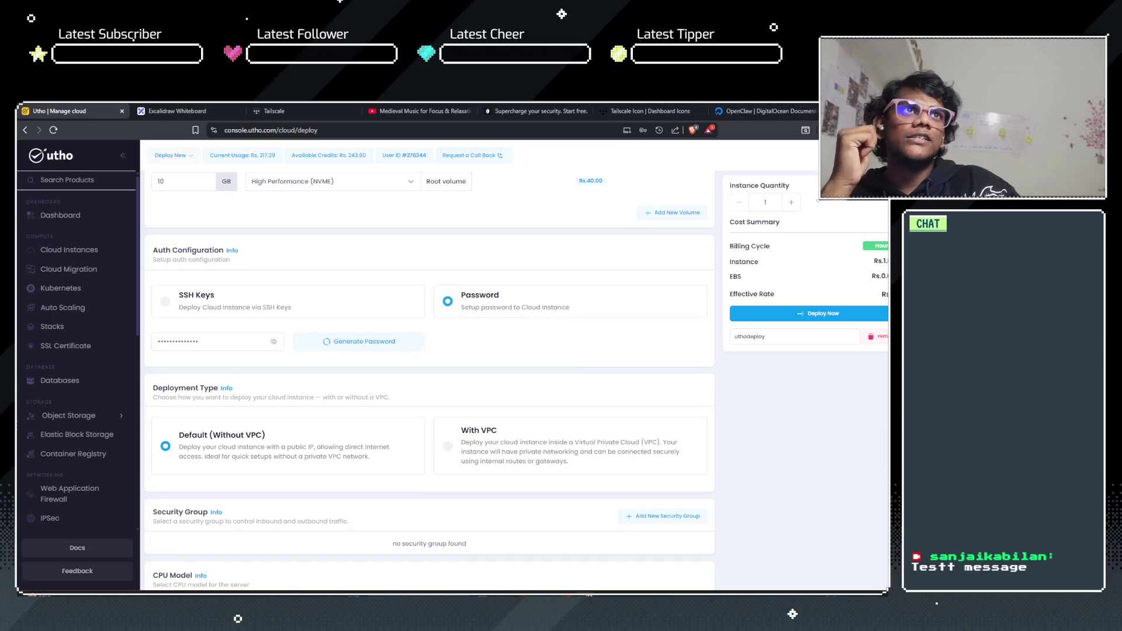
key(super+d)
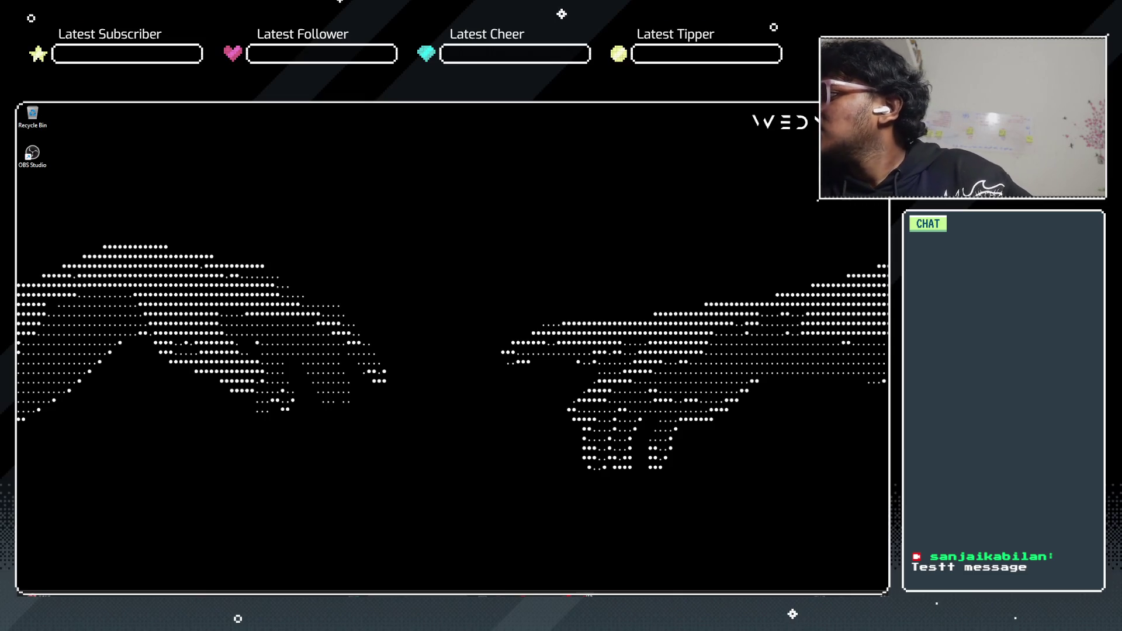
Step: Raise the system volume and snap the browser into the top-right quarter of the screen
key(XF86AudioRaiseVolume)
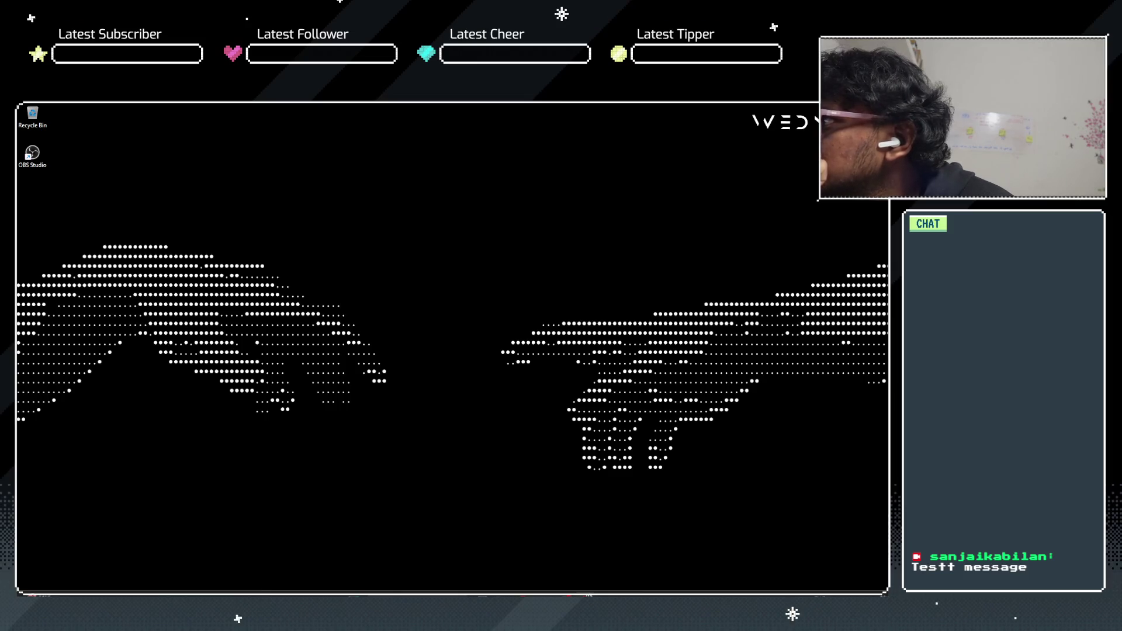
key(super+Right)
key(super+Up)
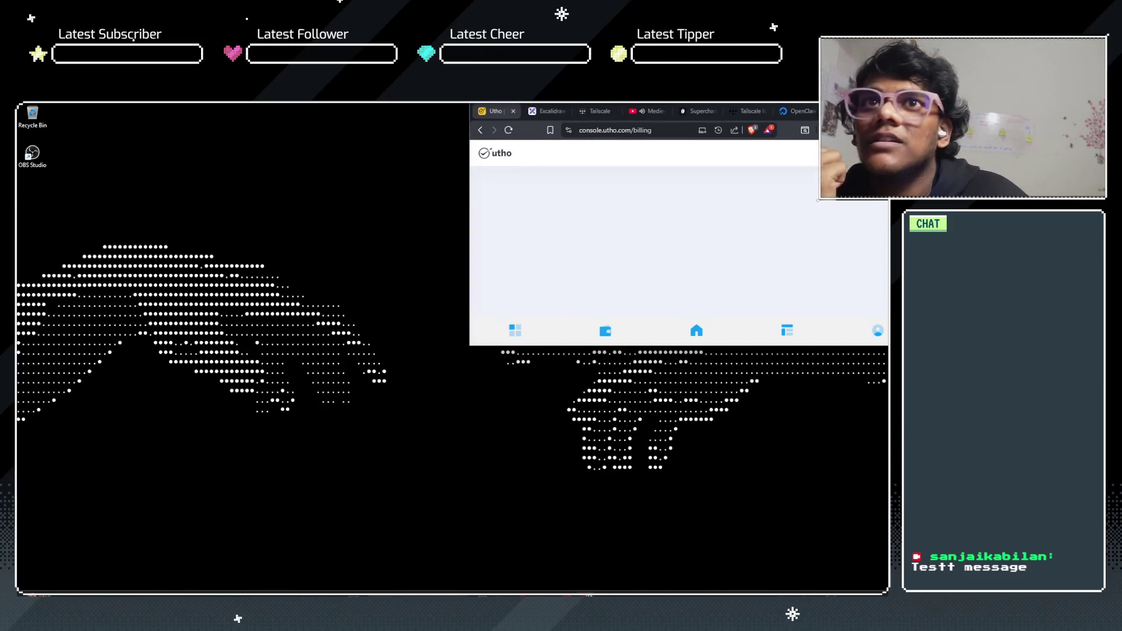
Step: Maximize the browser, reload the billing page and review the current usage breakdown
key(super+Down)
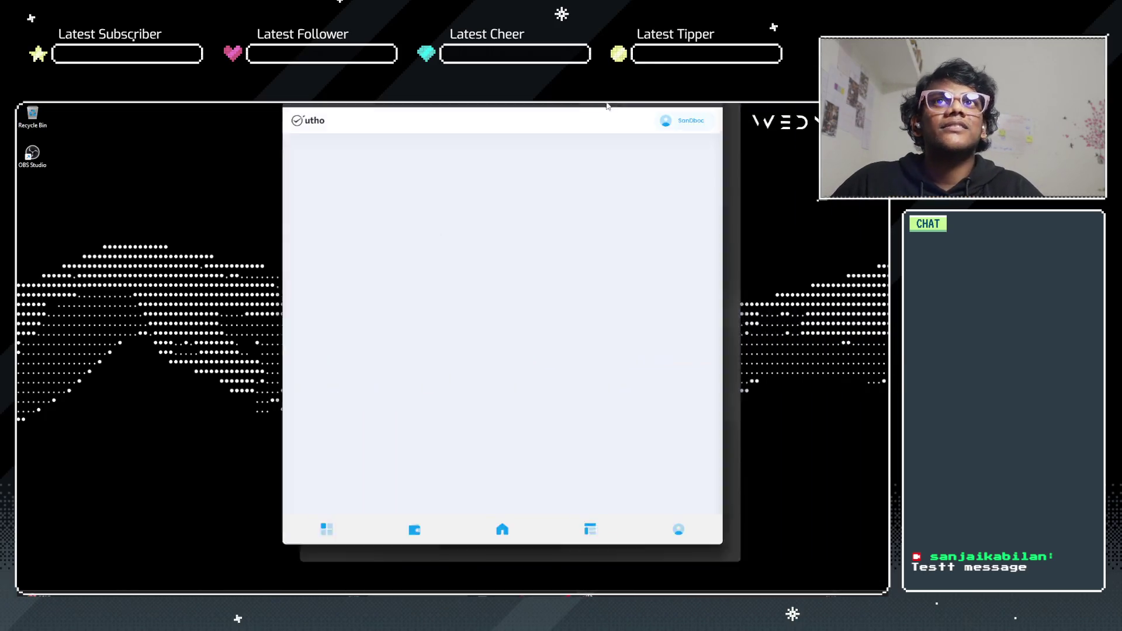
key(super+Up)
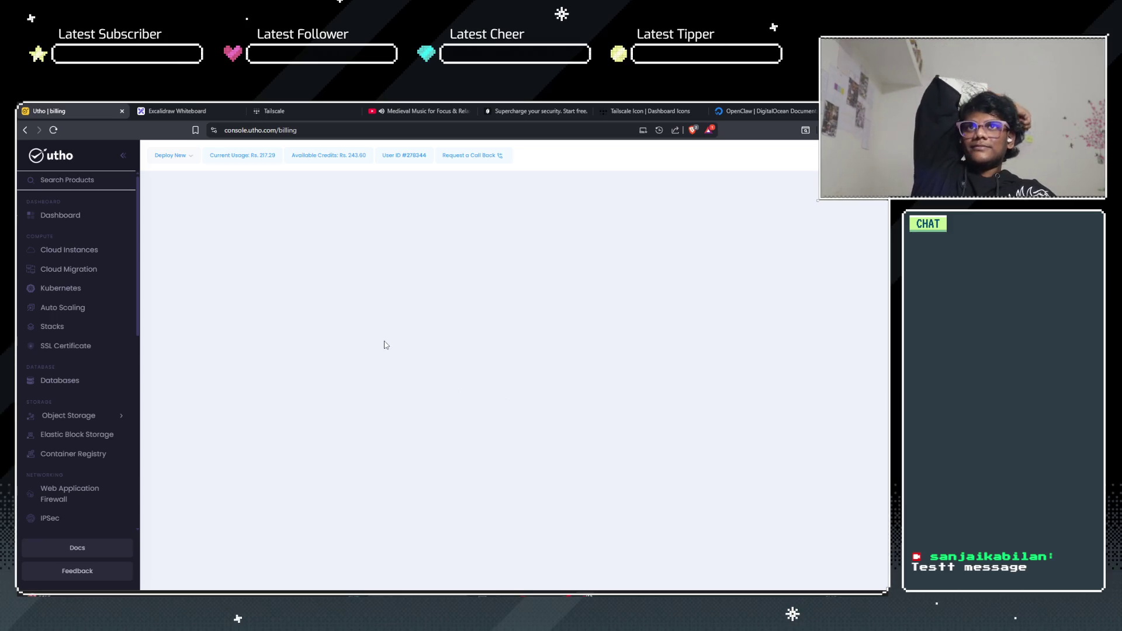
click(53, 129)
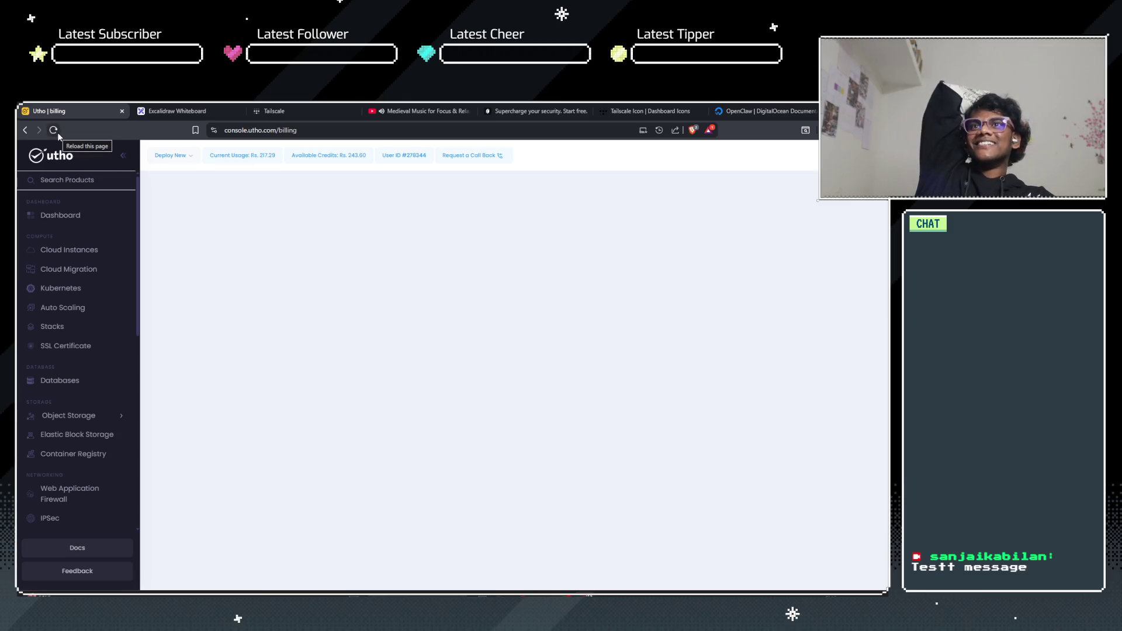
click(218, 164)
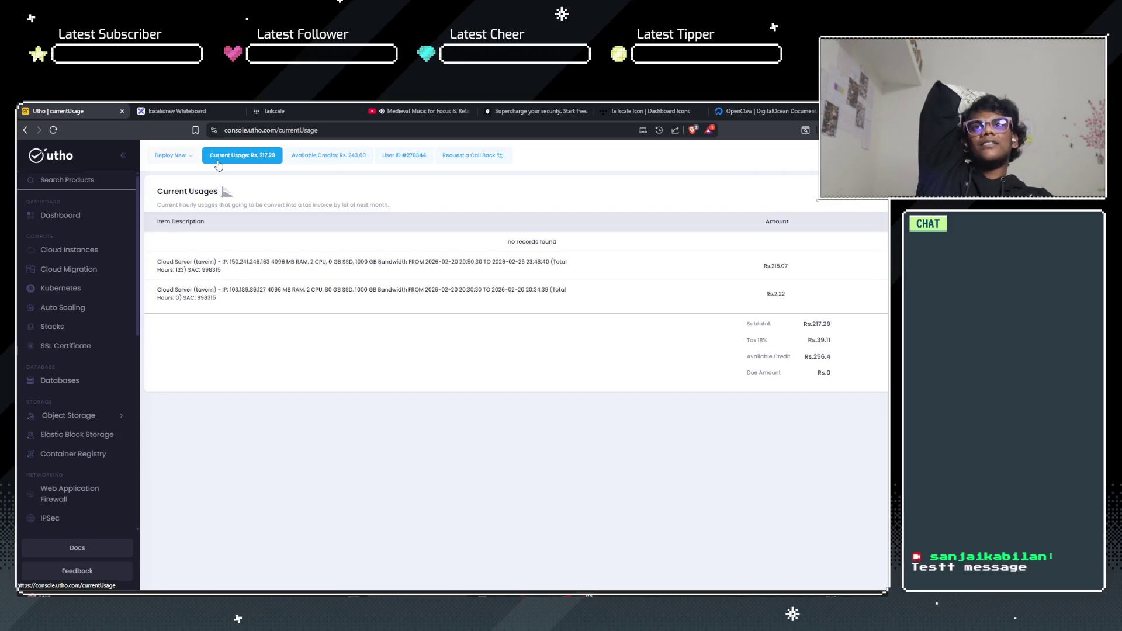
Step: Look through the billing invoices and receipts, reach the Add Funds page, and open a new tab
click(174, 161)
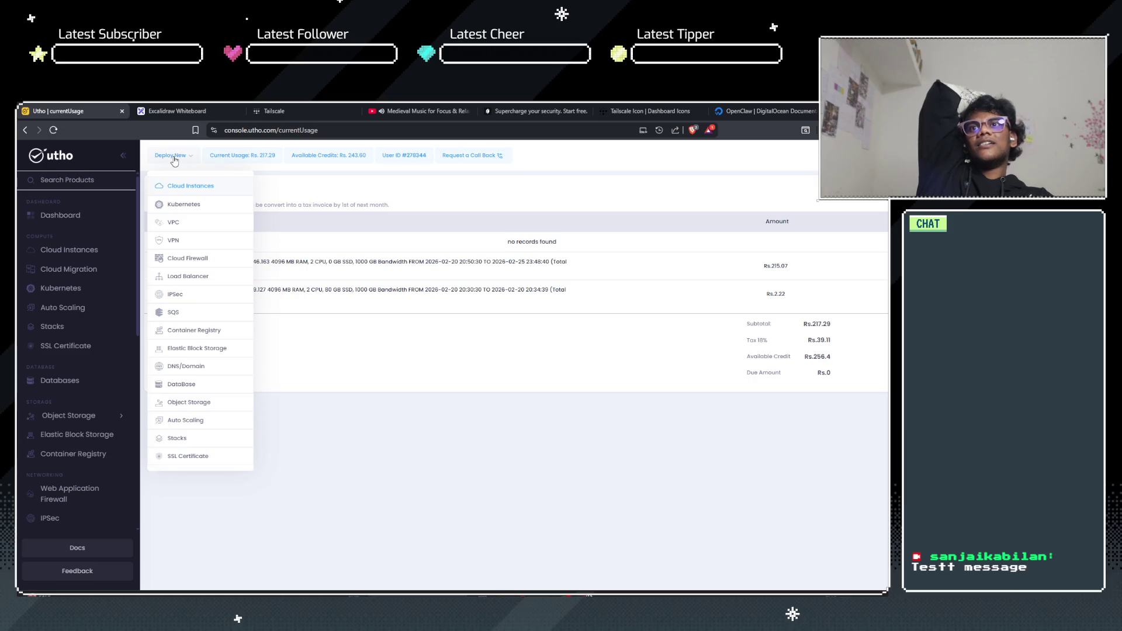
click(321, 155)
scroll(94, 331, down, 10)
click(65, 373)
click(63, 406)
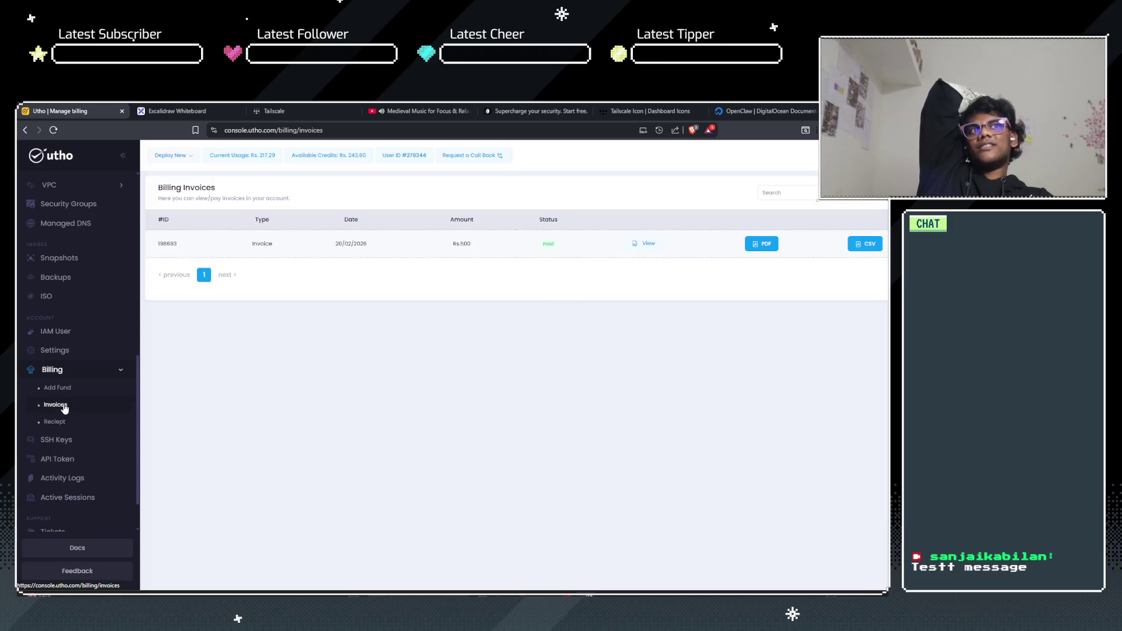
click(67, 424)
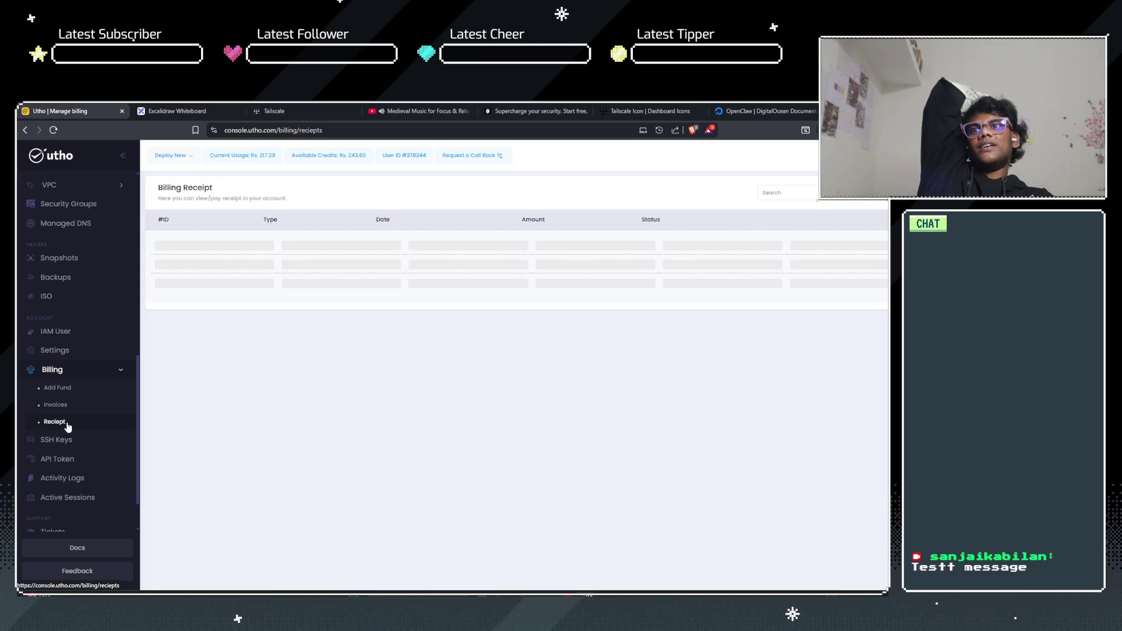
click(71, 389)
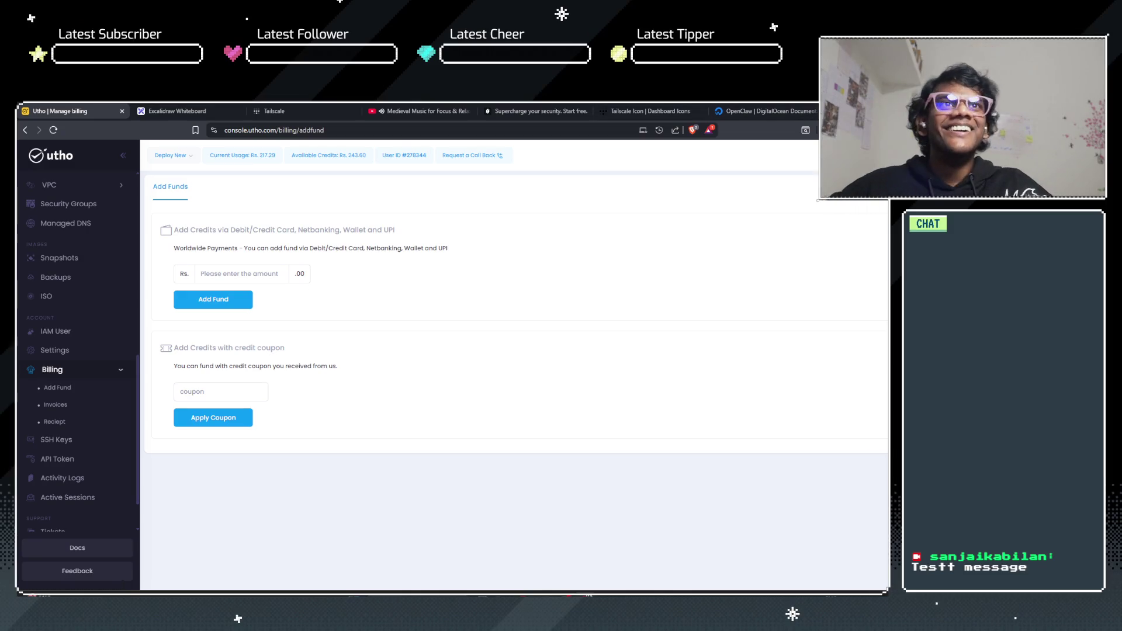
key(ctrl+t)
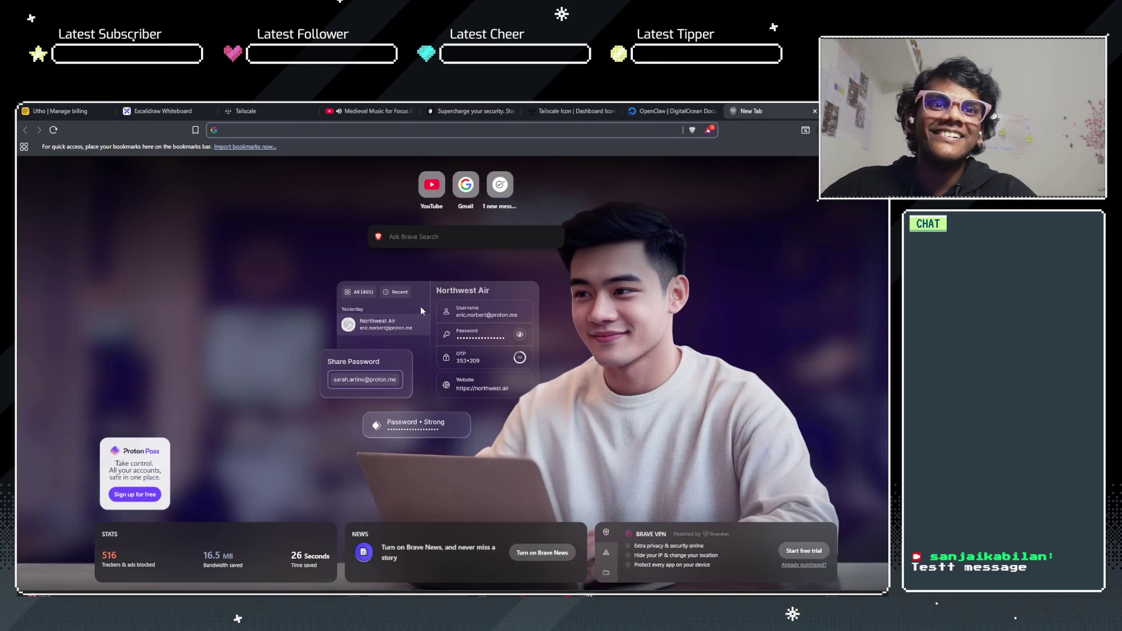
Step: Search Google for 'utho coupon code' and open the HostingCouponSpot Utho coupons page
text(utho)
key(Delete)
text(c)
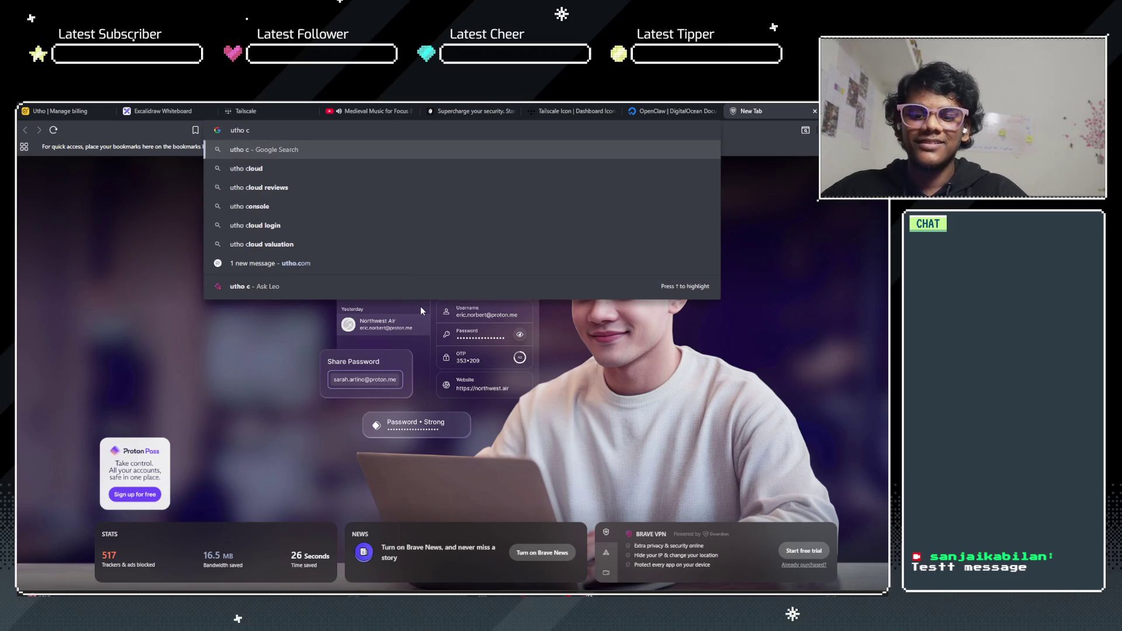
text(upon)
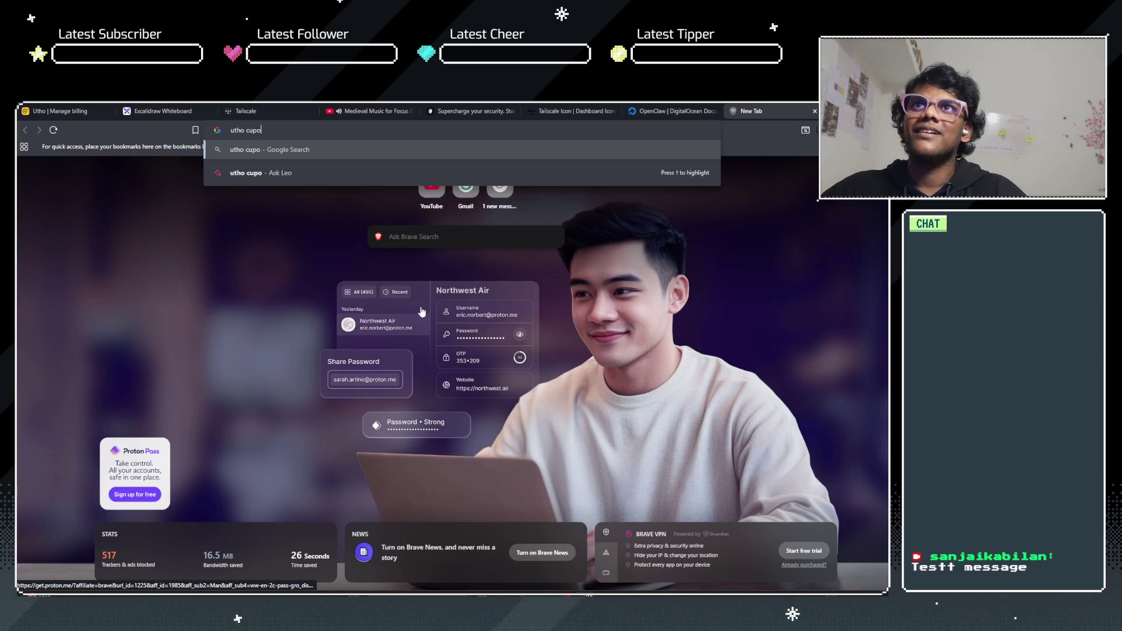
key(Down)
key(Return)
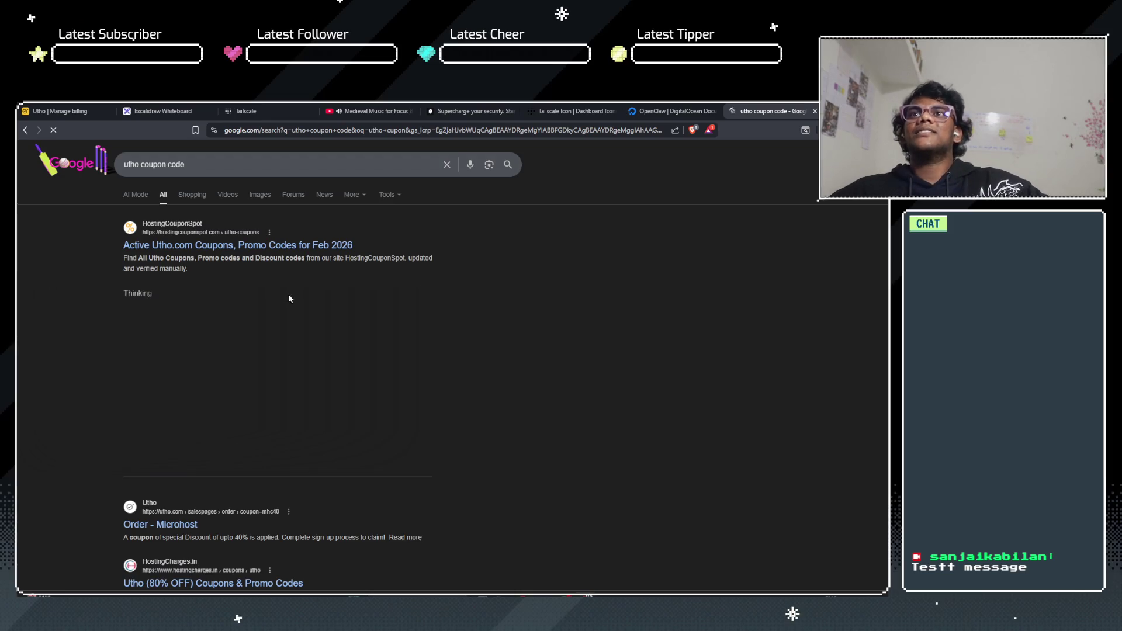
click(261, 252)
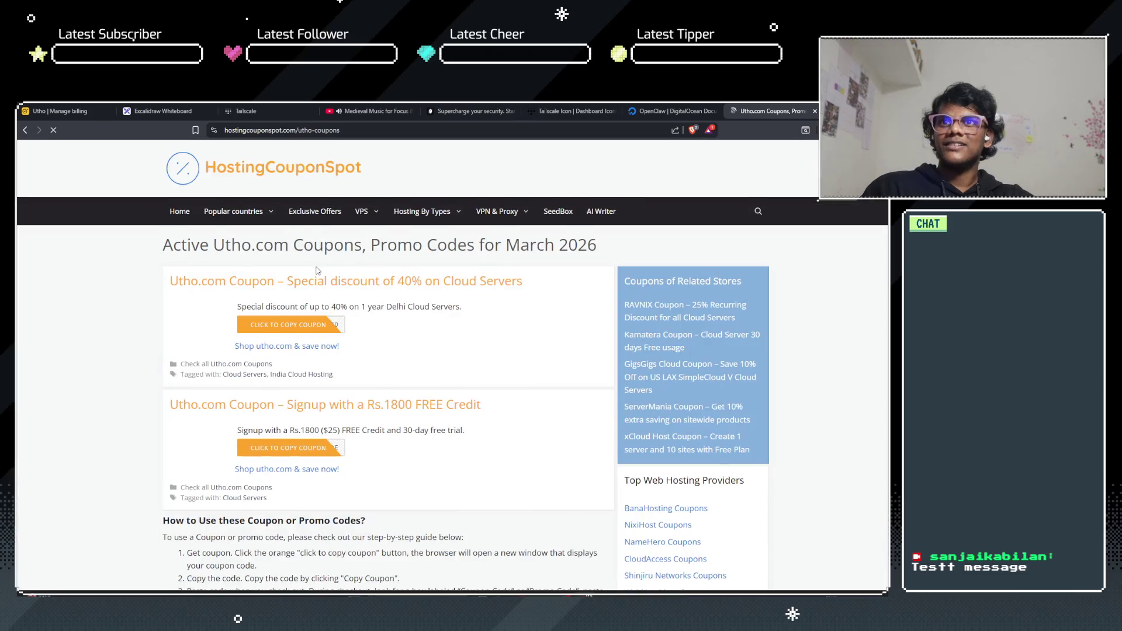
Step: Reveal and copy the Rs.1800 free-credit coupon code NOCODE, then dismiss the popup
scroll(142, 404, down, 3)
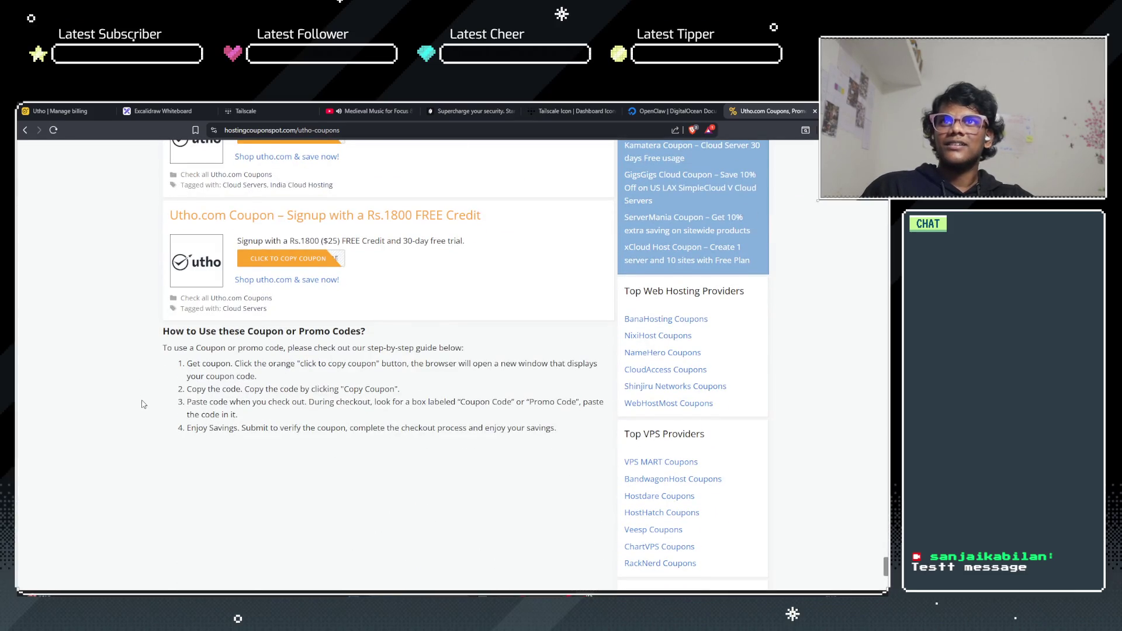
scroll(143, 404, up, 3)
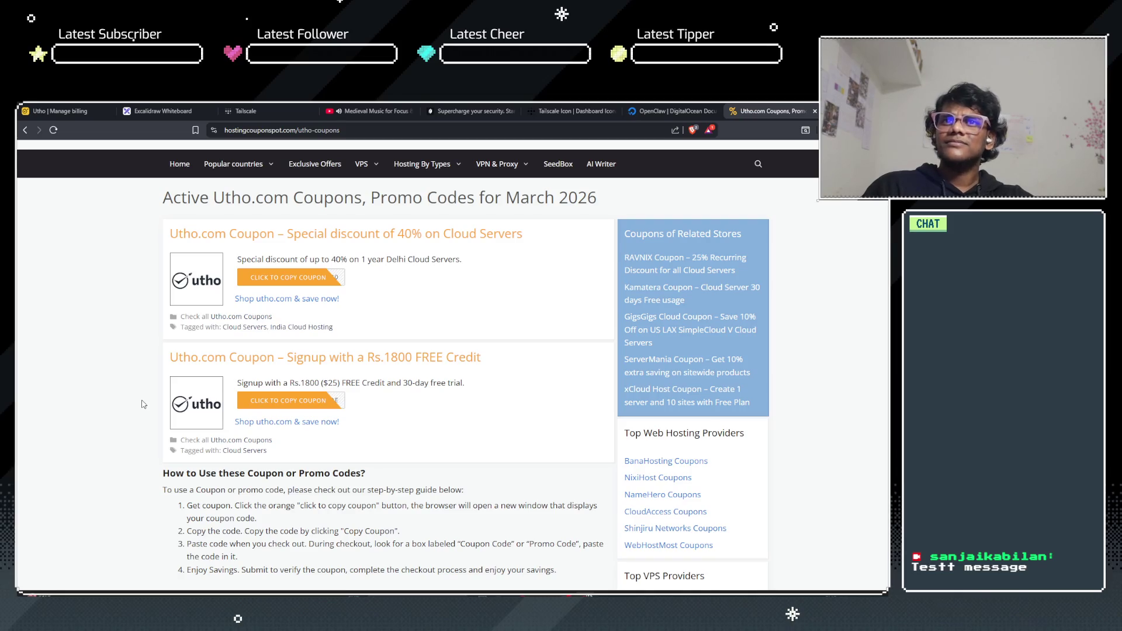
click(297, 403)
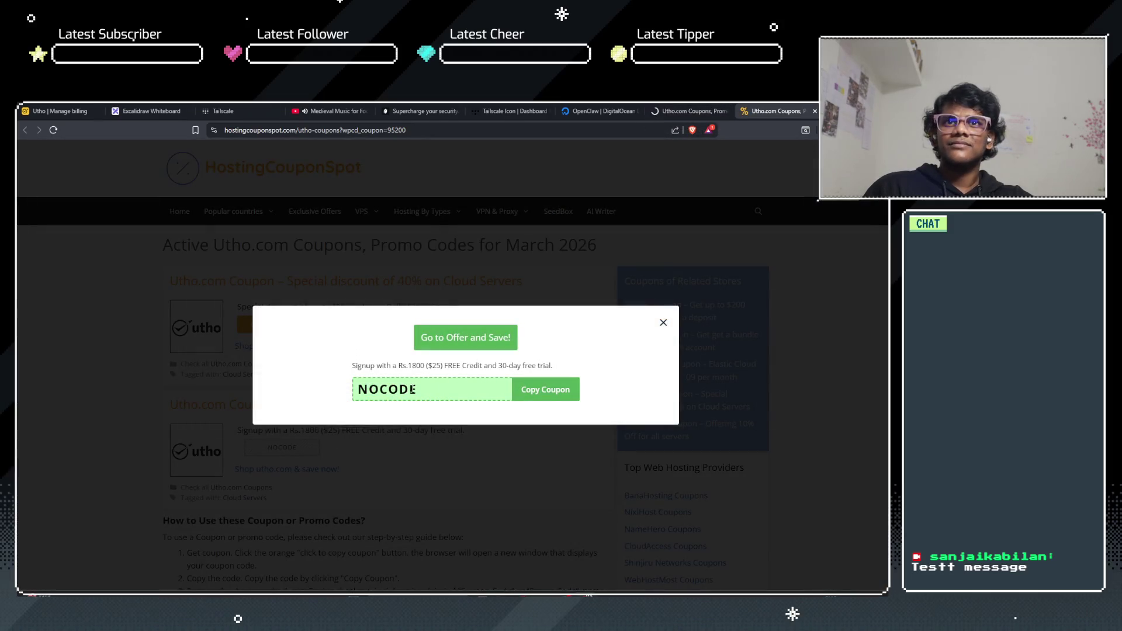
click(525, 393)
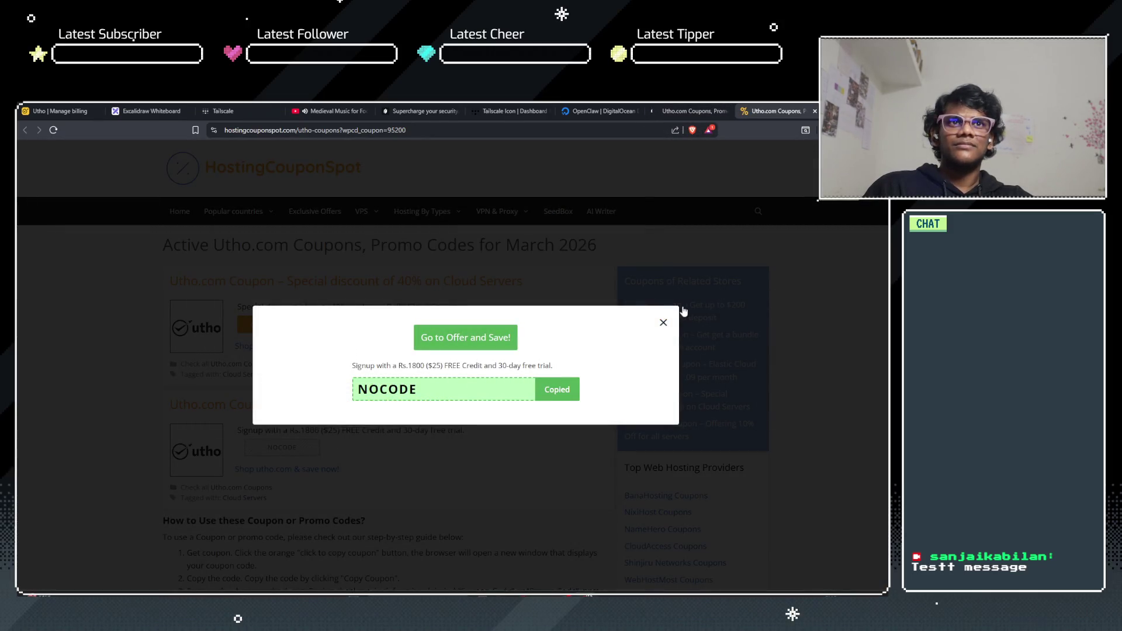
click(663, 322)
Step: Close both Utho coupon tabs, leaving the DigitalOcean OpenClaw docs showing
scroll(320, 420, down, 3)
scroll(327, 409, up, 3)
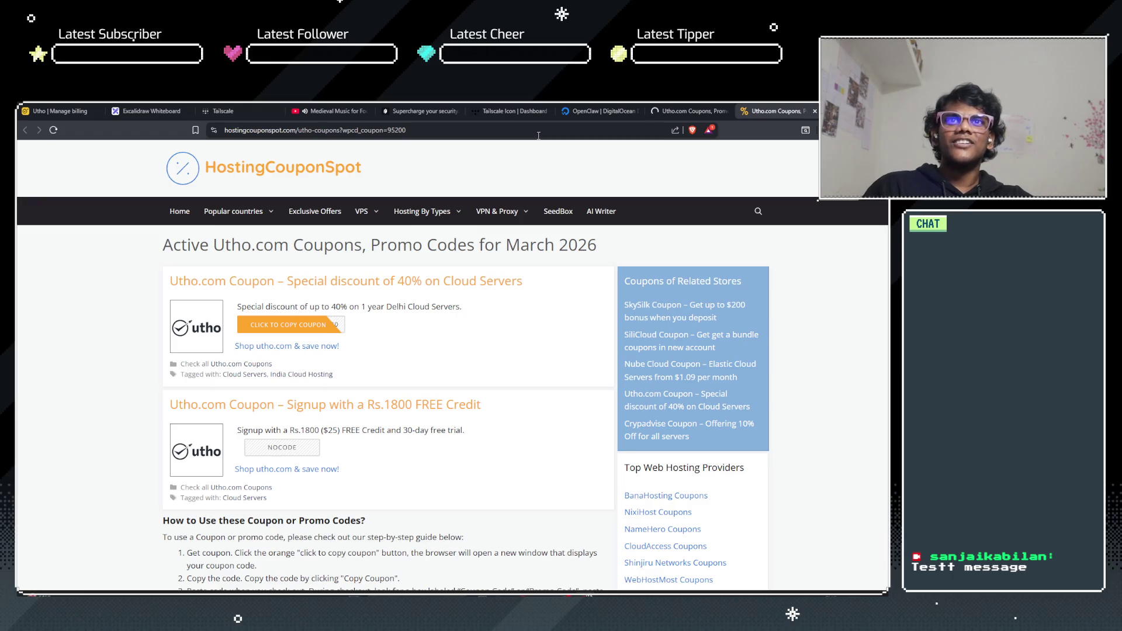
click(714, 108)
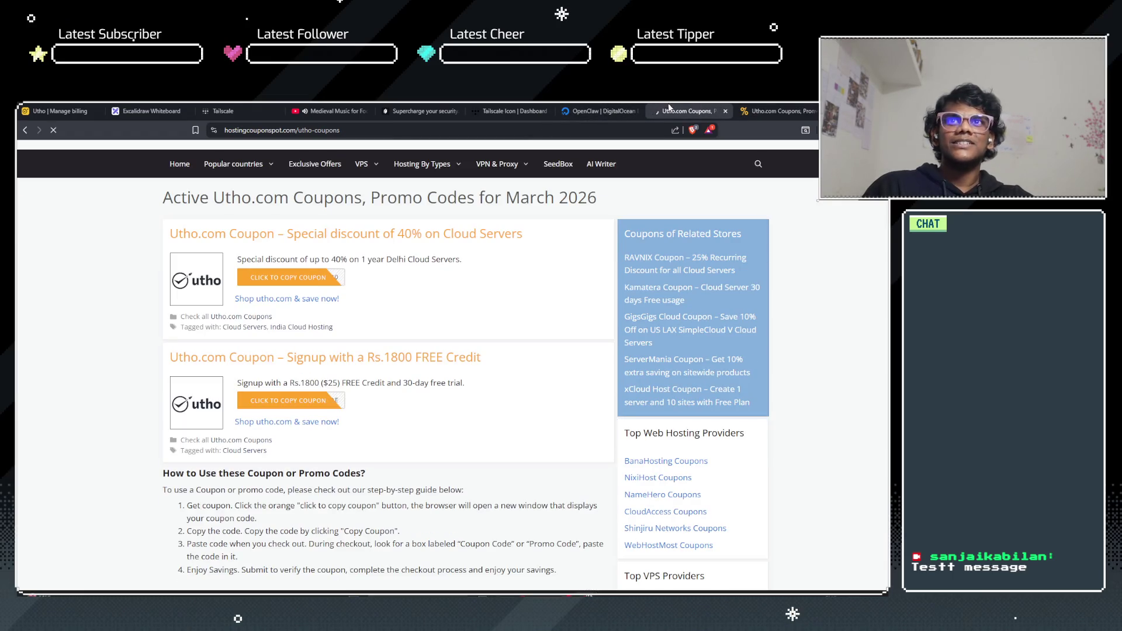
click(722, 110)
click(723, 110)
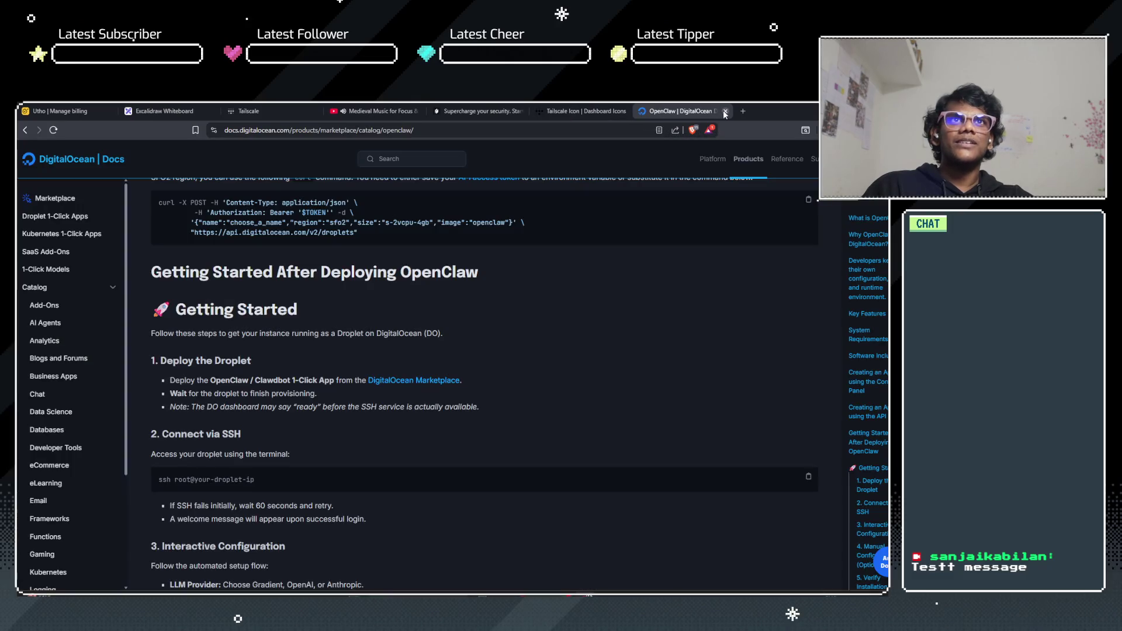
Step: Apply coupon NOCODE on Utho's Add Funds page, then go back to the OpenClaw docs
click(82, 106)
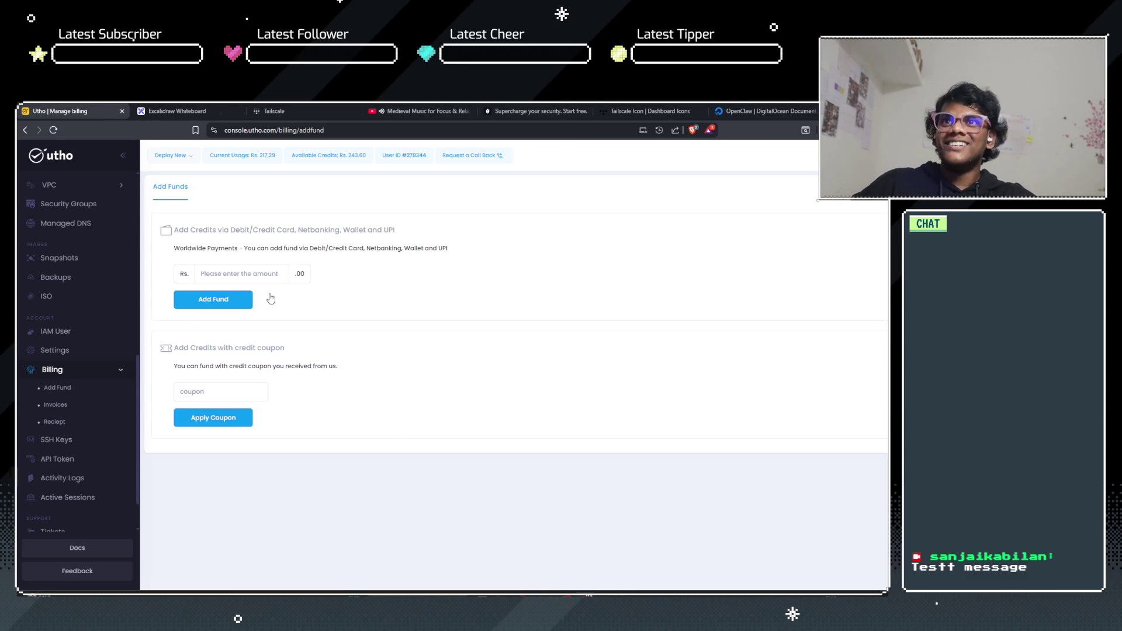
click(230, 389)
text(NOCODE)
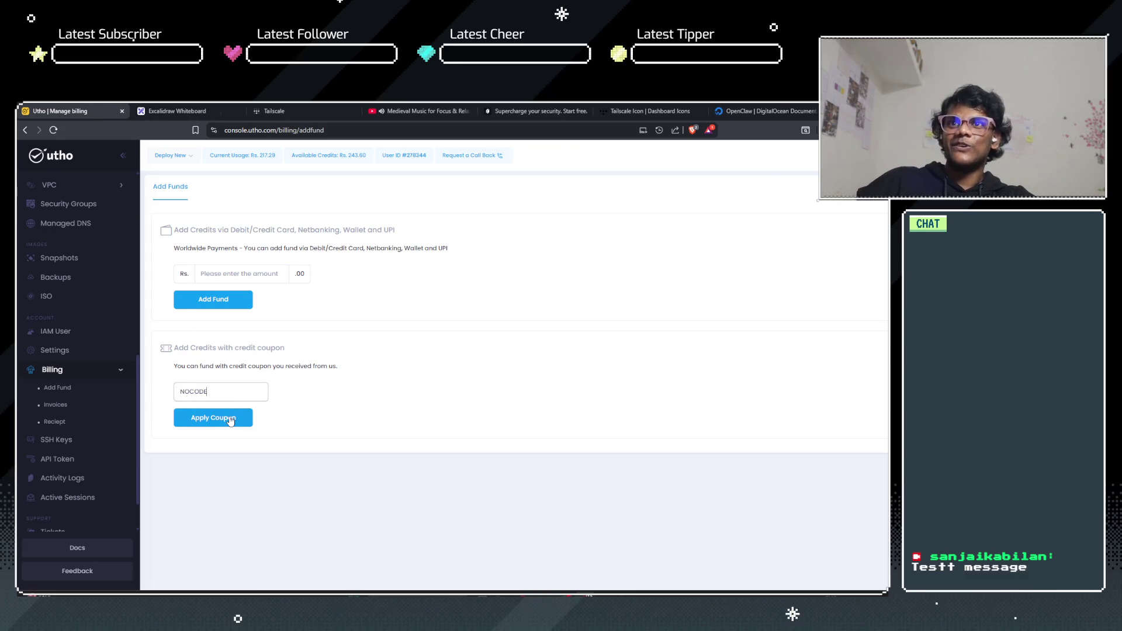
click(228, 417)
click(555, 423)
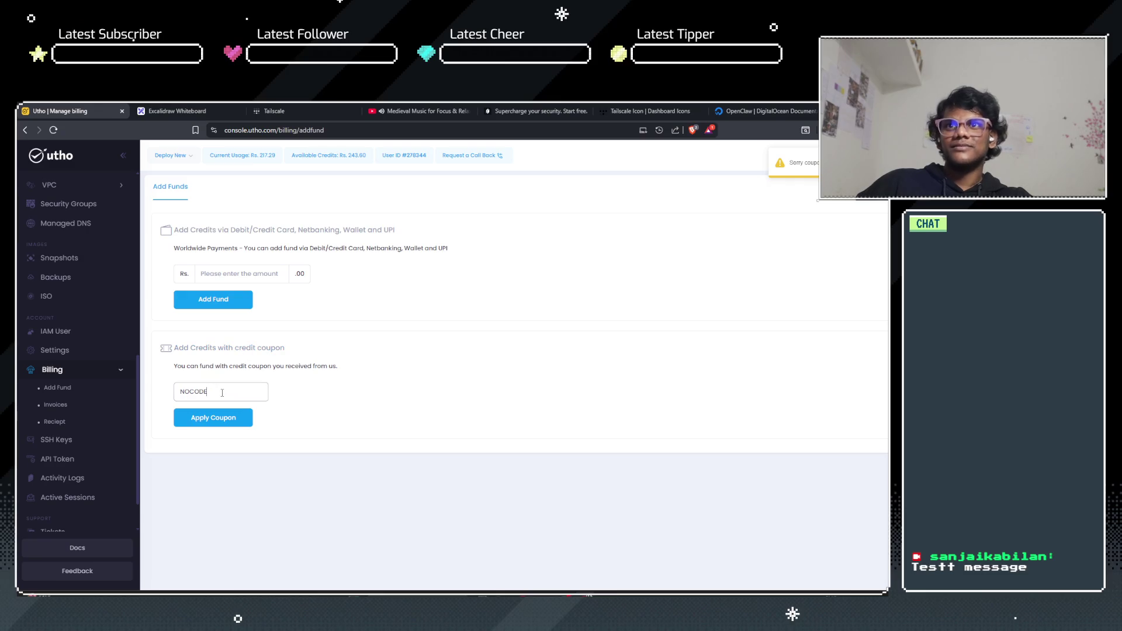
click(761, 111)
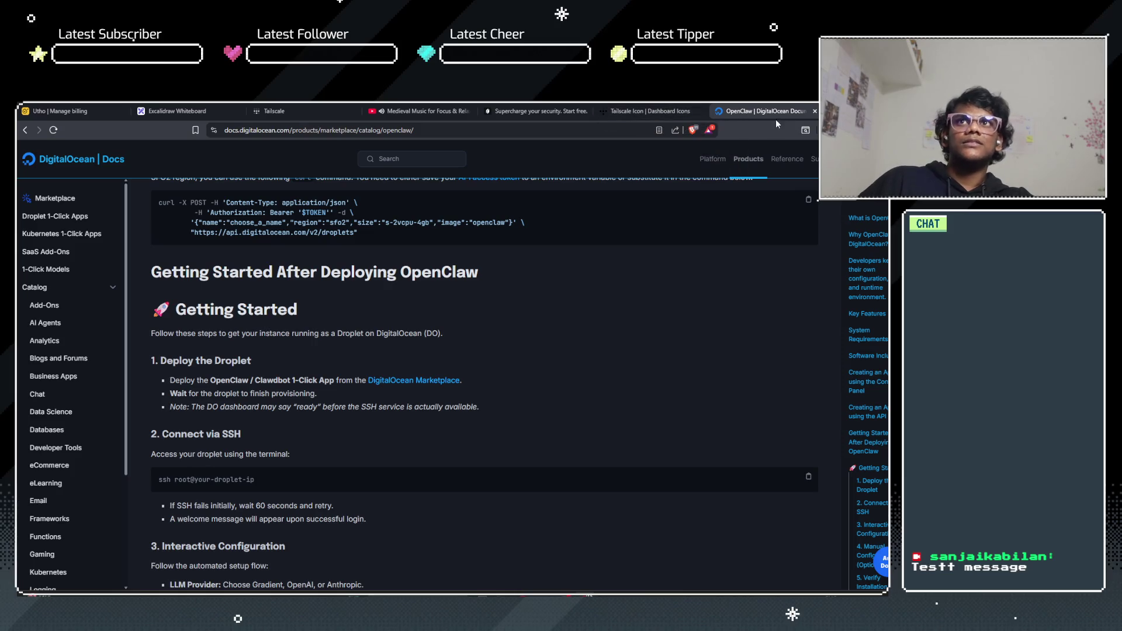
Step: Search Google for 'utho coupon' in a fresh tab
click(827, 111)
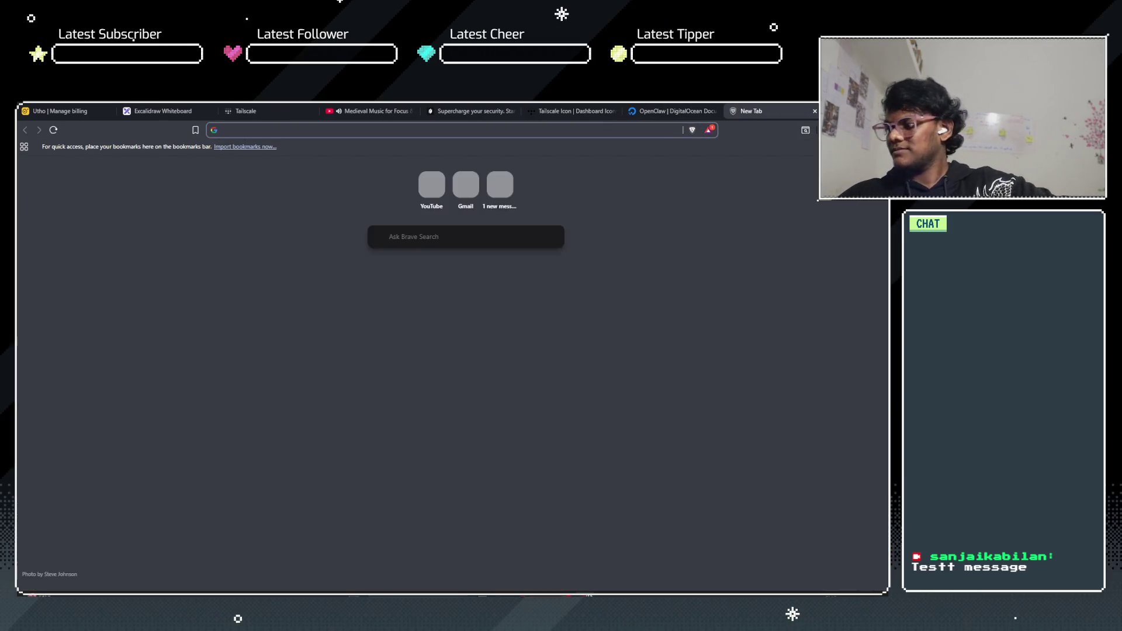
text(utho coupon)
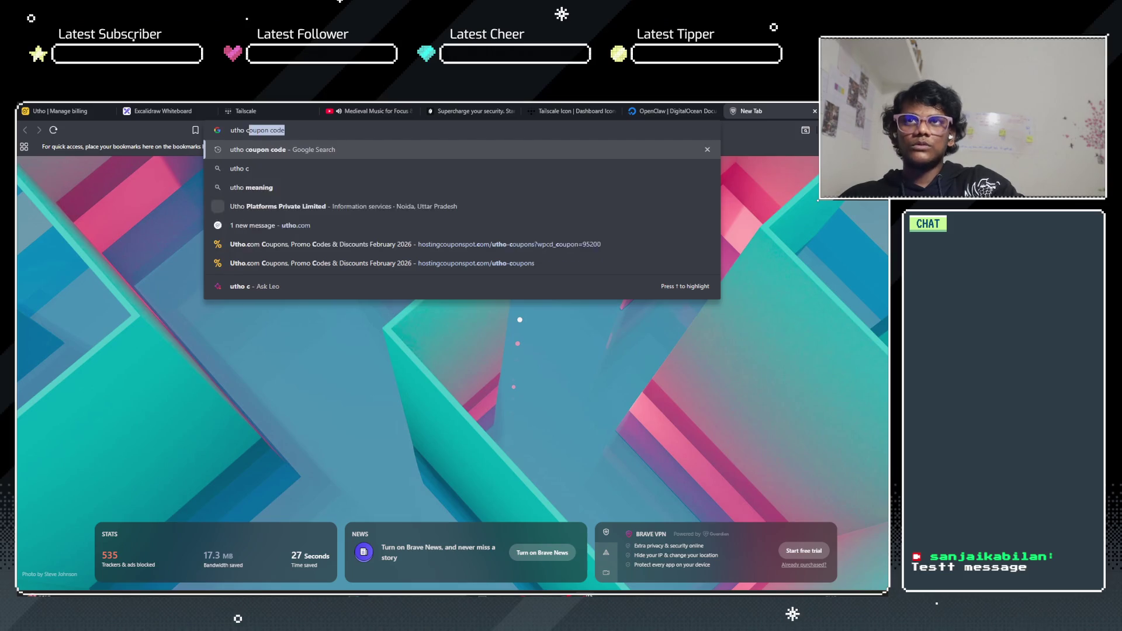
key(Down)
key(Return)
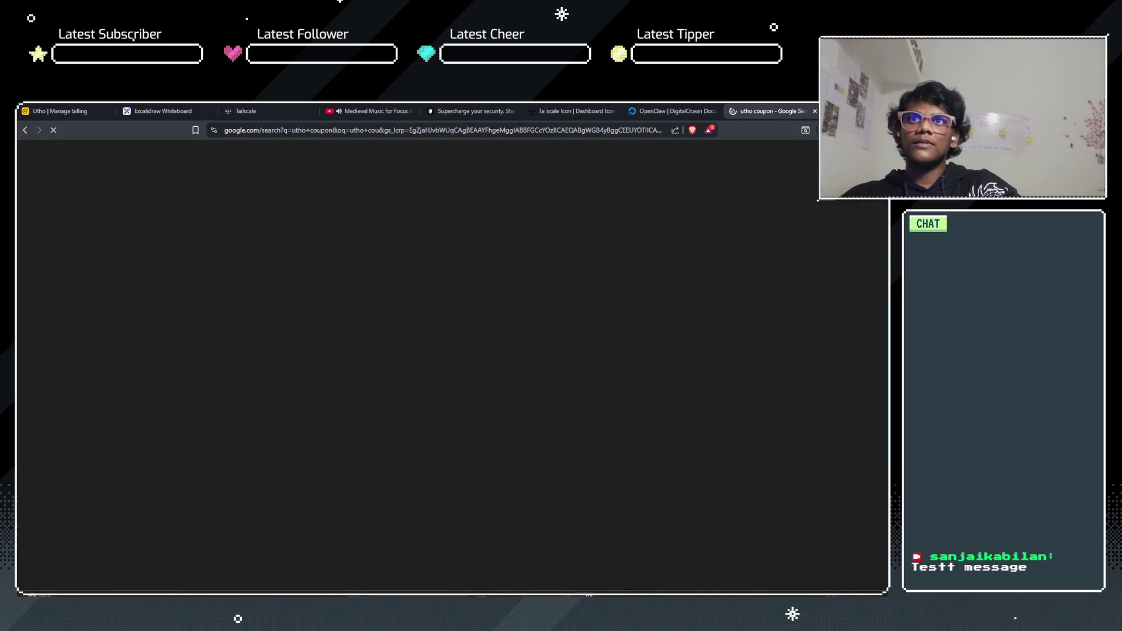
scroll(497, 348, down, 3)
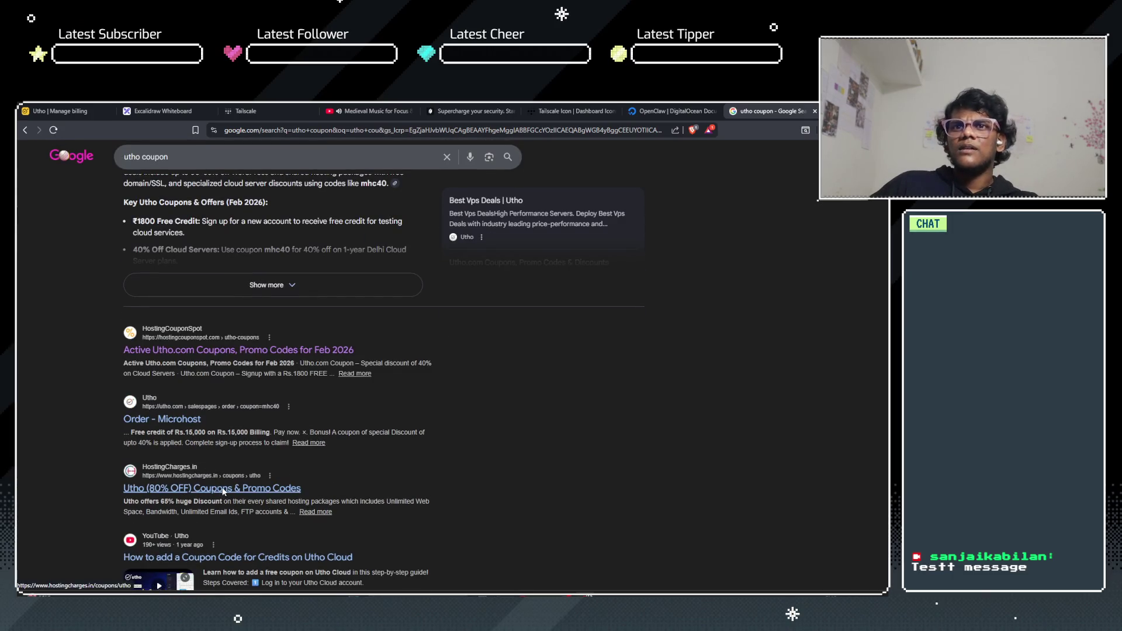
Step: Open the HostingCharges coupon page and the YouTube coupon tutorial in new tabs
right_click(220, 498)
click(312, 334)
scroll(109, 423, down, 4)
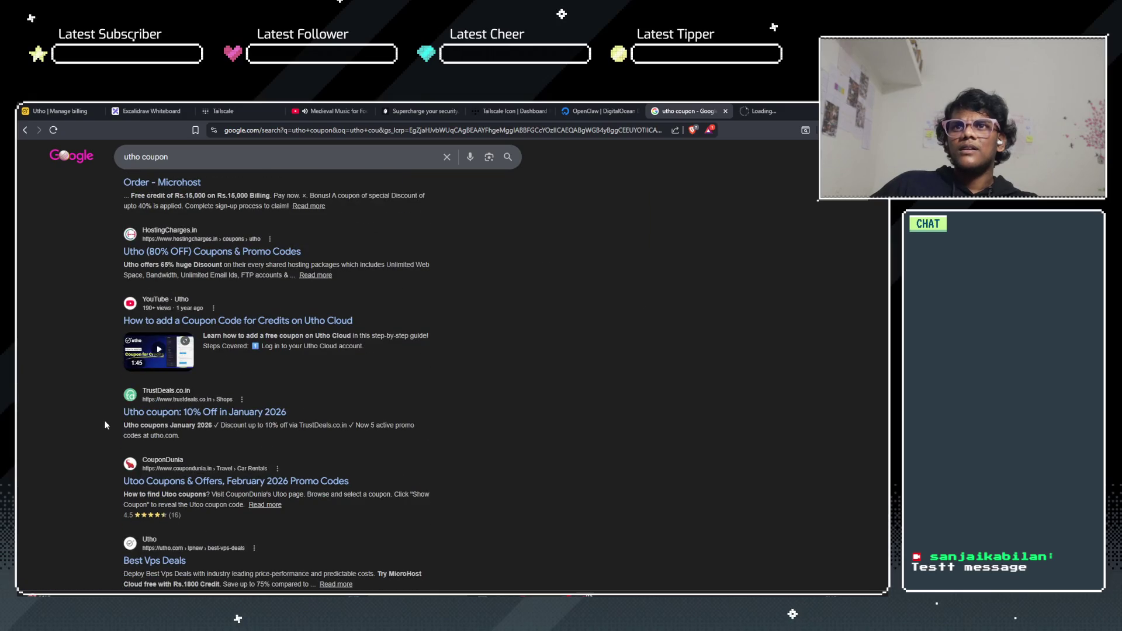
right_click(263, 325)
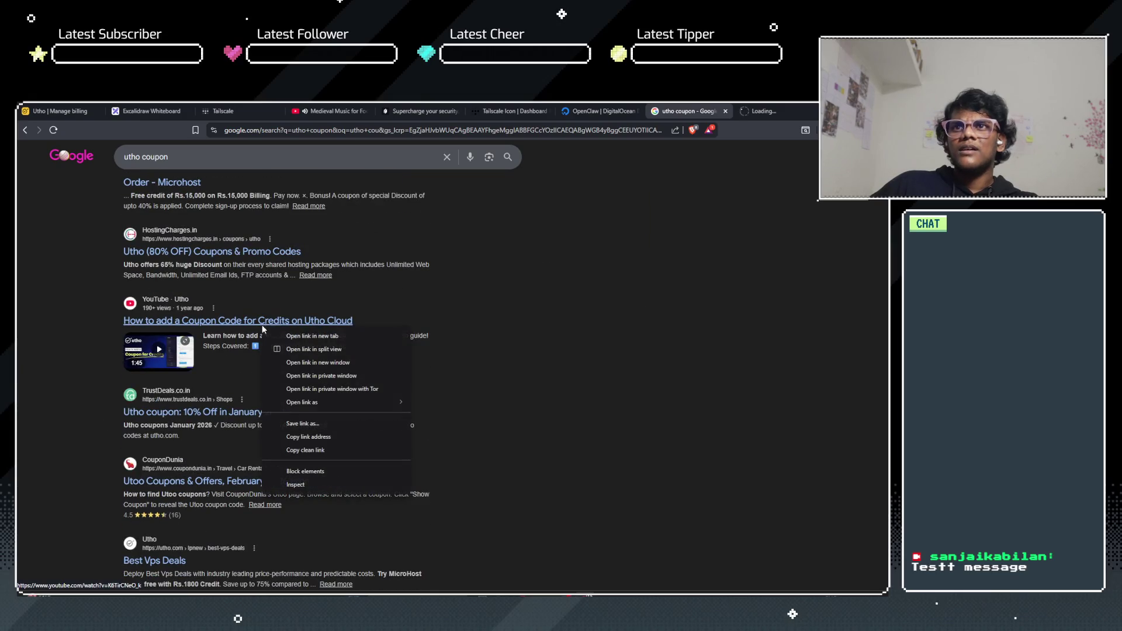
click(316, 336)
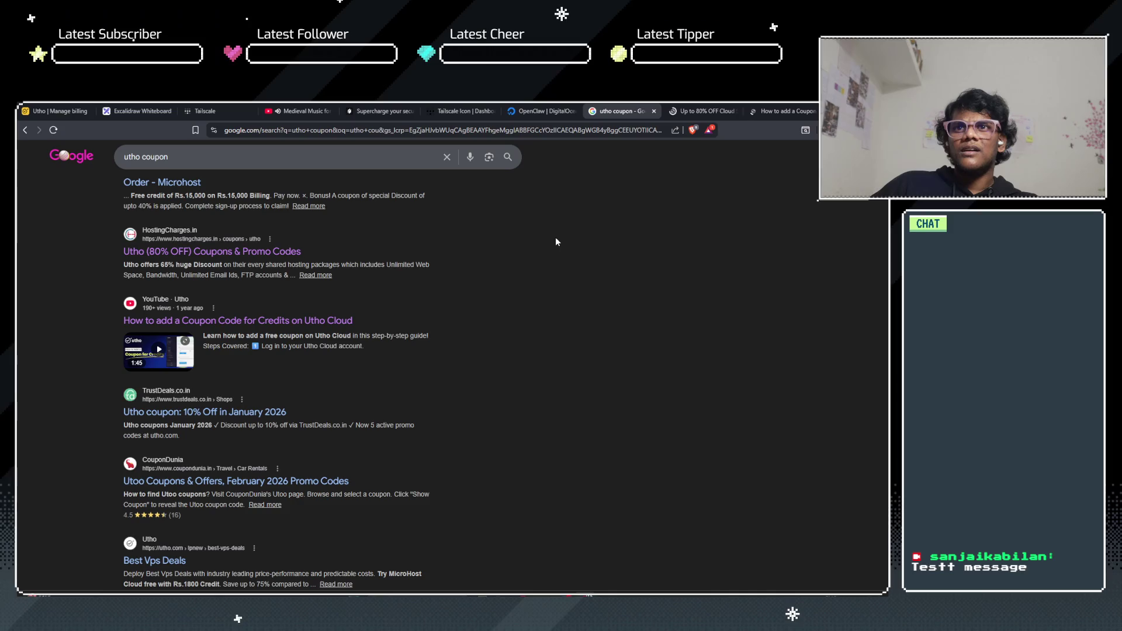
Step: Scroll through HostingCharges' Utho deals, then switch to the YouTube coupon tutorial
click(682, 109)
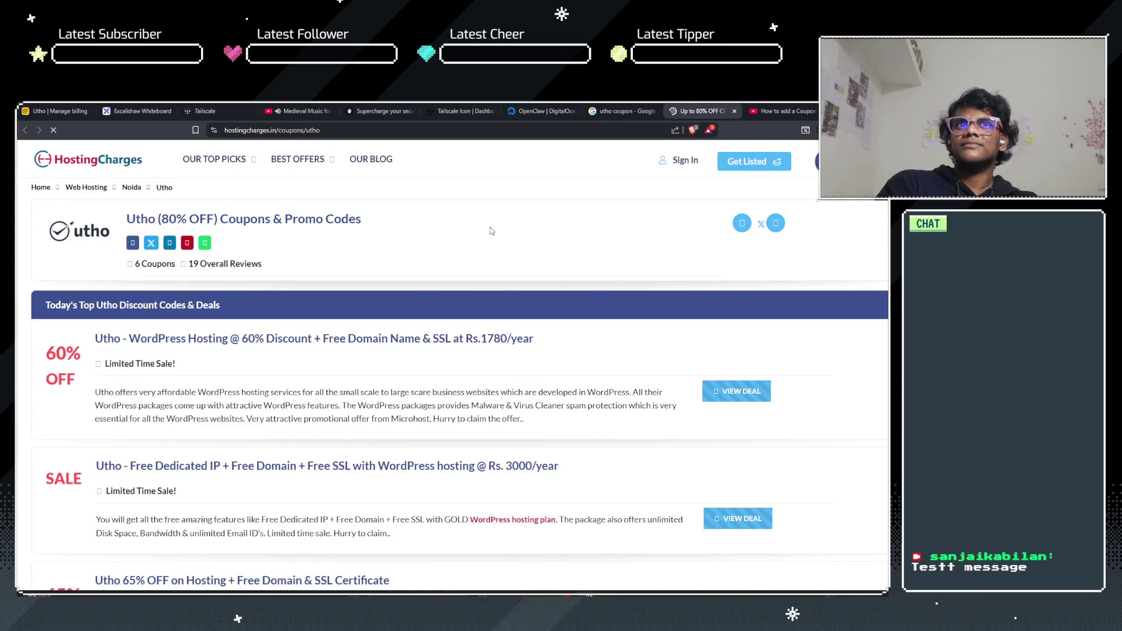
scroll(490, 231, down, 3)
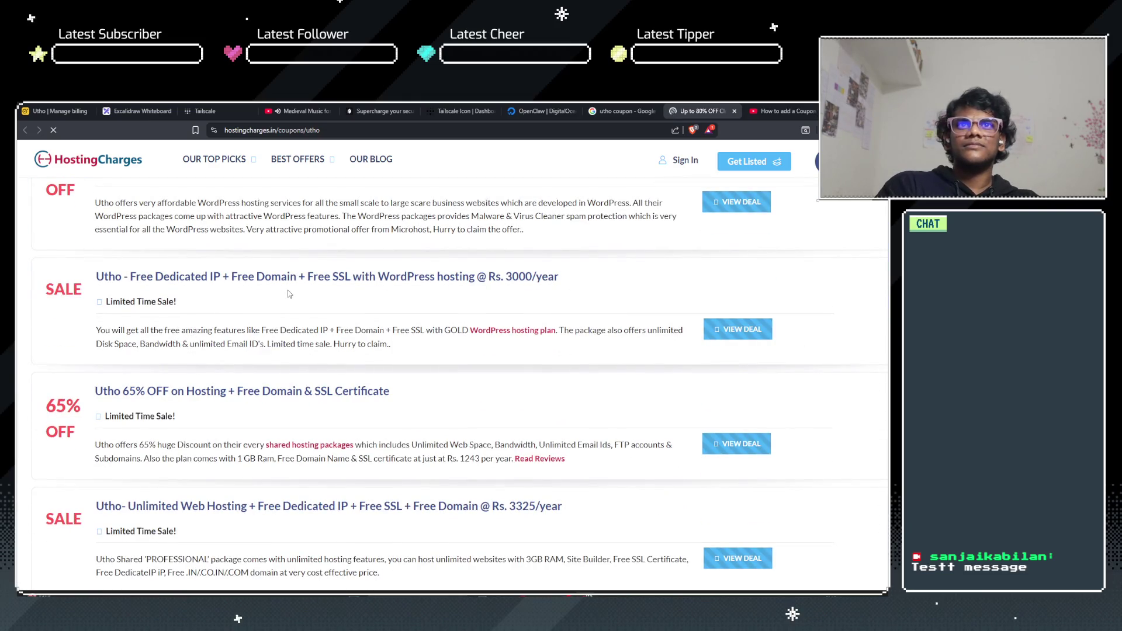
scroll(287, 294, down, 3)
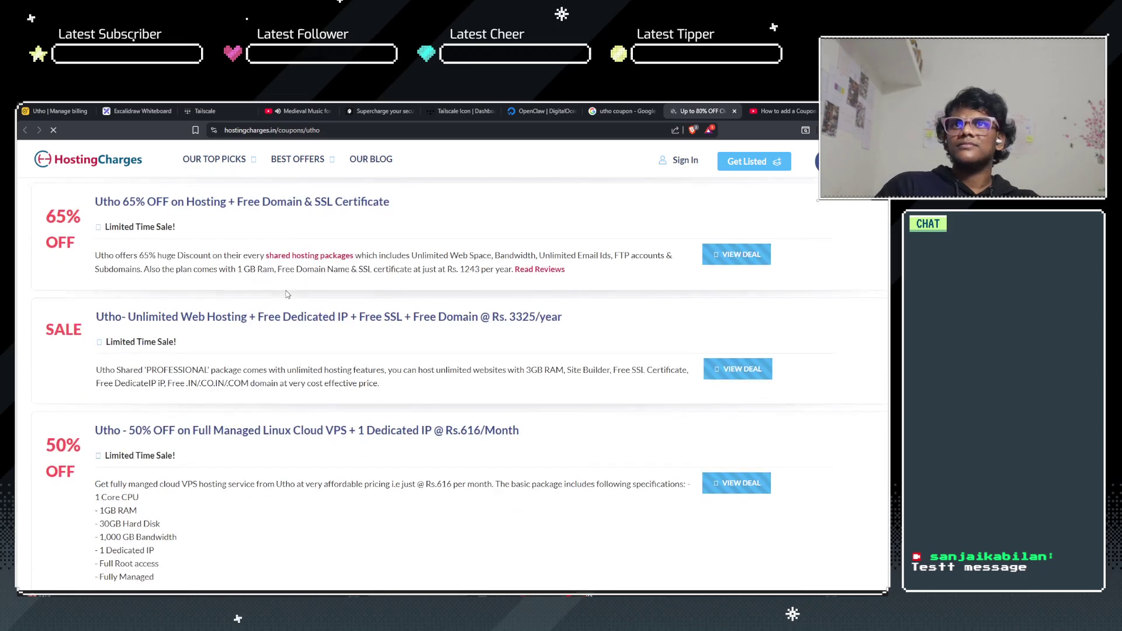
scroll(288, 294, down, 5)
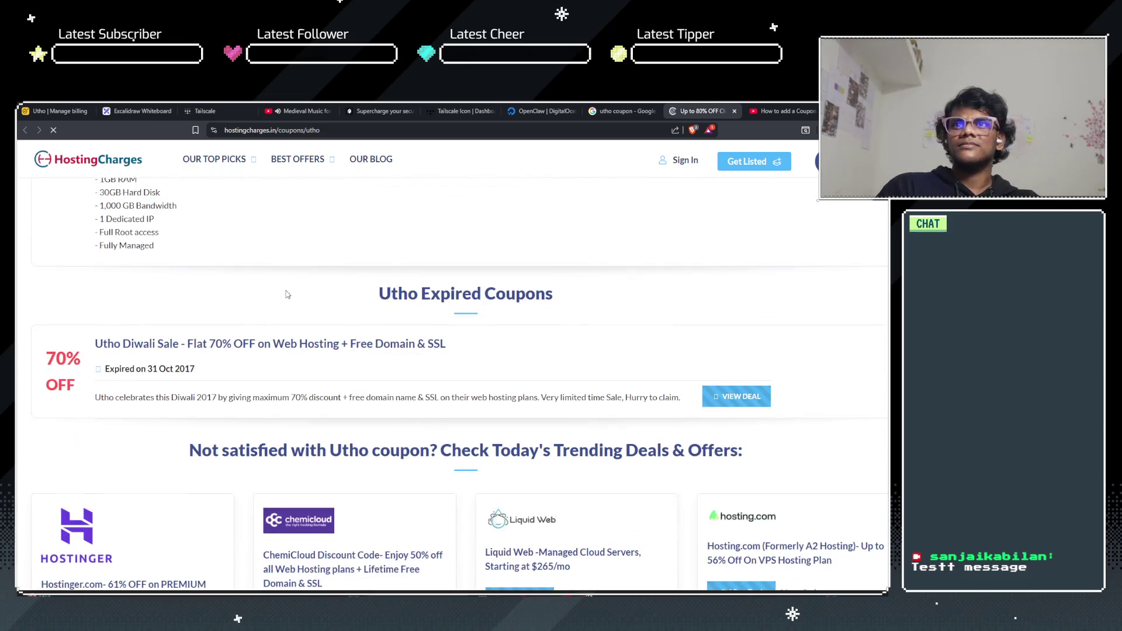
scroll(287, 294, down, 2)
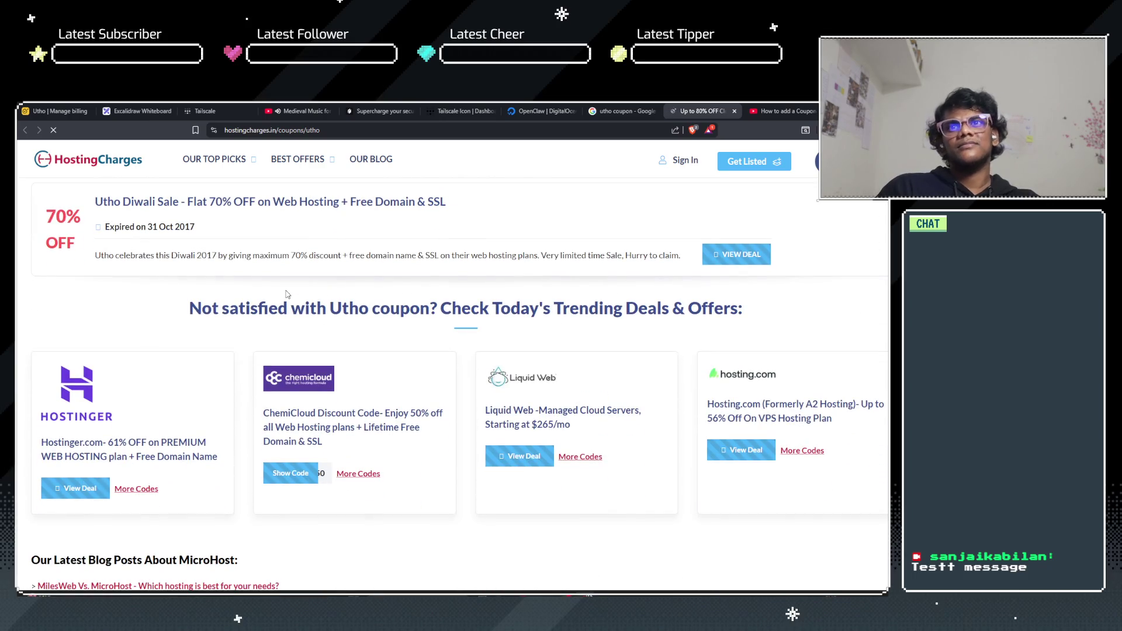
scroll(287, 293, down, 1)
click(756, 107)
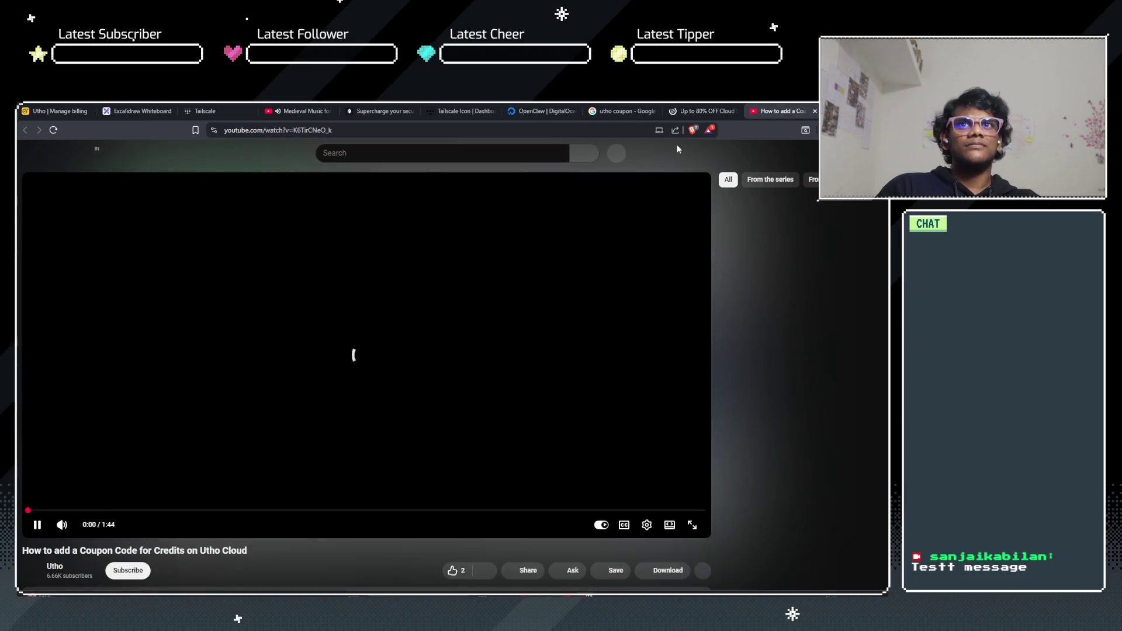
Step: Pause the background medieval music and seek the tutorial to its billing Add Funds part
click(311, 105)
click(286, 254)
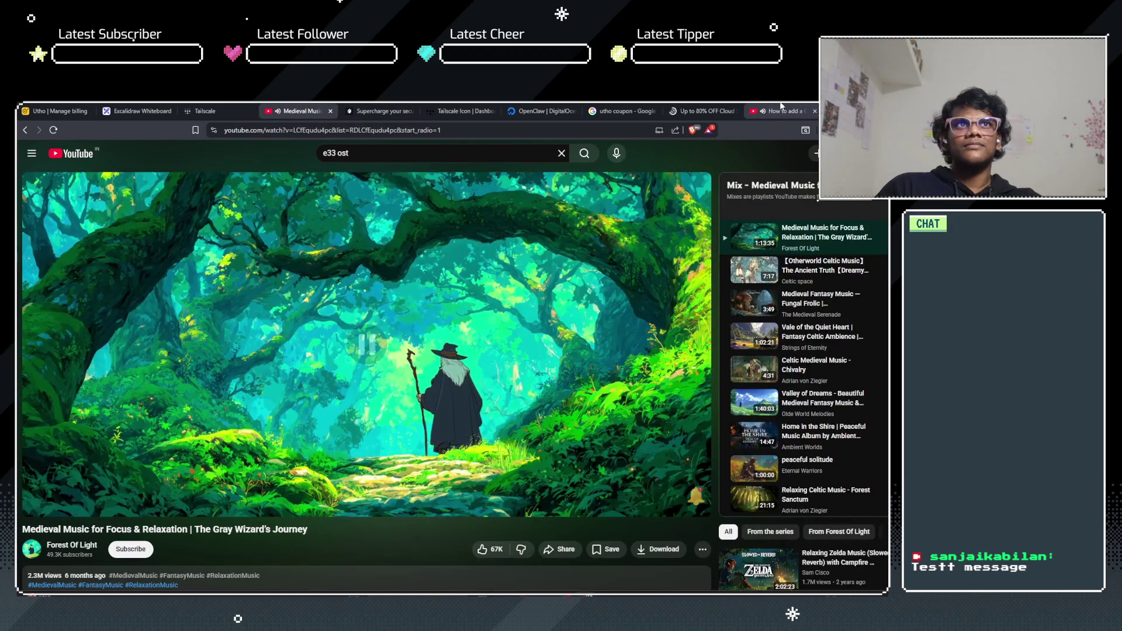
click(781, 107)
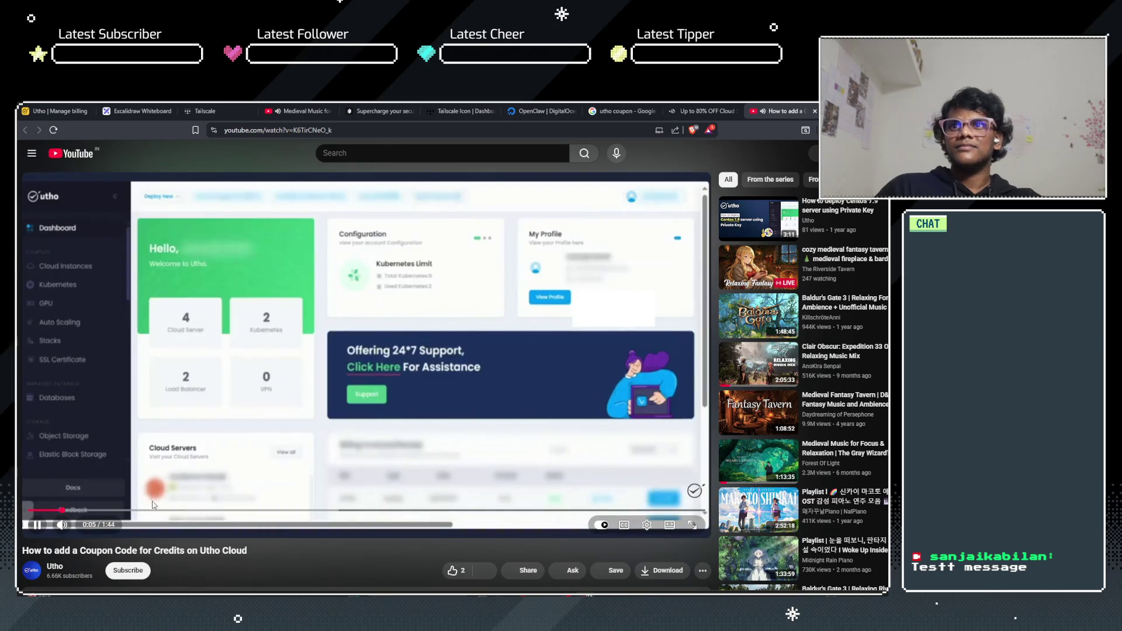
click(165, 510)
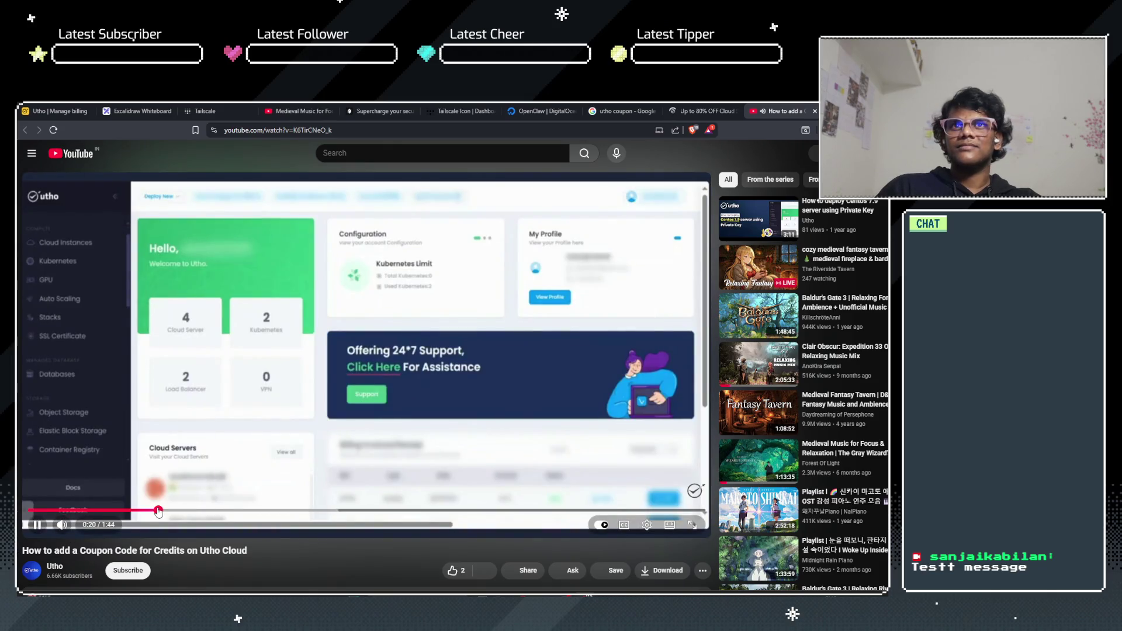
click(237, 512)
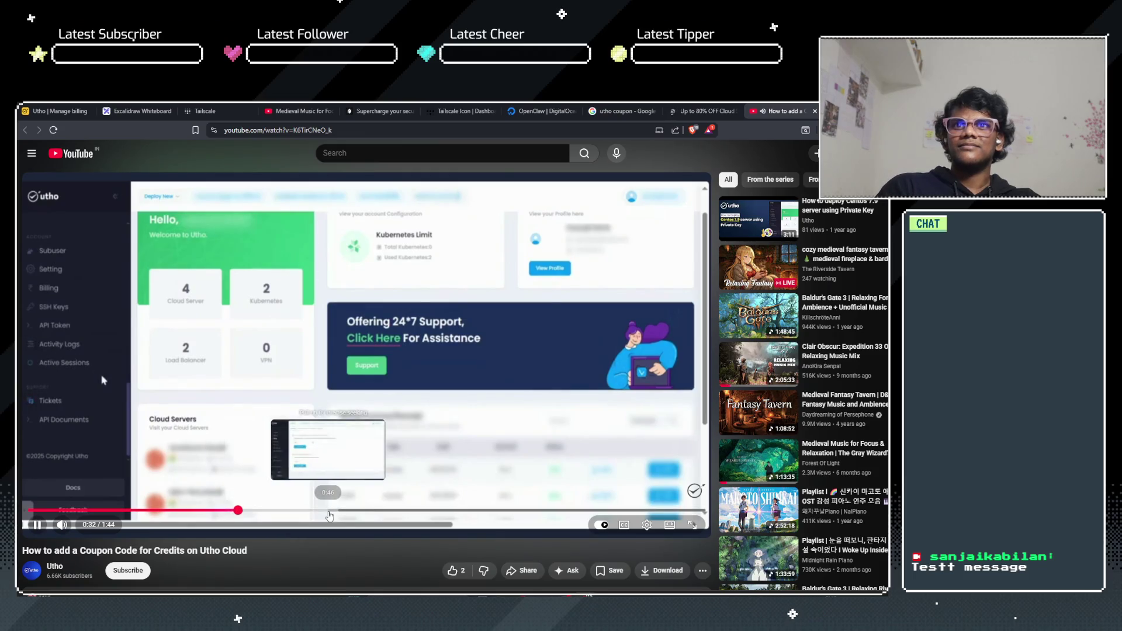
click(330, 511)
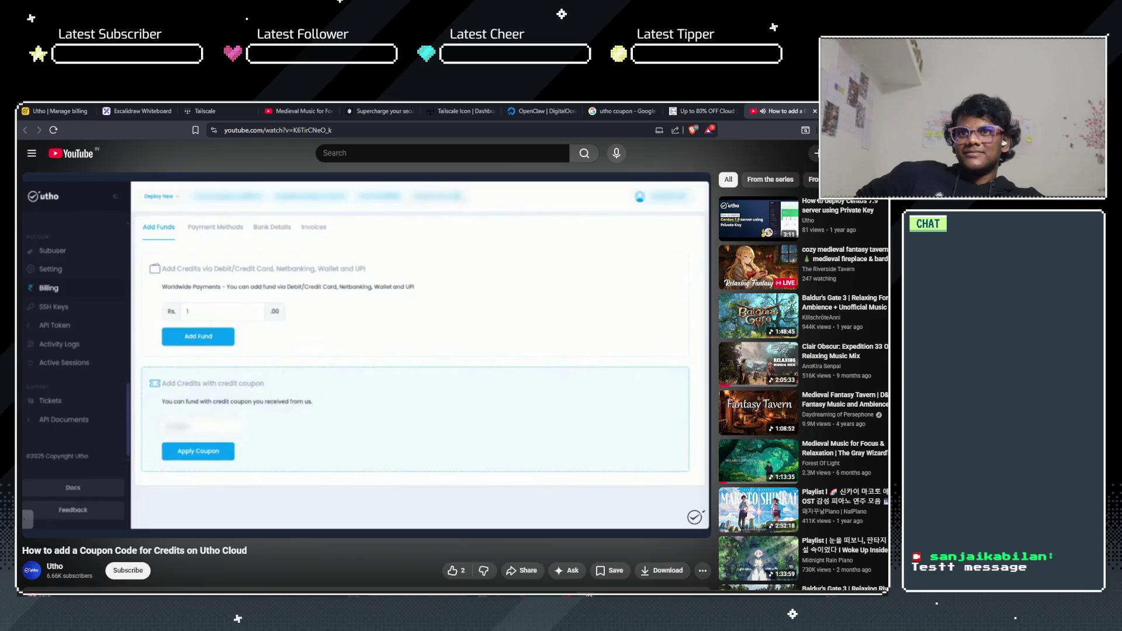
Step: Close the tutorial video and return to the 'utho coupon' search results
mouse_move(491, 413)
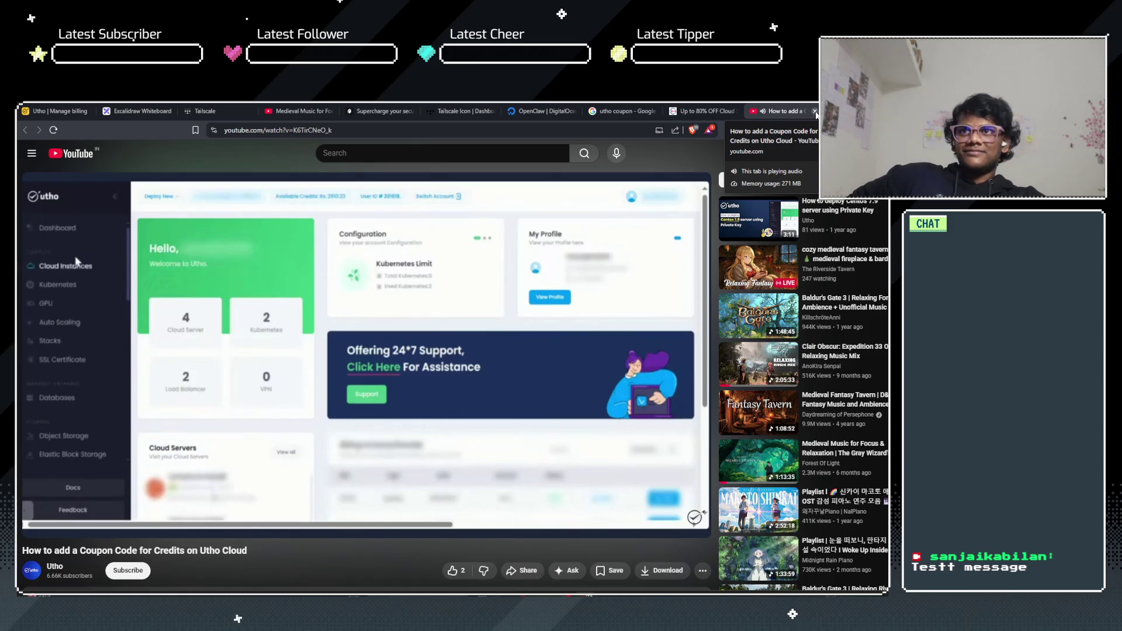
click(815, 111)
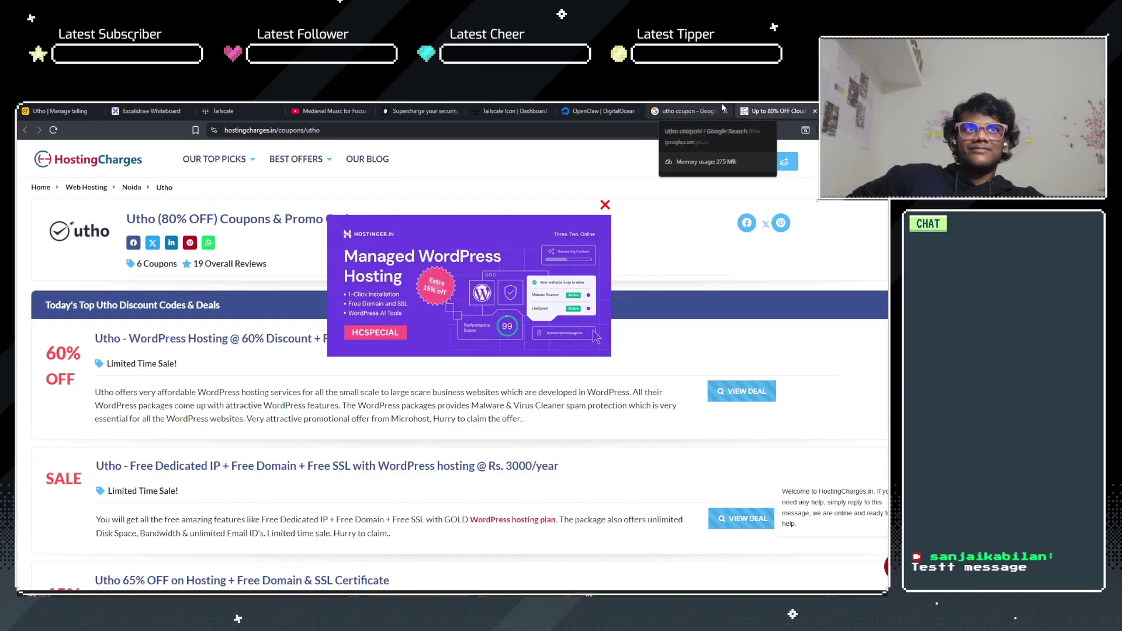
click(704, 107)
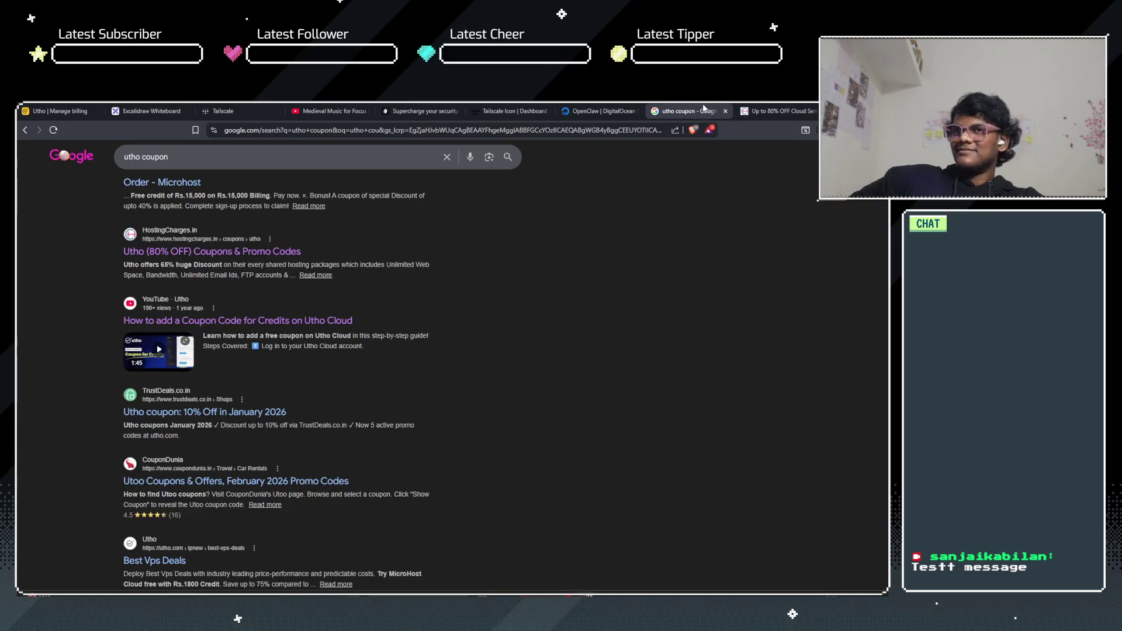
scroll(348, 327, down, 2)
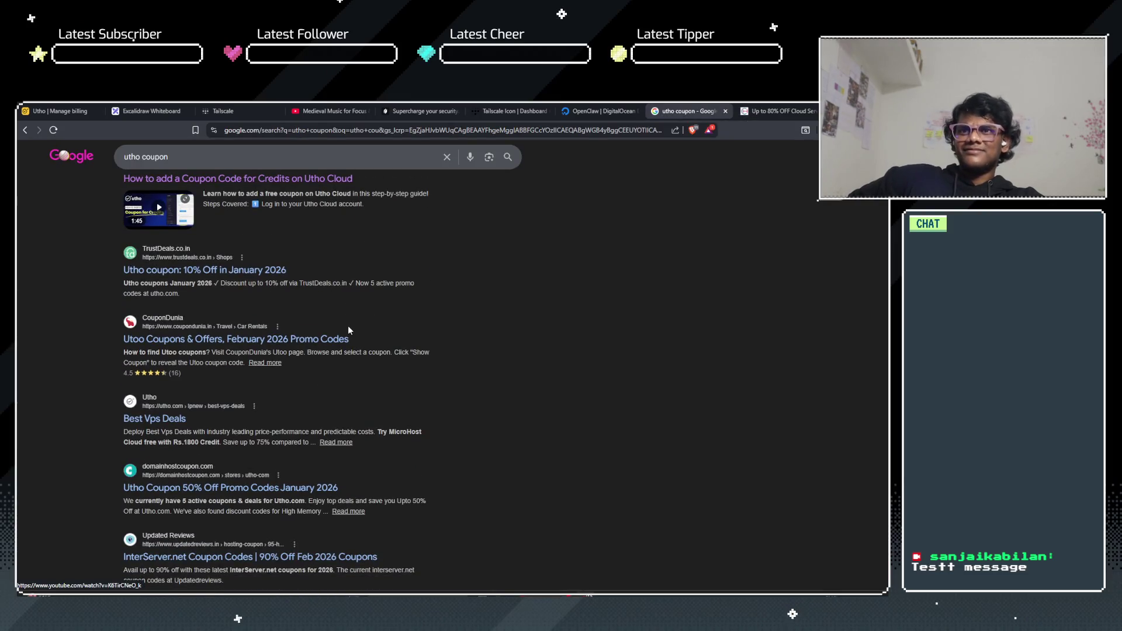
Step: Search 'Utho free trial', follow Free Cloud Server past its 404 to the homepage, then close it
scroll(348, 328, down, 3)
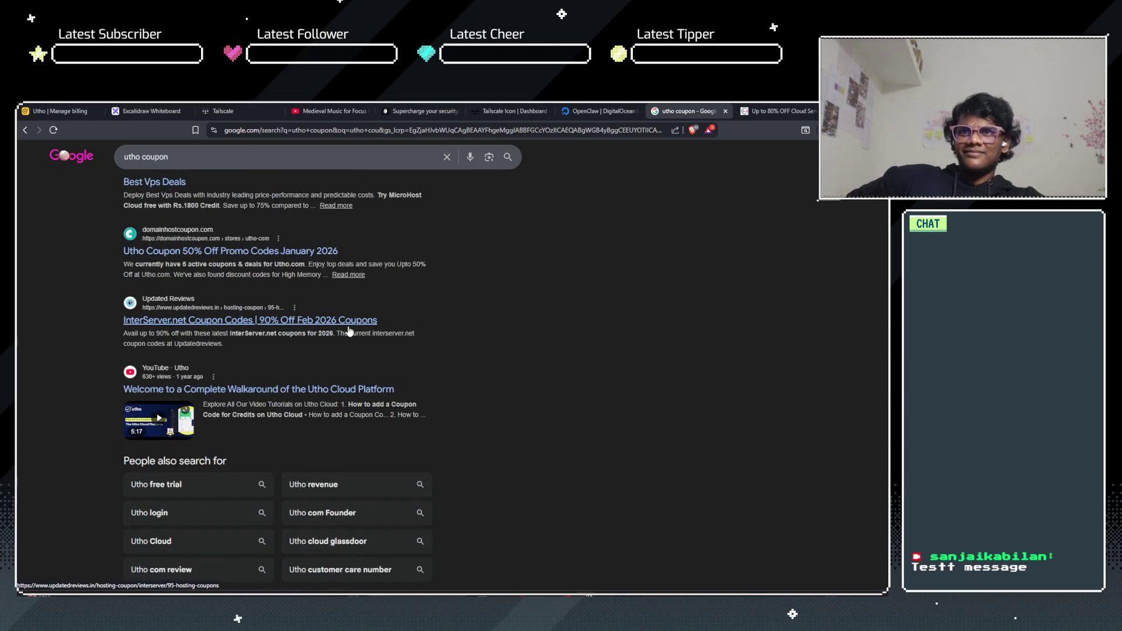
scroll(345, 327, down, 2)
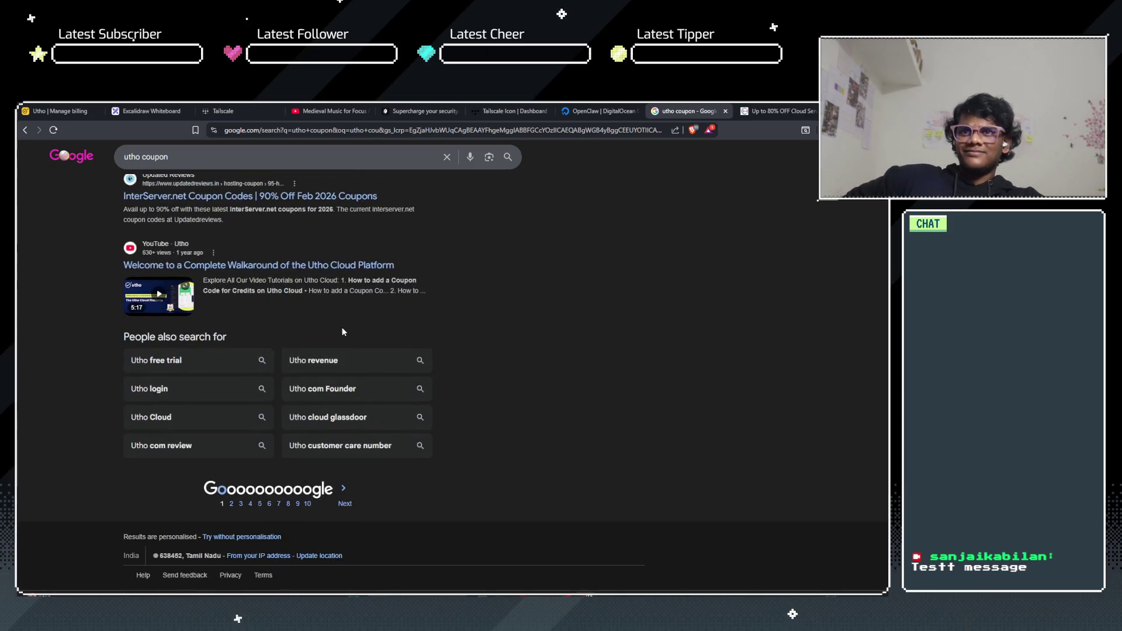
click(225, 370)
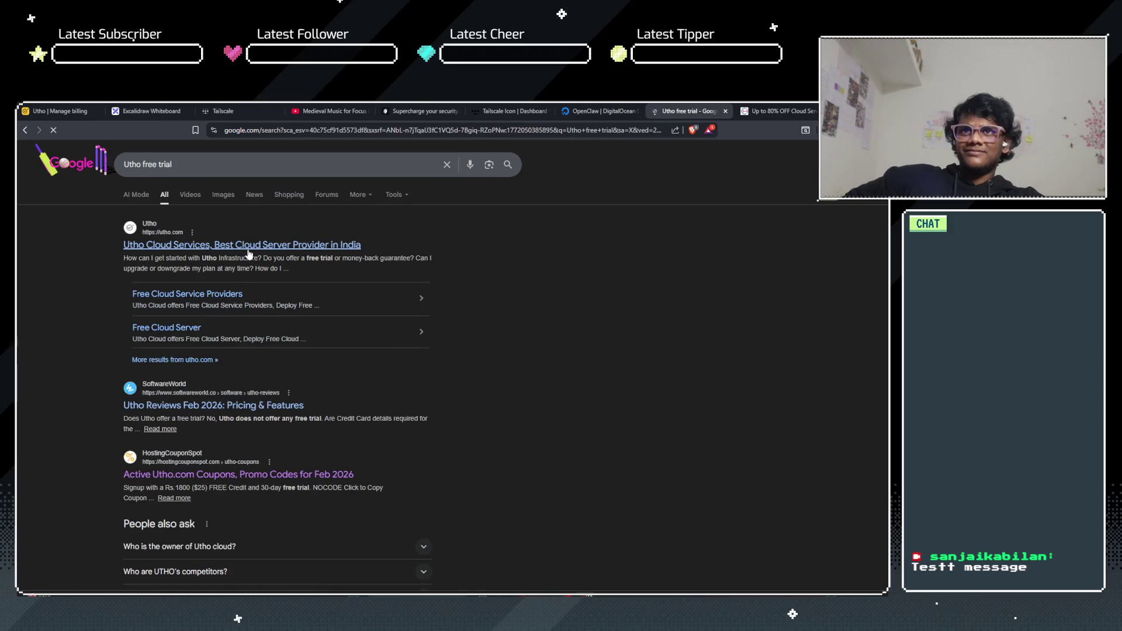
click(193, 328)
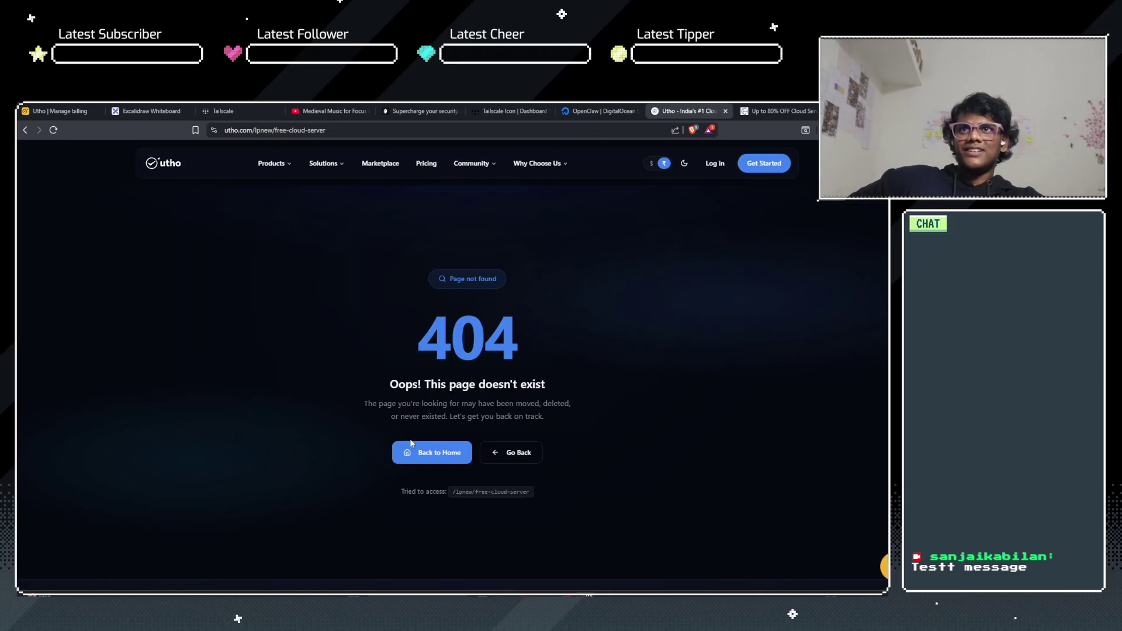
click(417, 453)
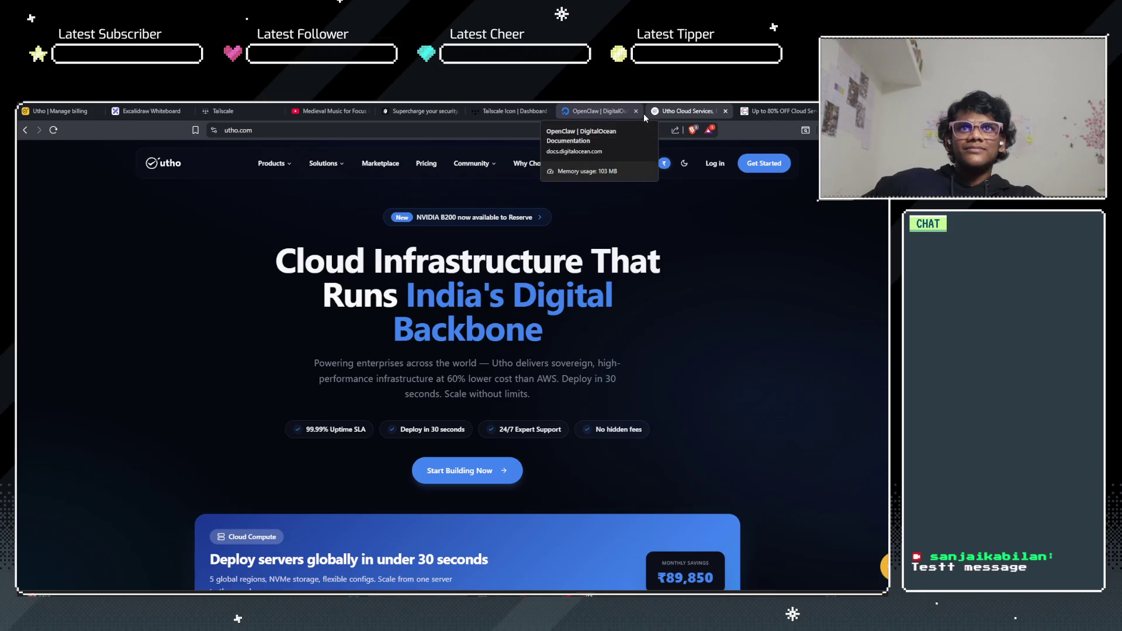
mouse_move(464, 168)
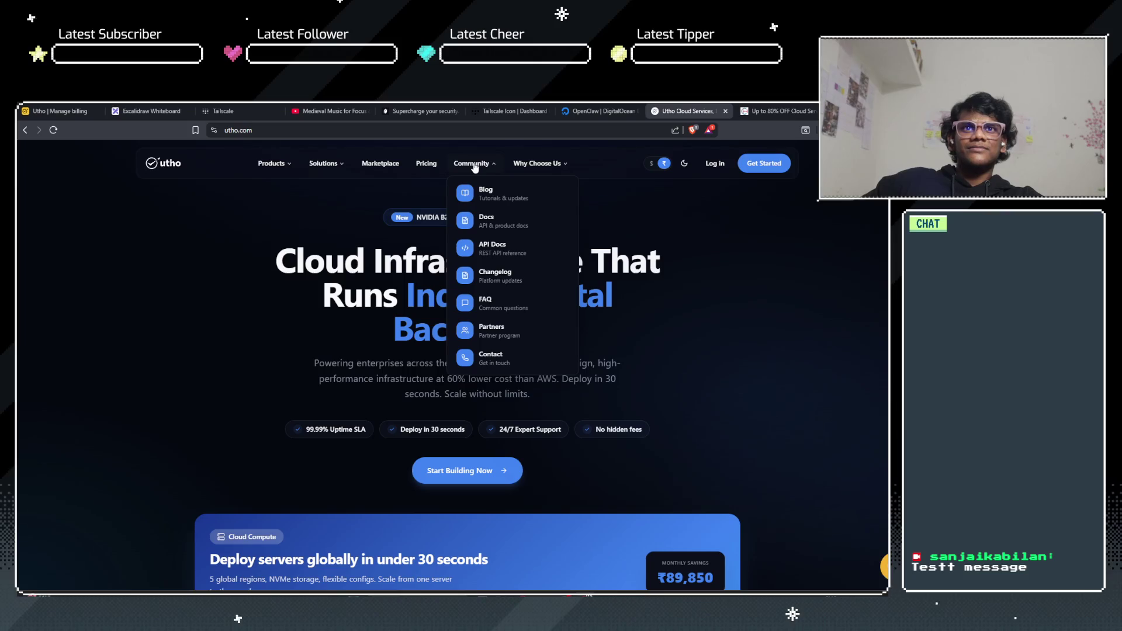
mouse_move(533, 162)
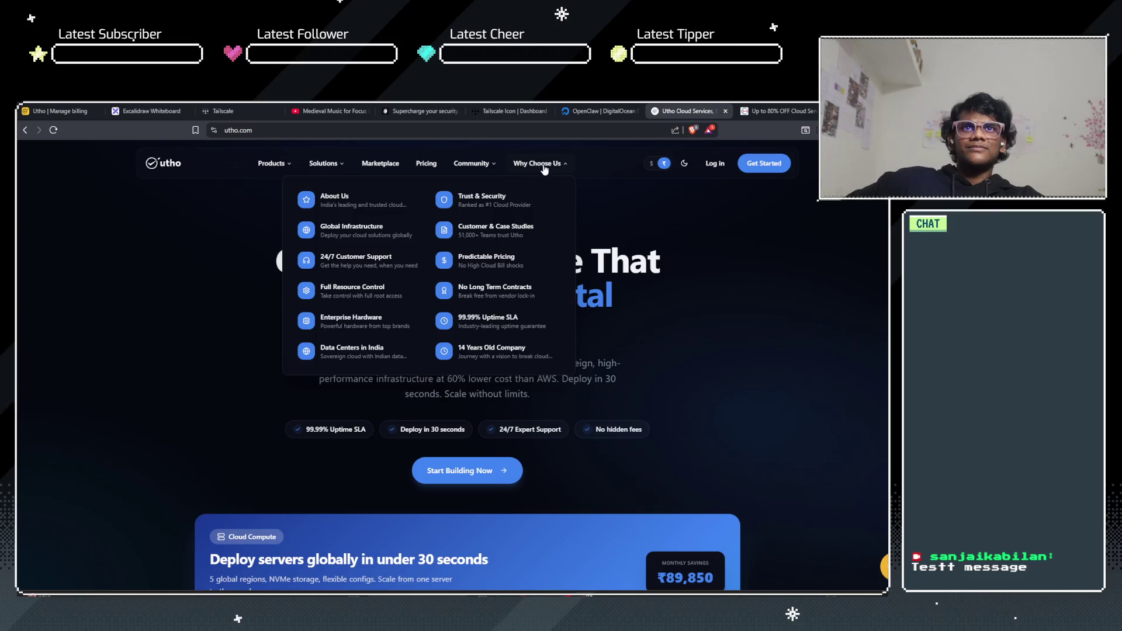
click(726, 112)
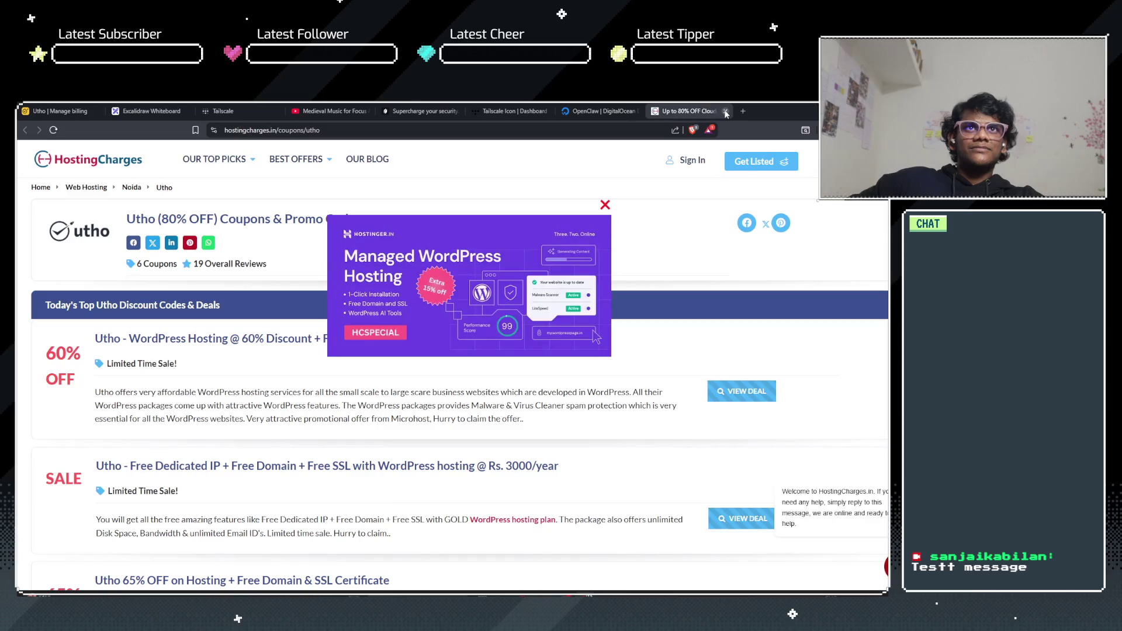
Step: Close the HostingCharges, OpenClaw and Tailscale icon tabs, then copy the user ID on Utho billing
click(636, 110)
click(636, 109)
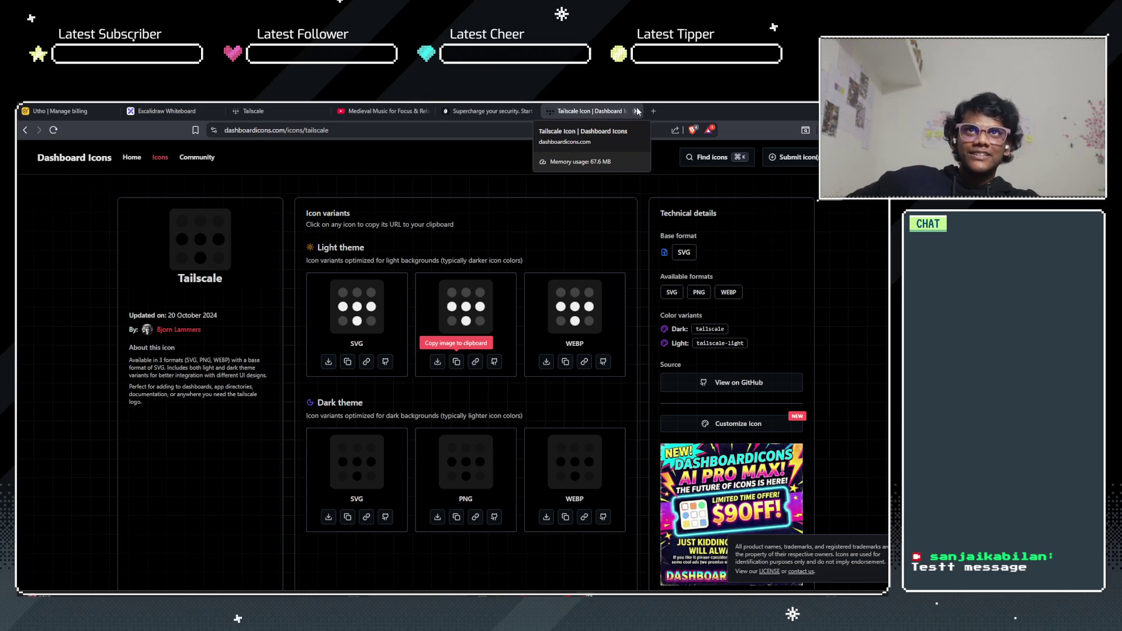
click(637, 111)
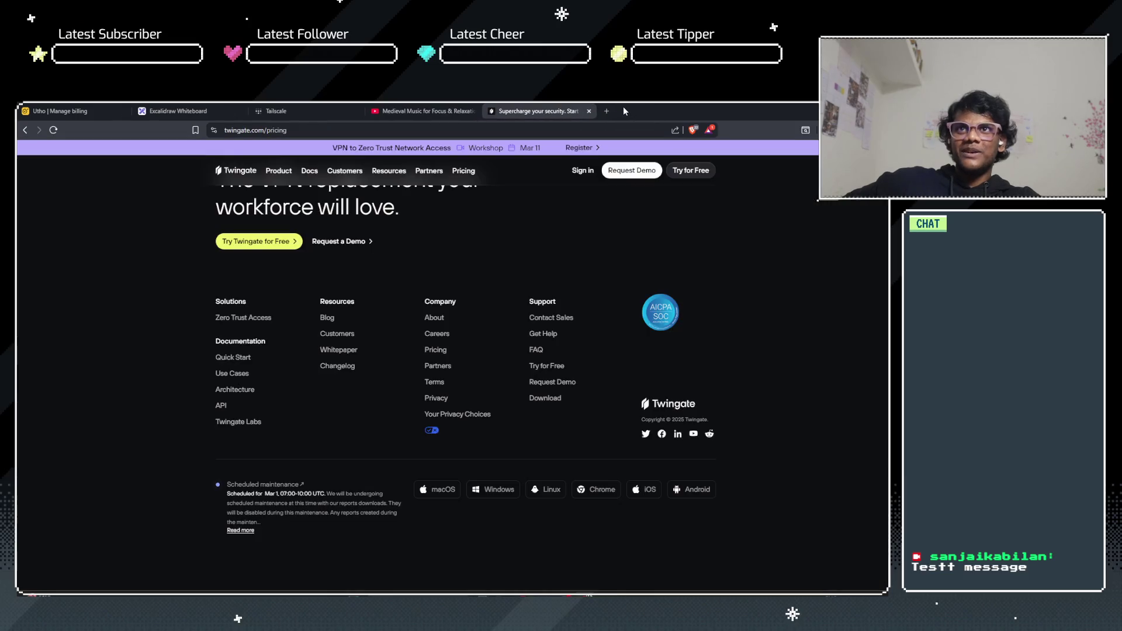
click(64, 111)
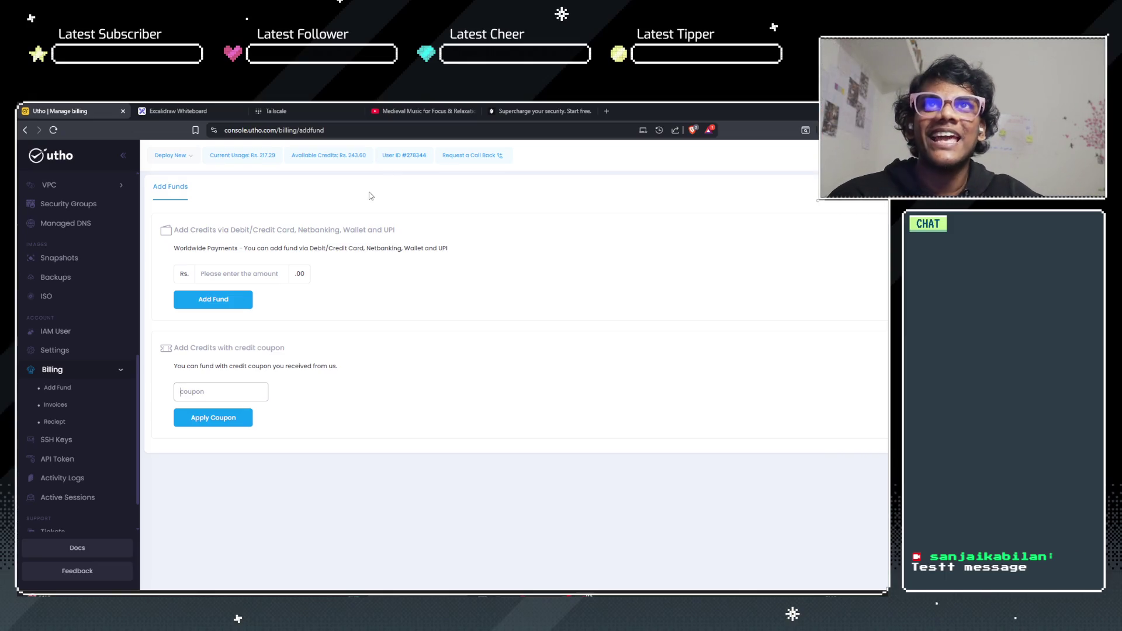
click(378, 156)
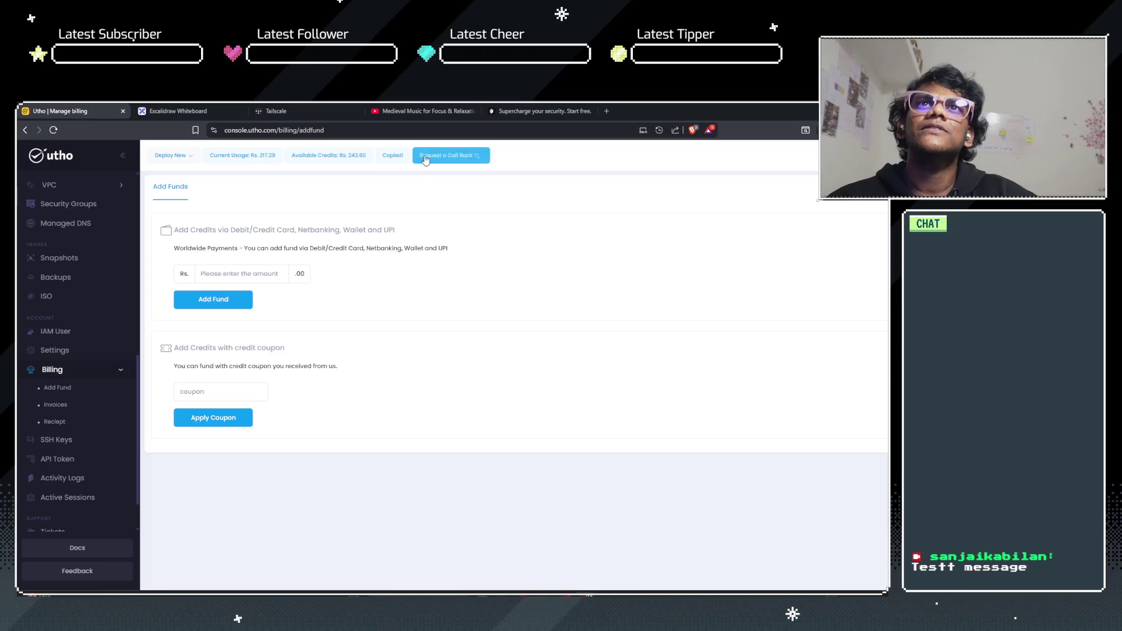
Step: Start a call-back request with Cloud Billing as the department
click(460, 161)
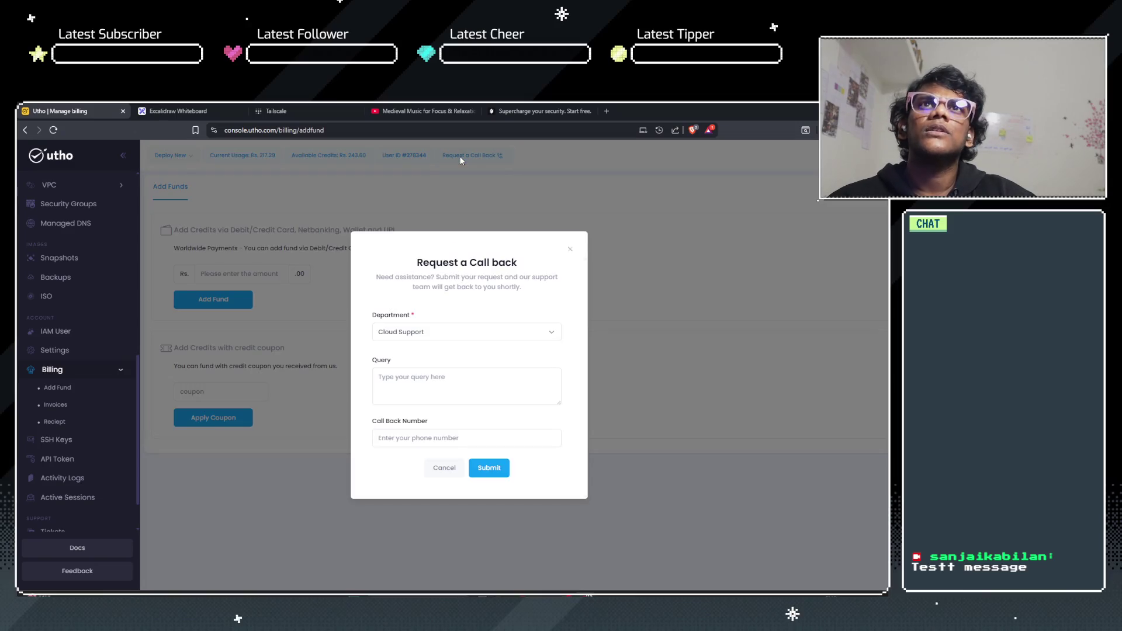
click(443, 334)
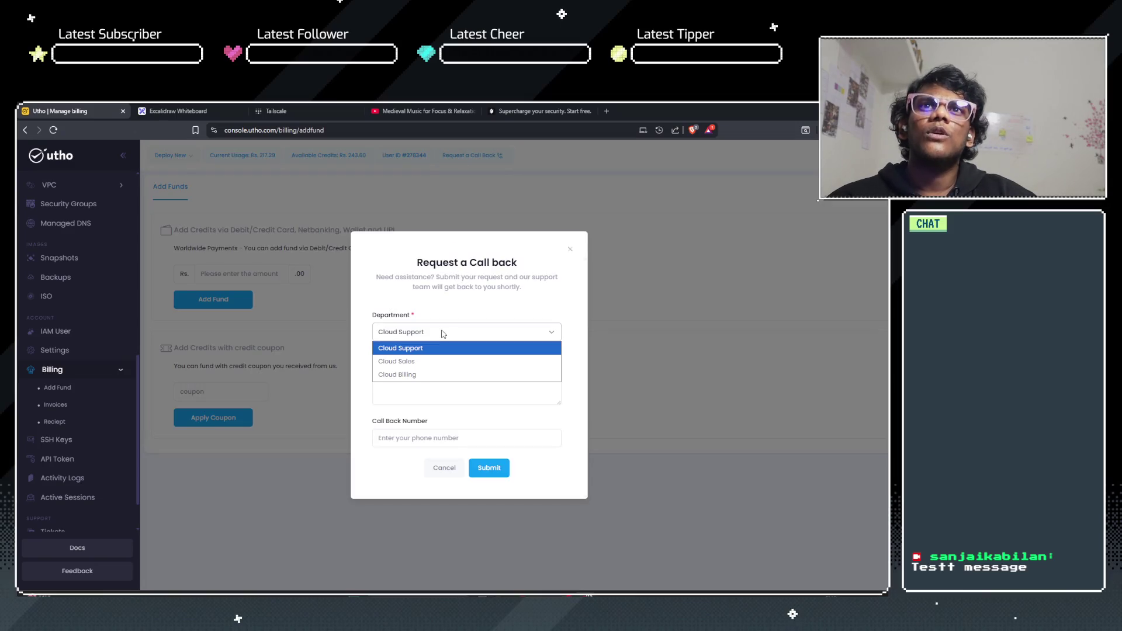
click(439, 374)
click(445, 384)
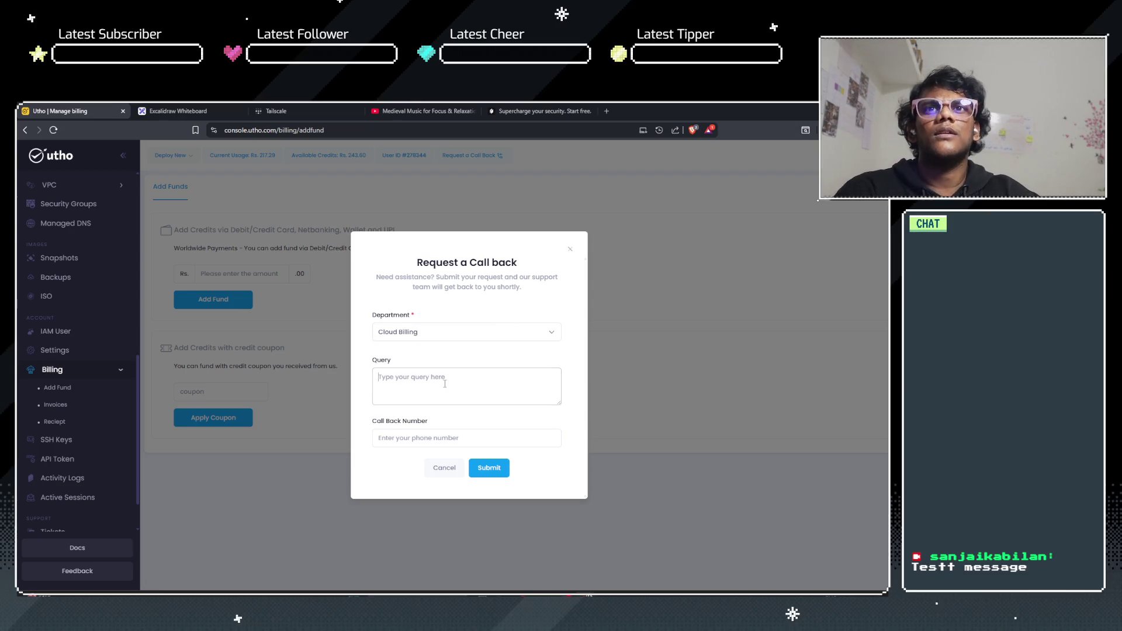
Step: Write the query asking why another instance can't be created, then clear the partly entered phone number
text(hey I still have funds in)
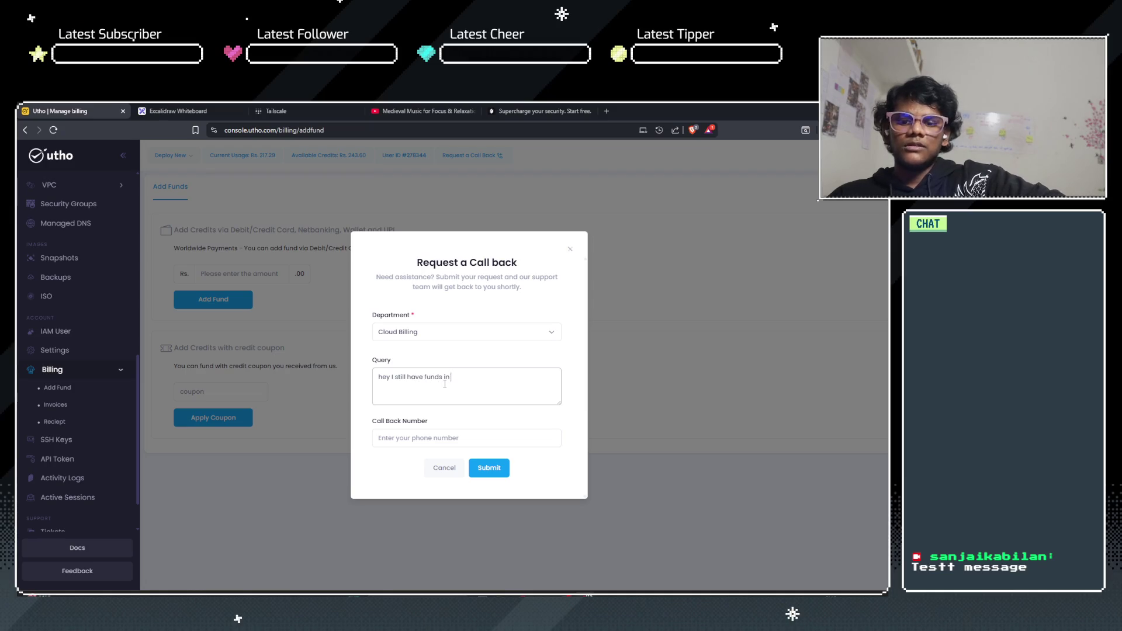
text( my accoun)
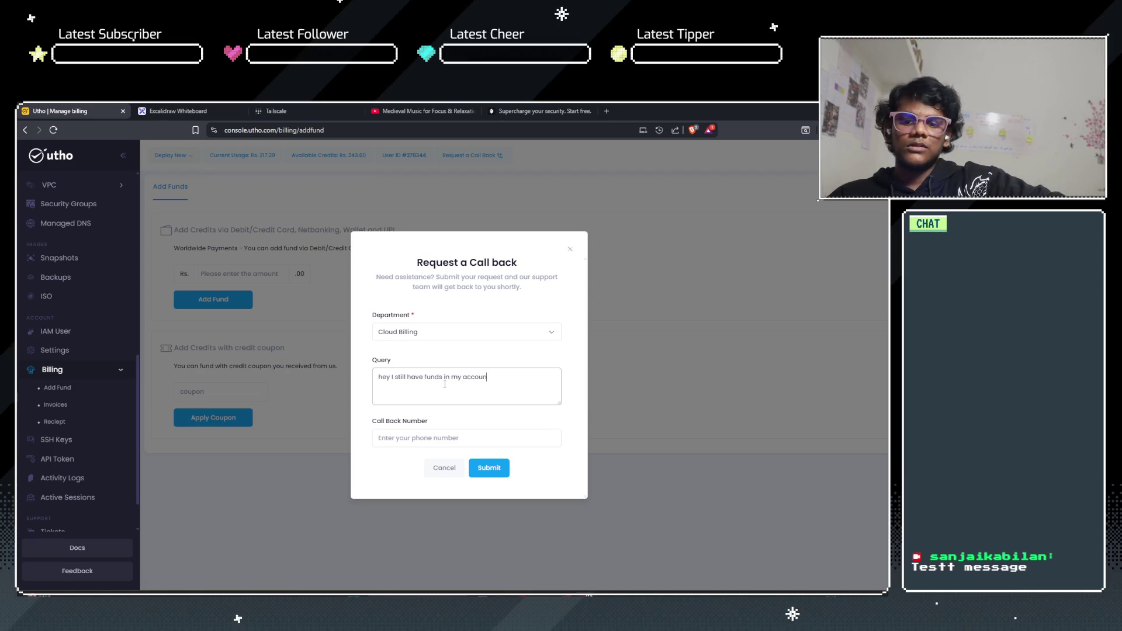
text(t why ca)
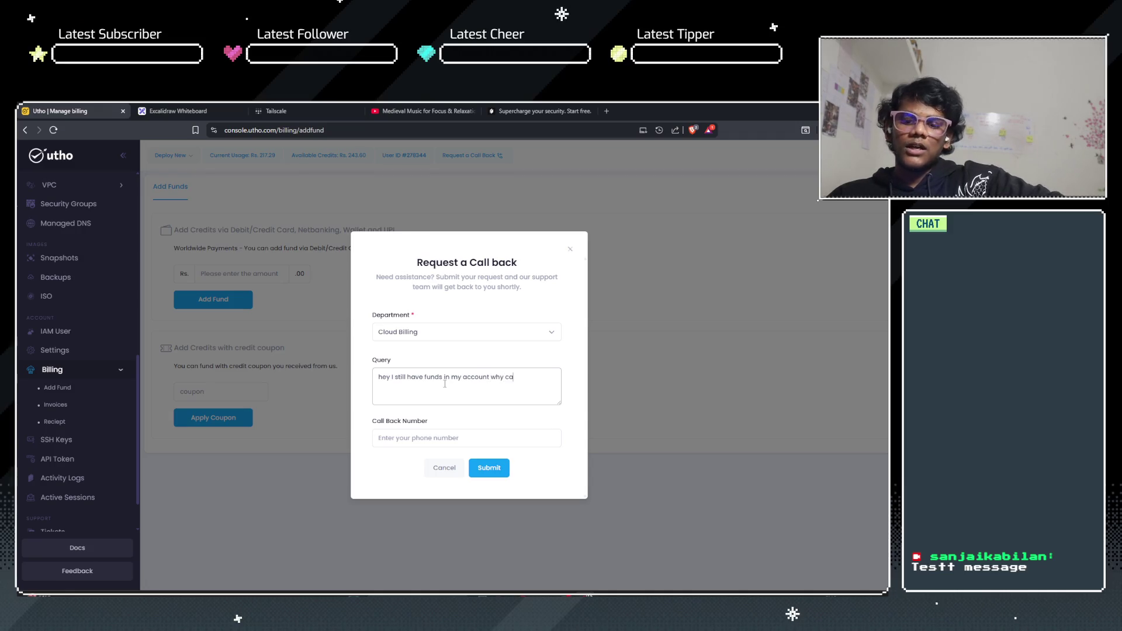
text(nt i create ano)
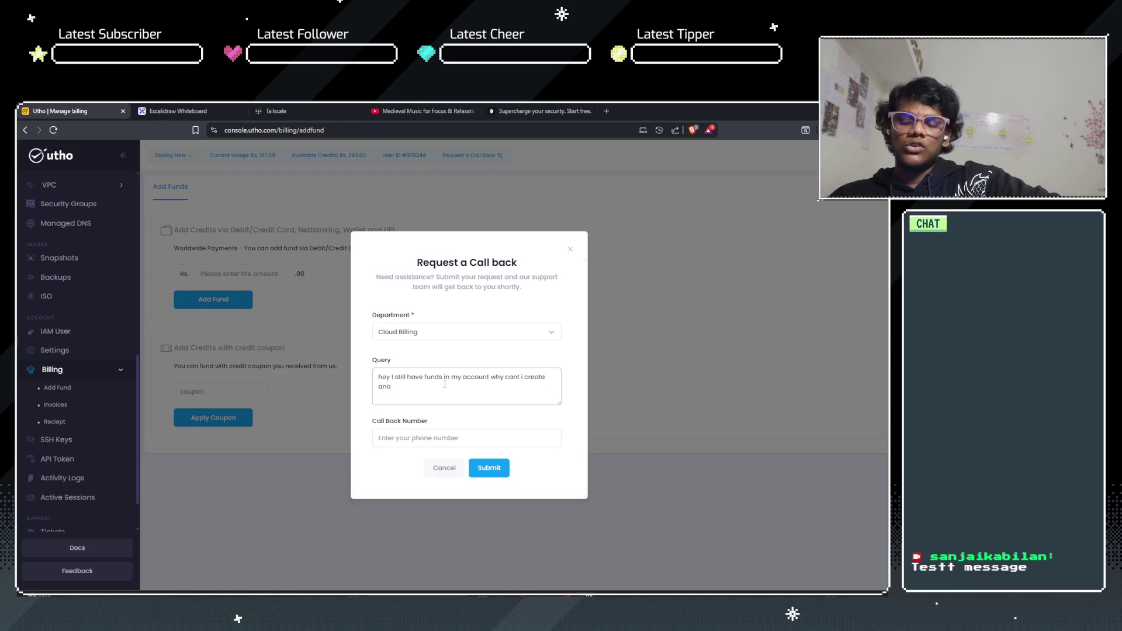
key(BackSpace)
text(is)
key(BackSpace)
text(nstance )
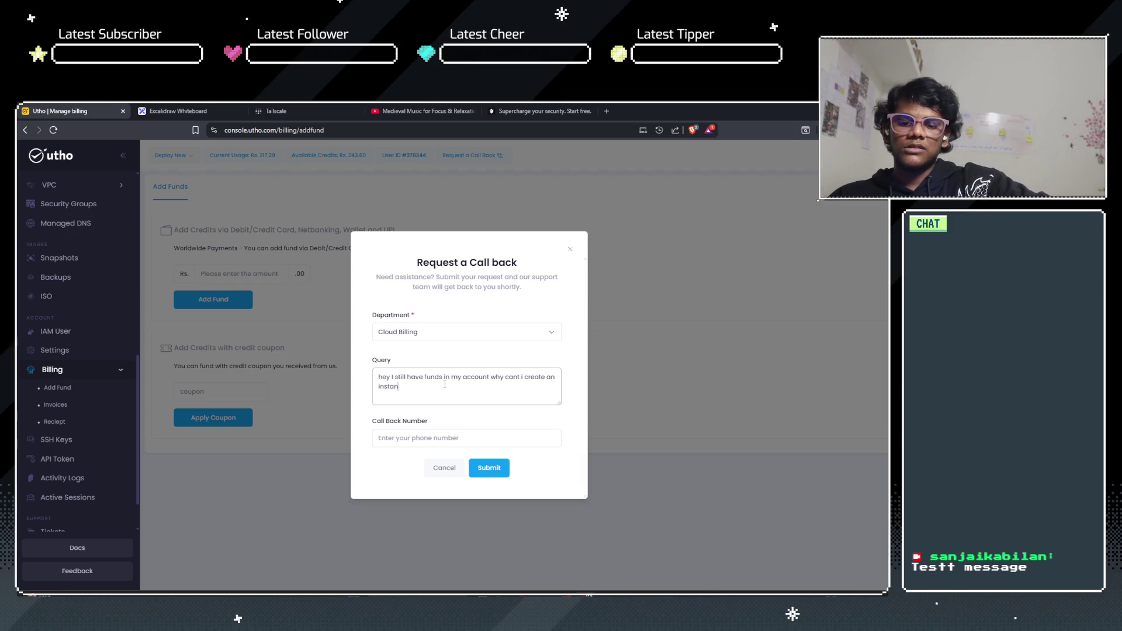
text(?)
key(Tab)
text(8190)
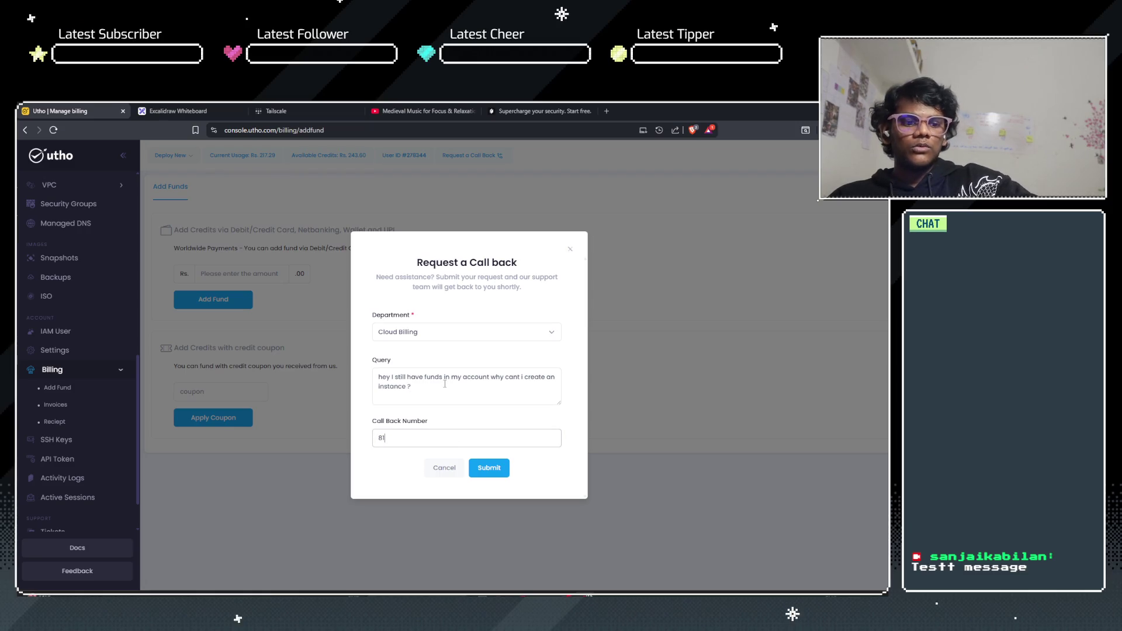
key(BackSpace)
key(BackSpace)
key(BackSpace)
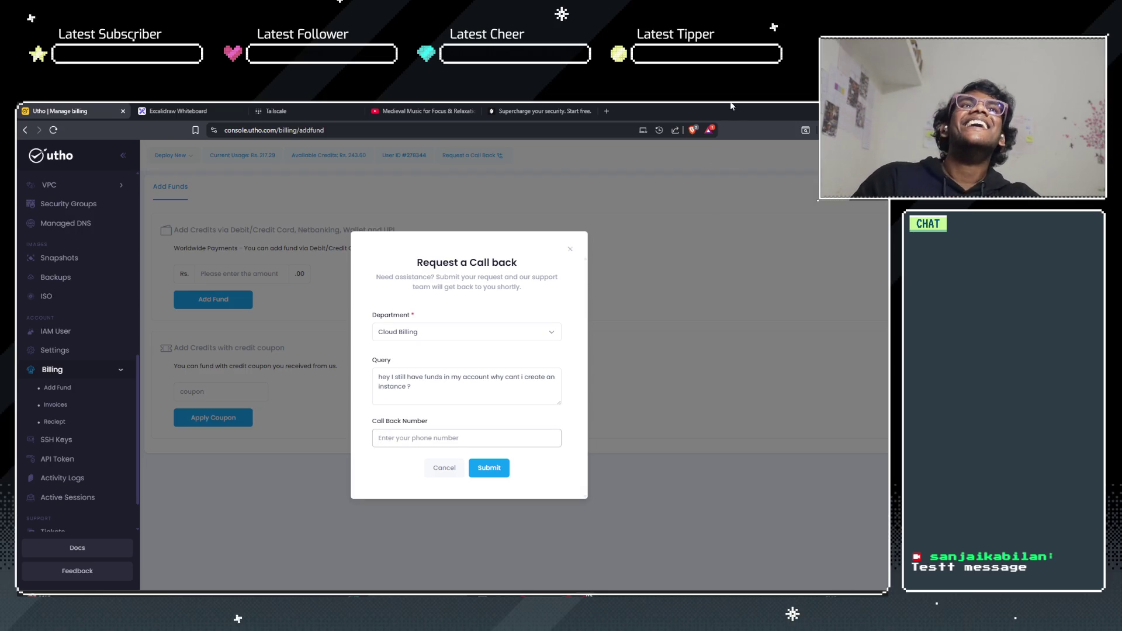
click(829, 108)
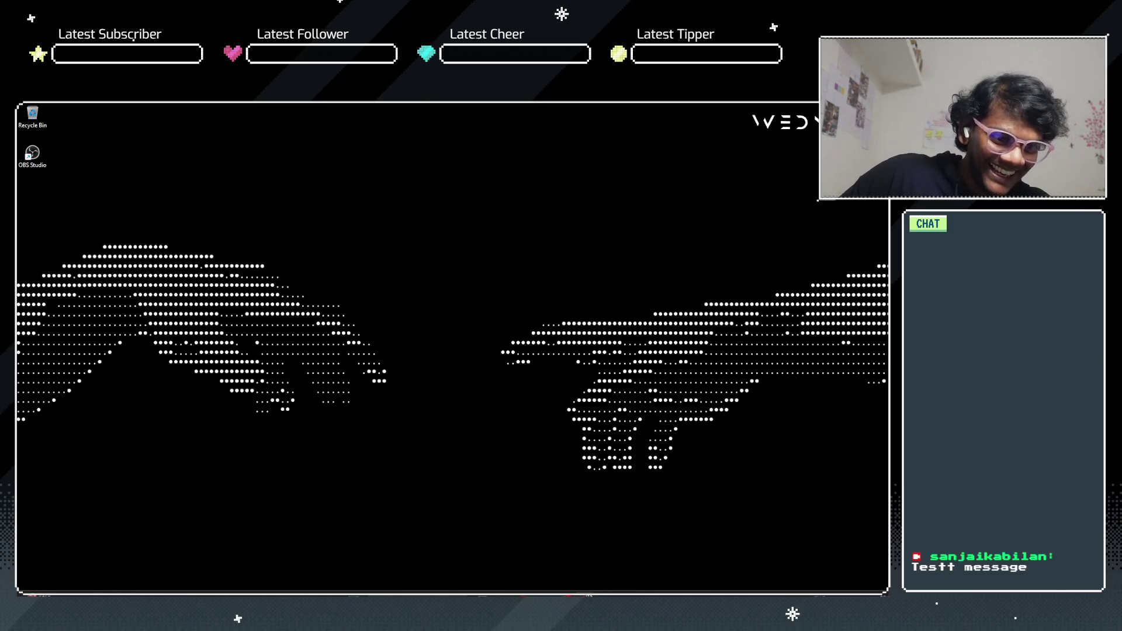
Step: Restore the browser showing Utho's Add Funds billing page with Rs. 243.60 credits
key(alt+Tab)
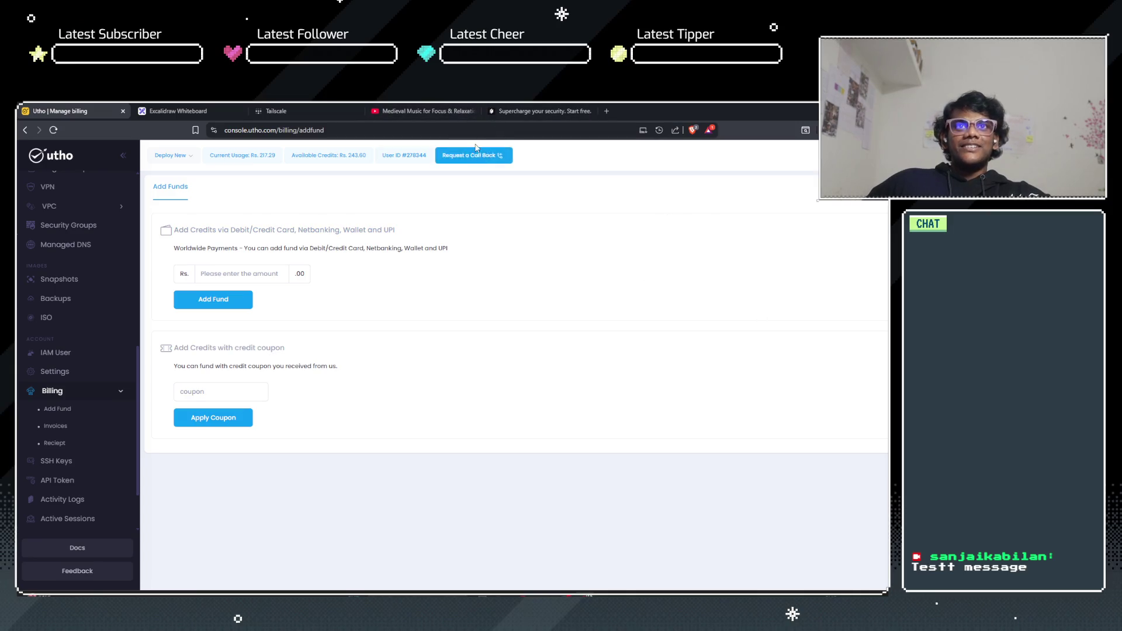
Step: Switch to the Excalidraw whiteboard tab with the VPS/IPv4/SSH diagram
click(176, 111)
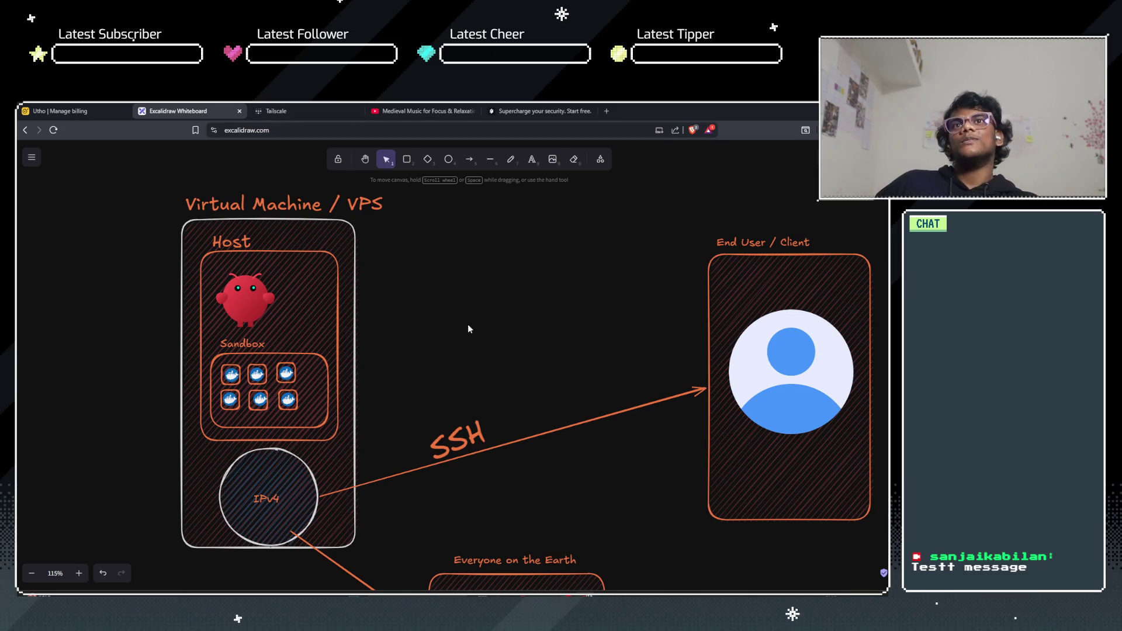
Step: Open a blank Brave new-tab page next to the Excalidraw whiteboard, ready for an address
scroll(468, 320, down, 2)
scroll(464, 323, down, 10)
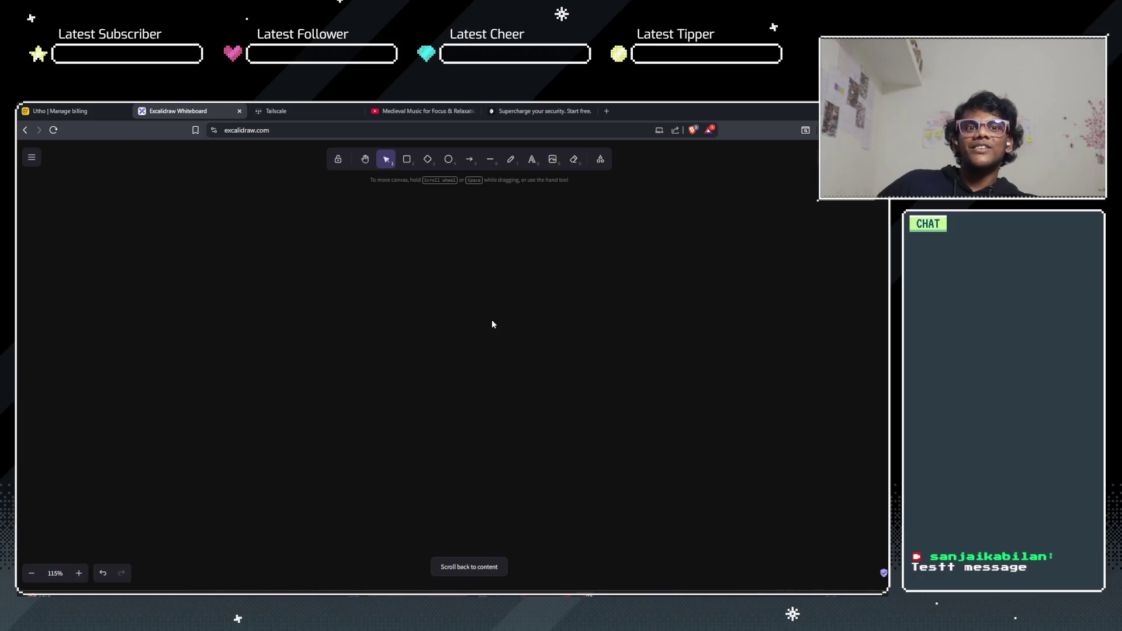
scroll(492, 322, up, 3)
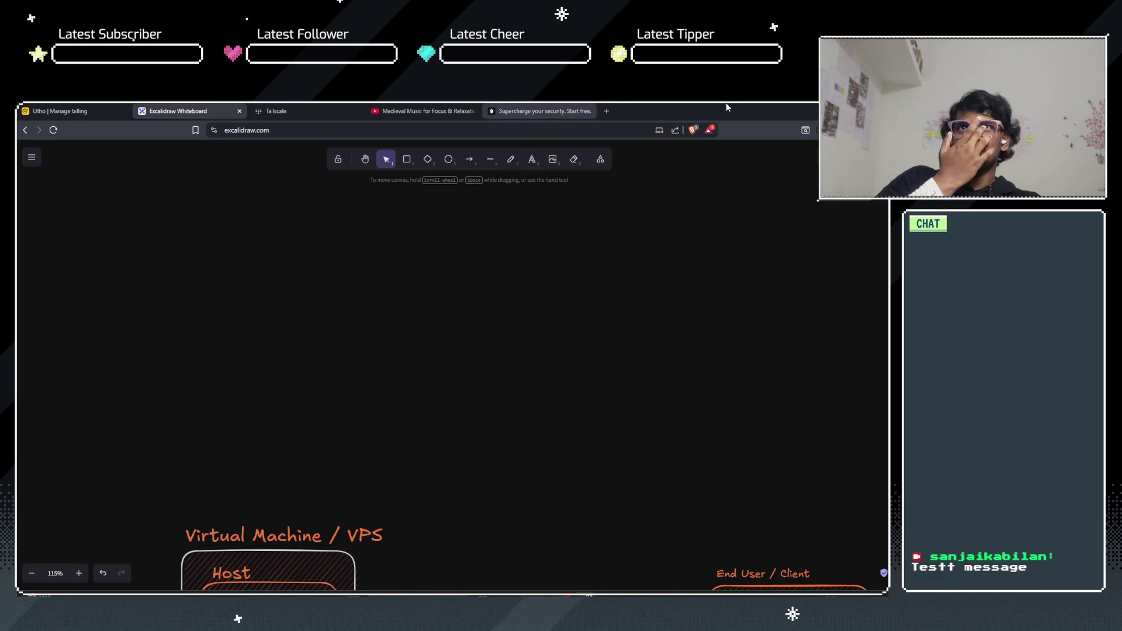
click(607, 111)
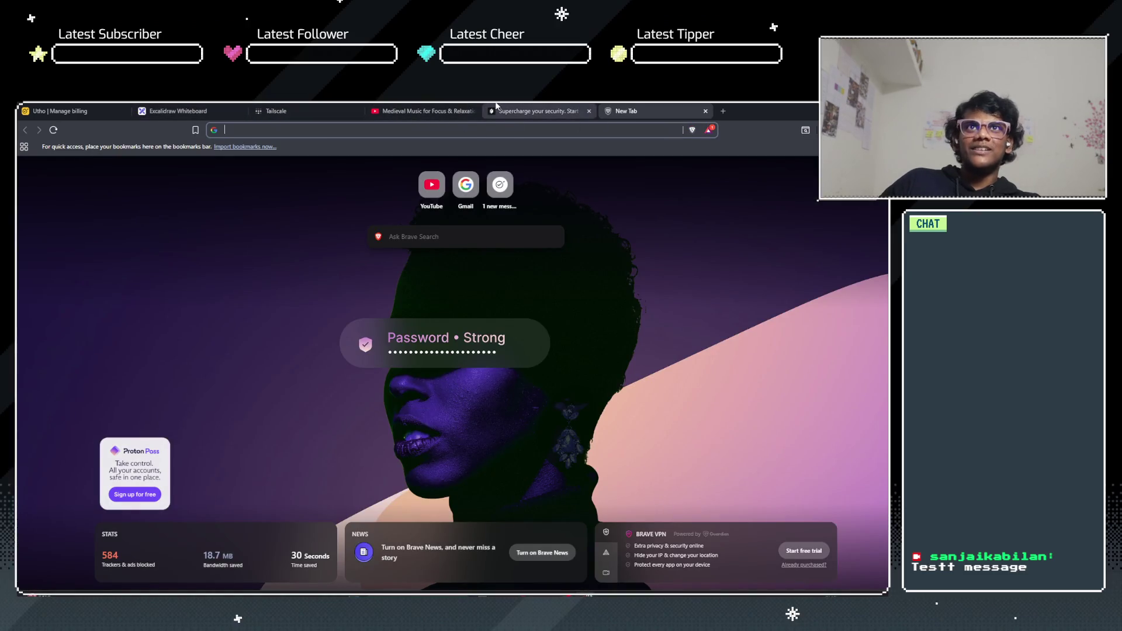
click(421, 111)
click(650, 105)
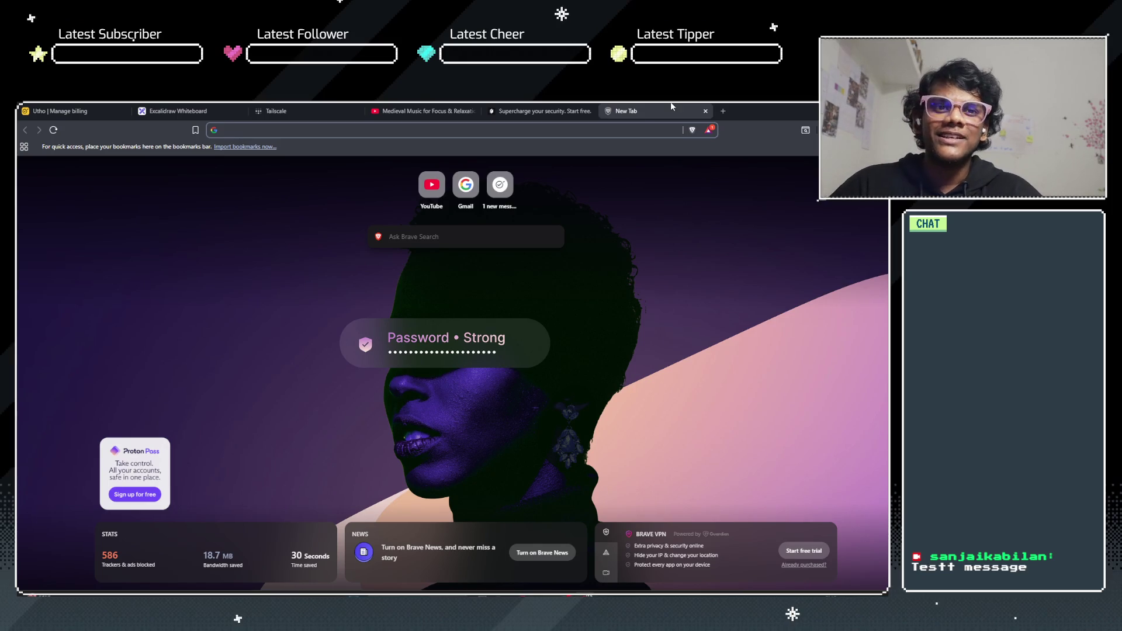
click(422, 127)
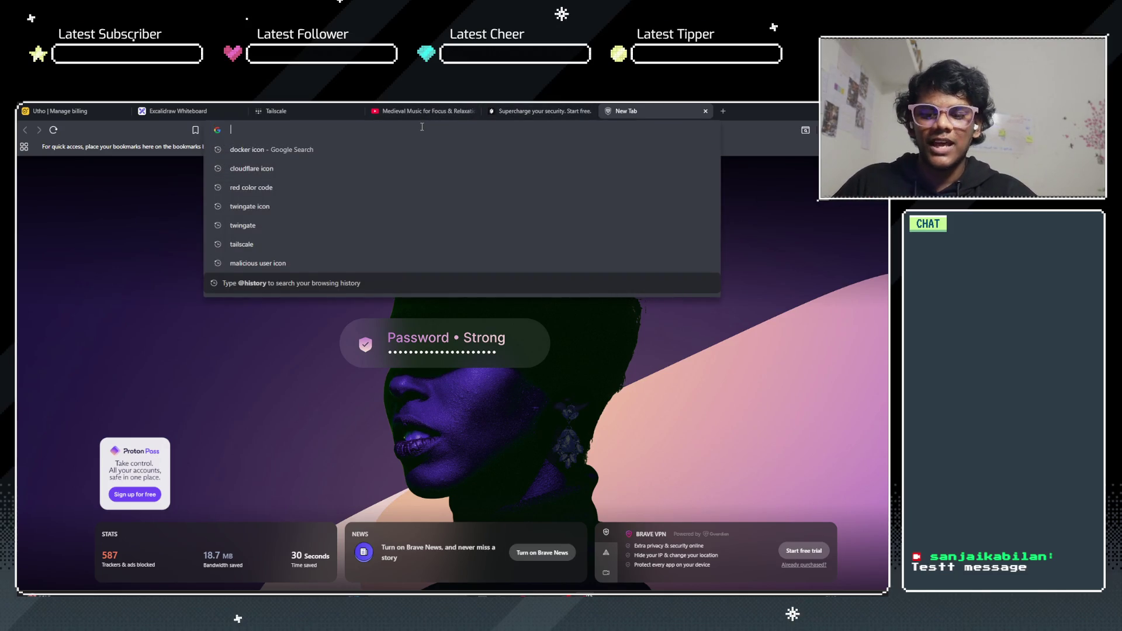
Step: Search for the developer's GitHub handle and open their GitHub profile
text(g)
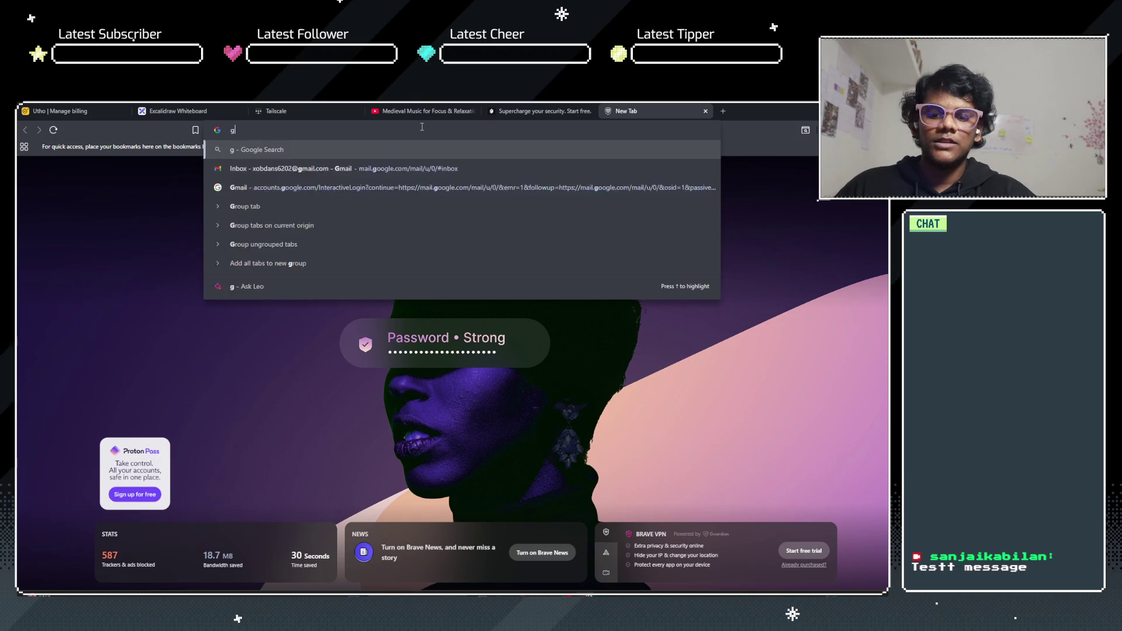
text(ithub.com)
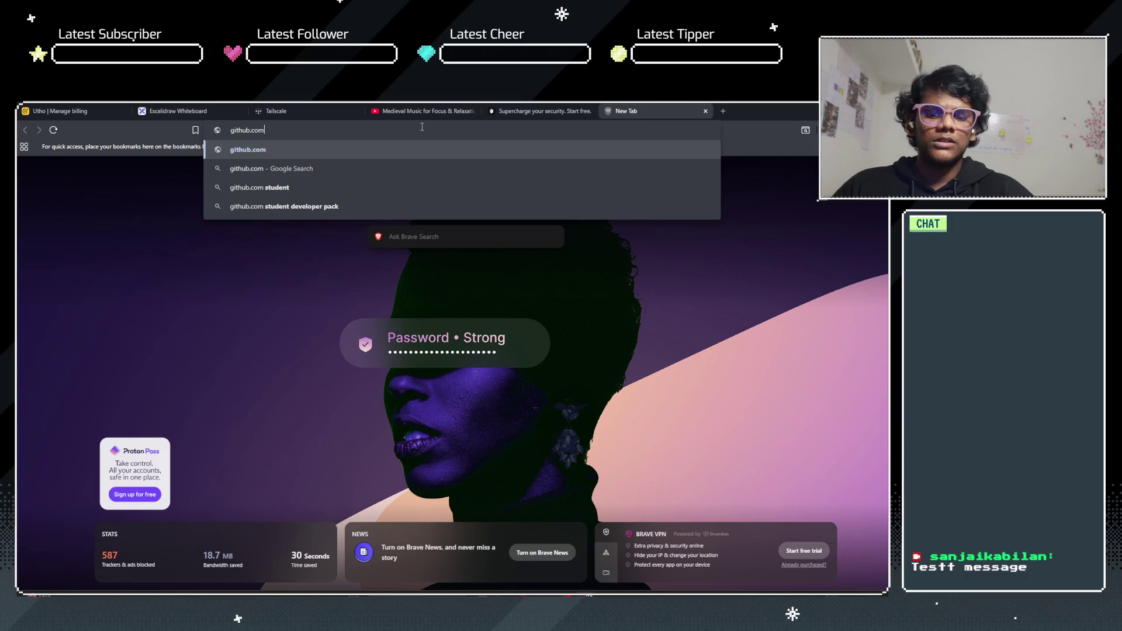
text( kir)
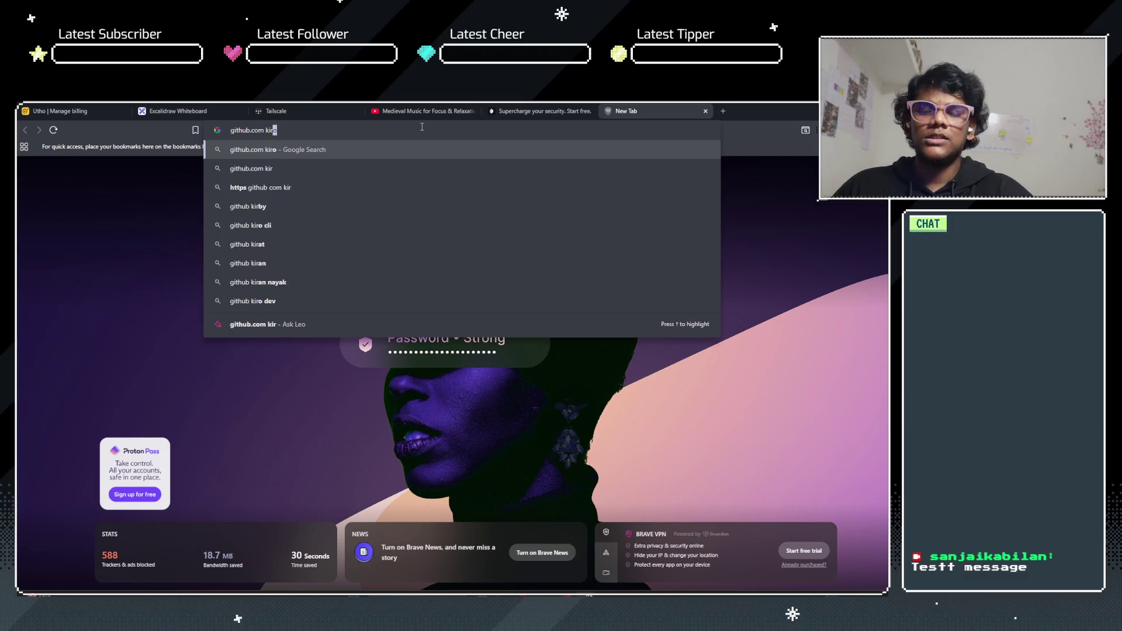
text(stel)
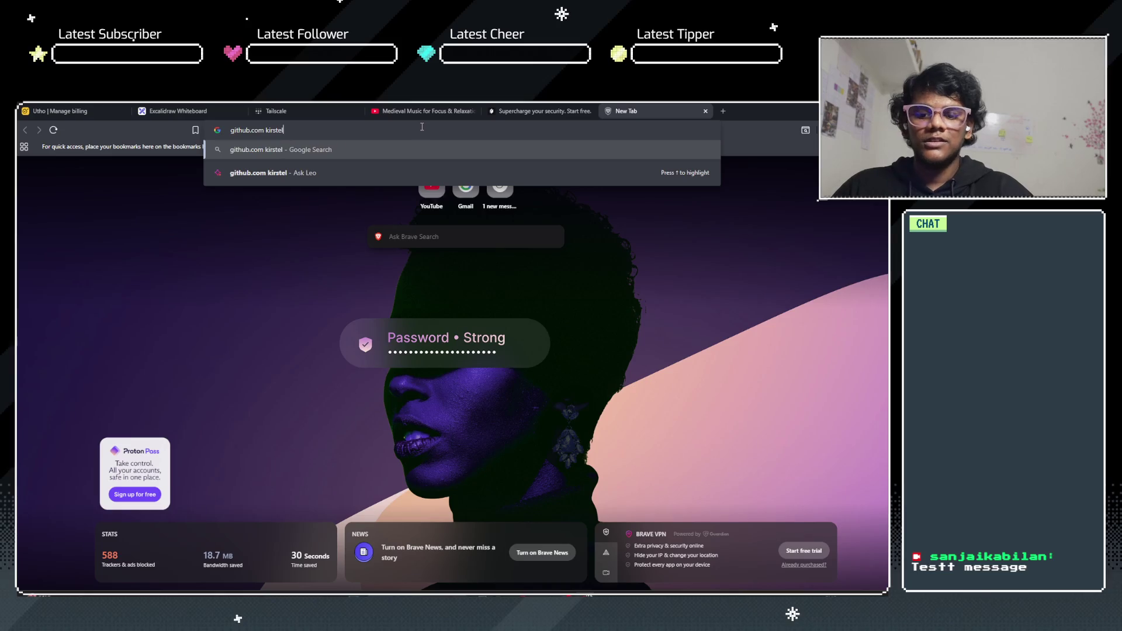
text(Tech)
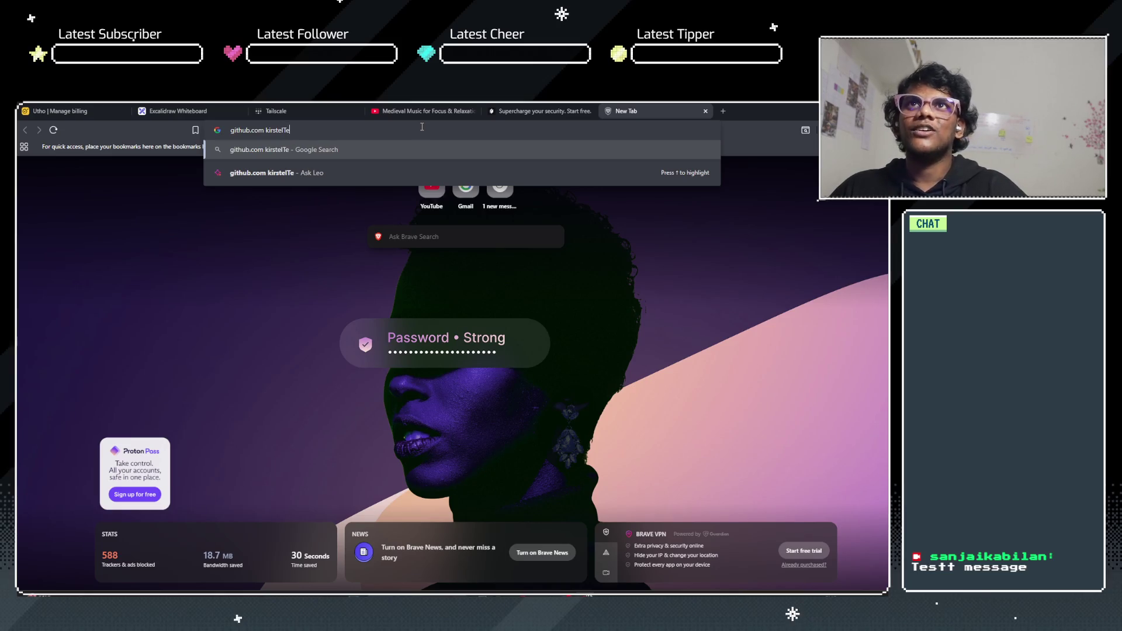
key(Return)
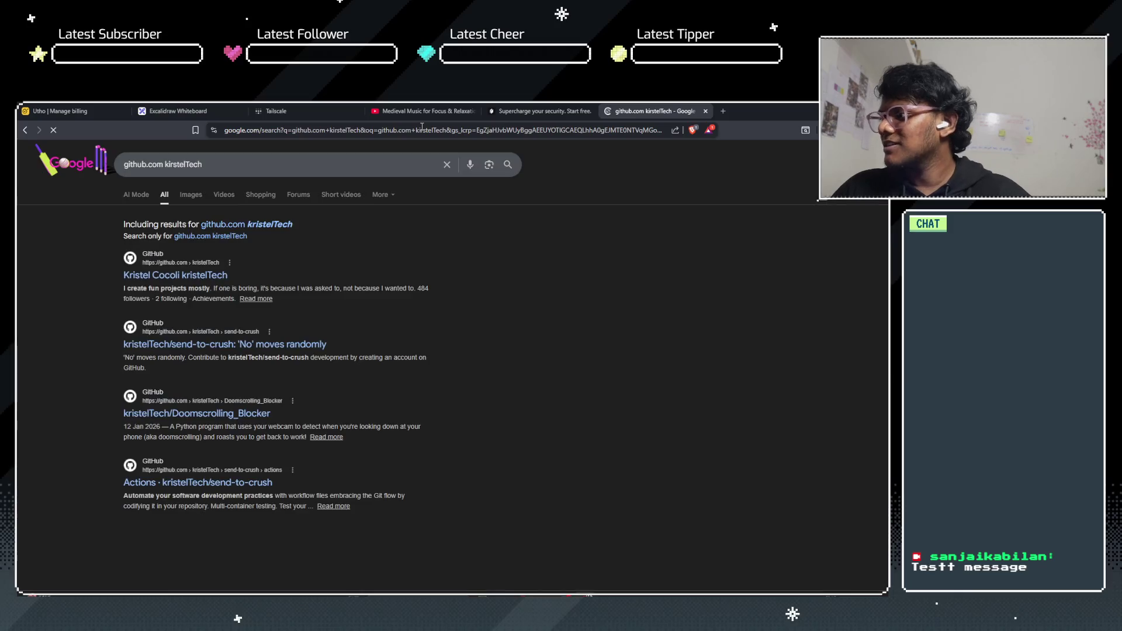
click(196, 277)
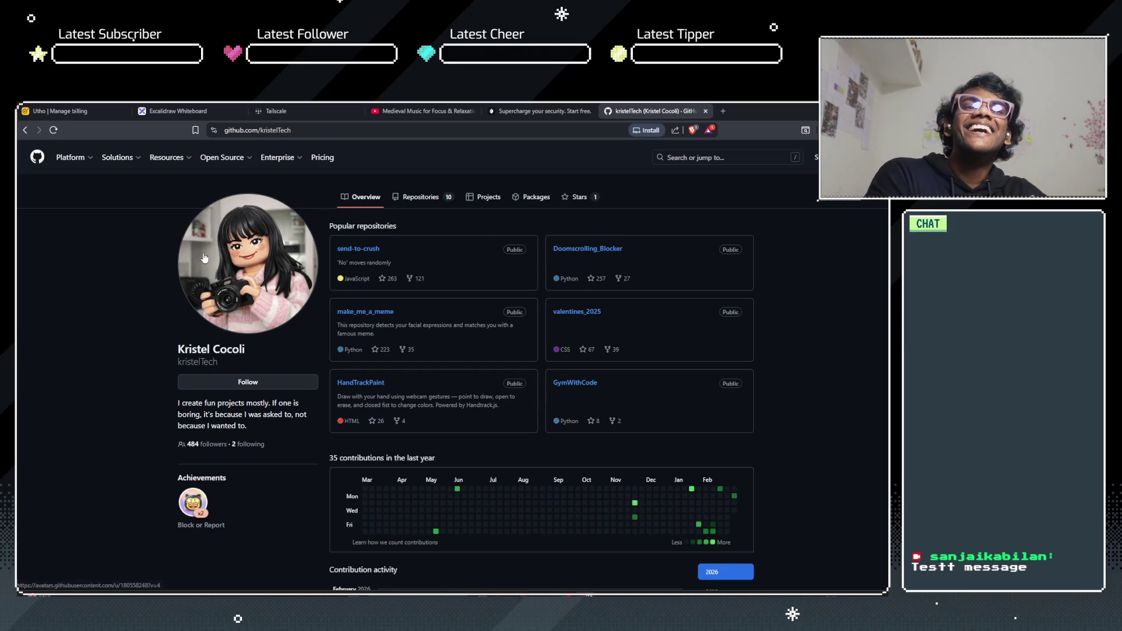
Step: View the developer's profile picture in its own tab, zoom it, then close it
right_click(218, 257)
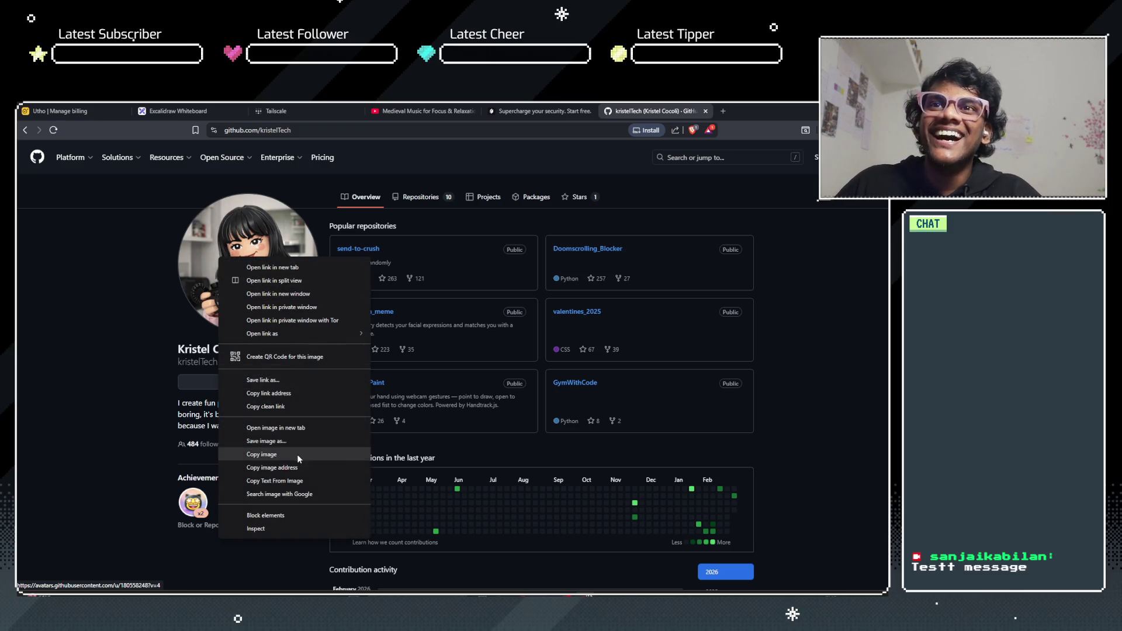
click(275, 427)
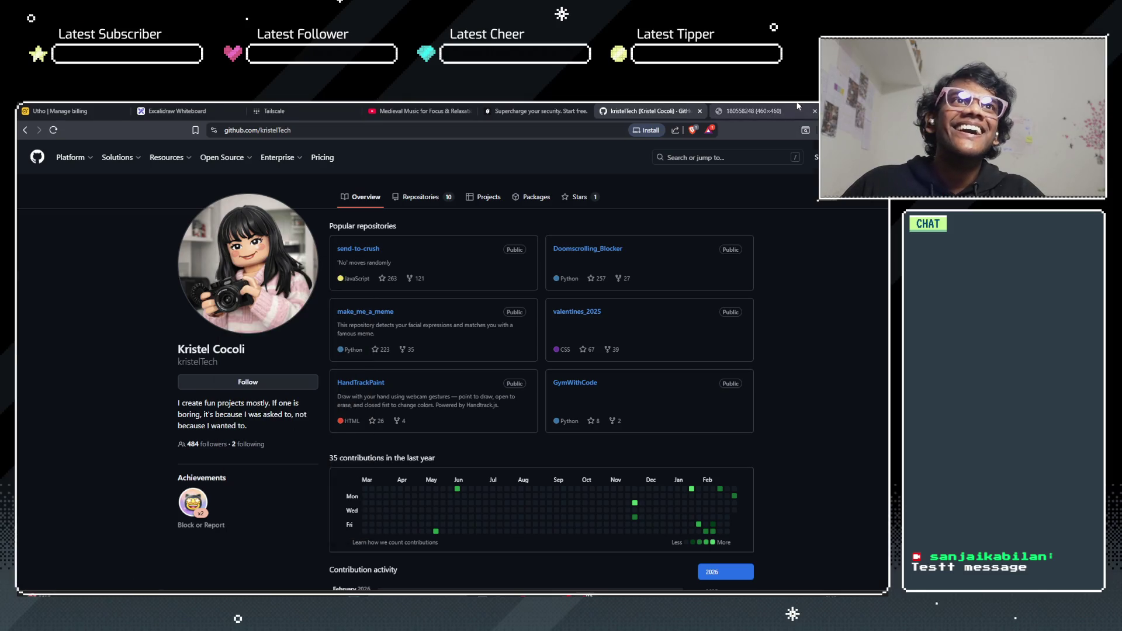
click(760, 111)
key(ctrl+plus)
key(ctrl+plus)
key(ctrl+plus)
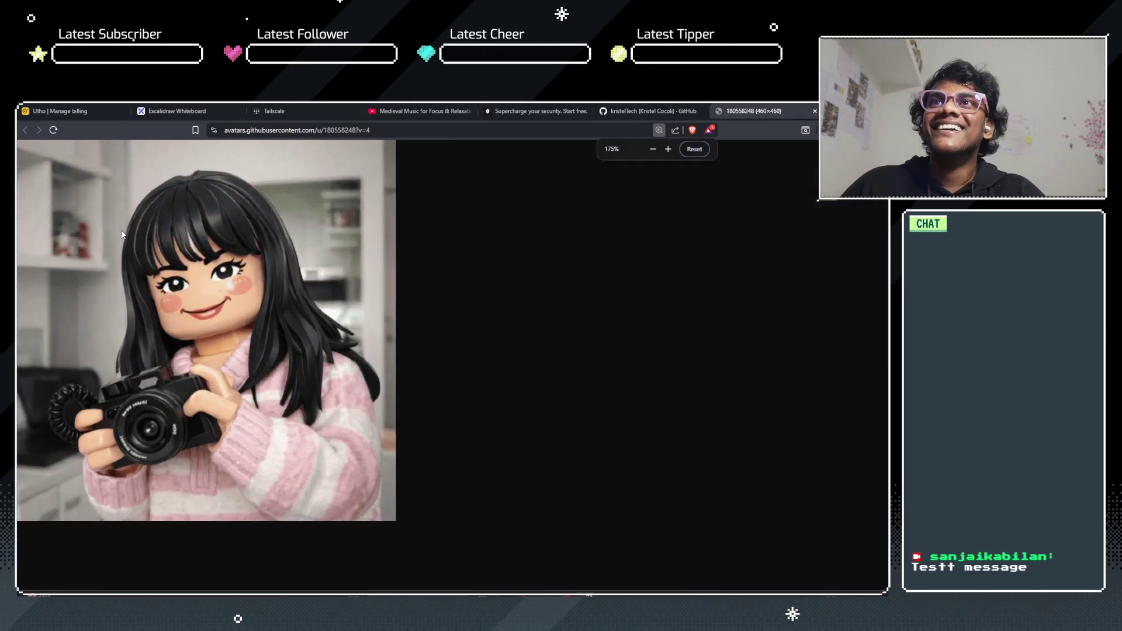
key(ctrl+minus)
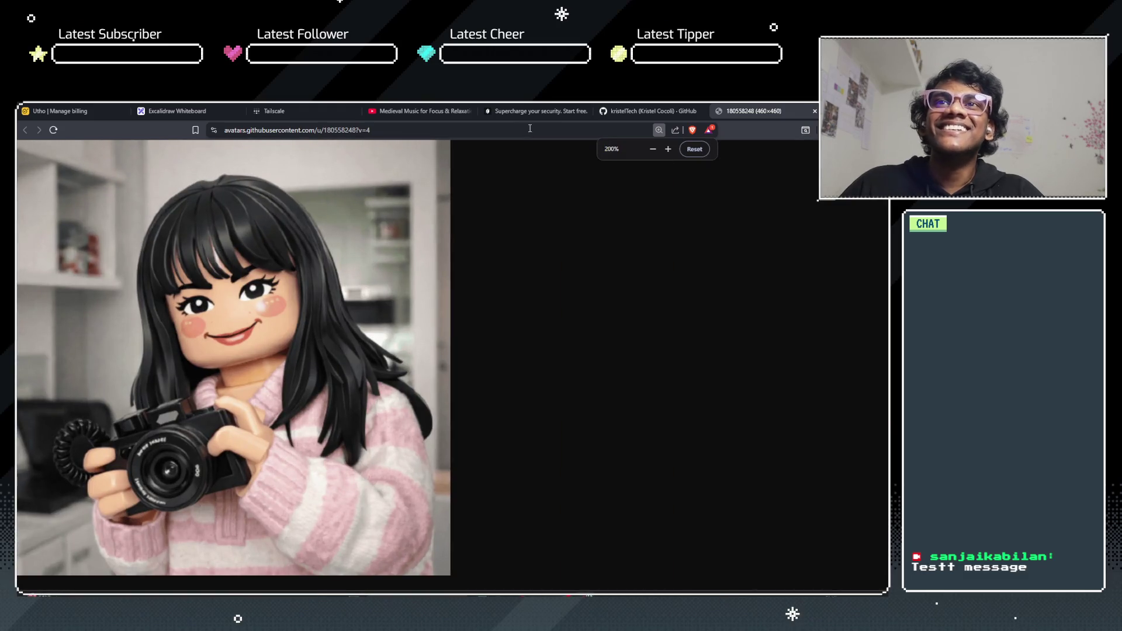
click(815, 111)
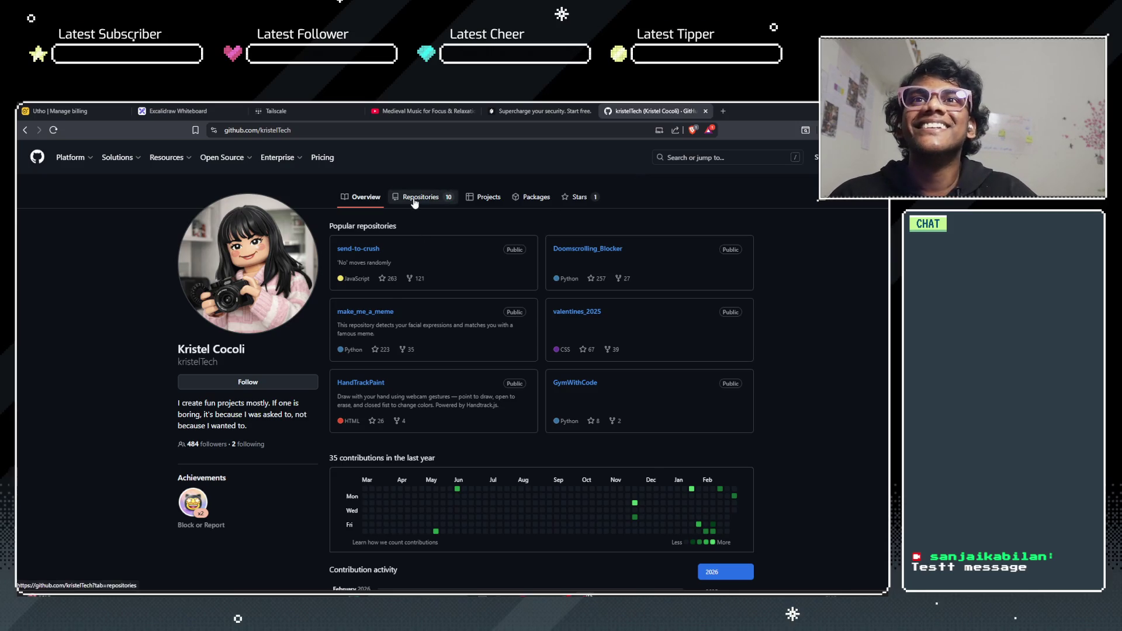
Step: Open the make_me_a_meme repository and copy its HTTPS clone URL from the Code menu
click(385, 319)
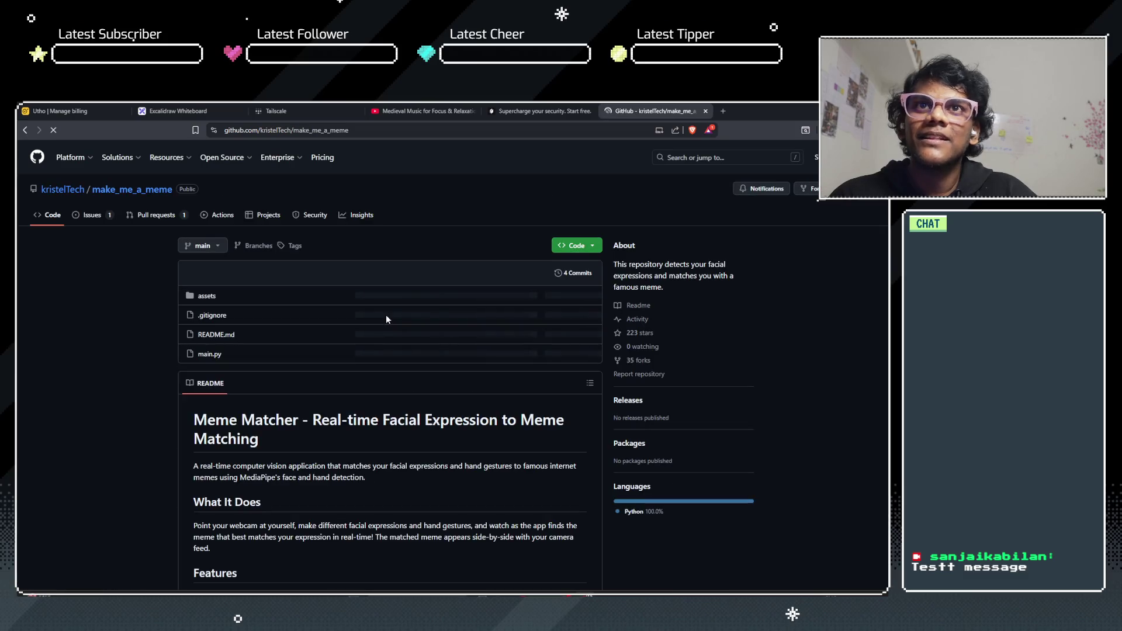
scroll(107, 368, down, 4)
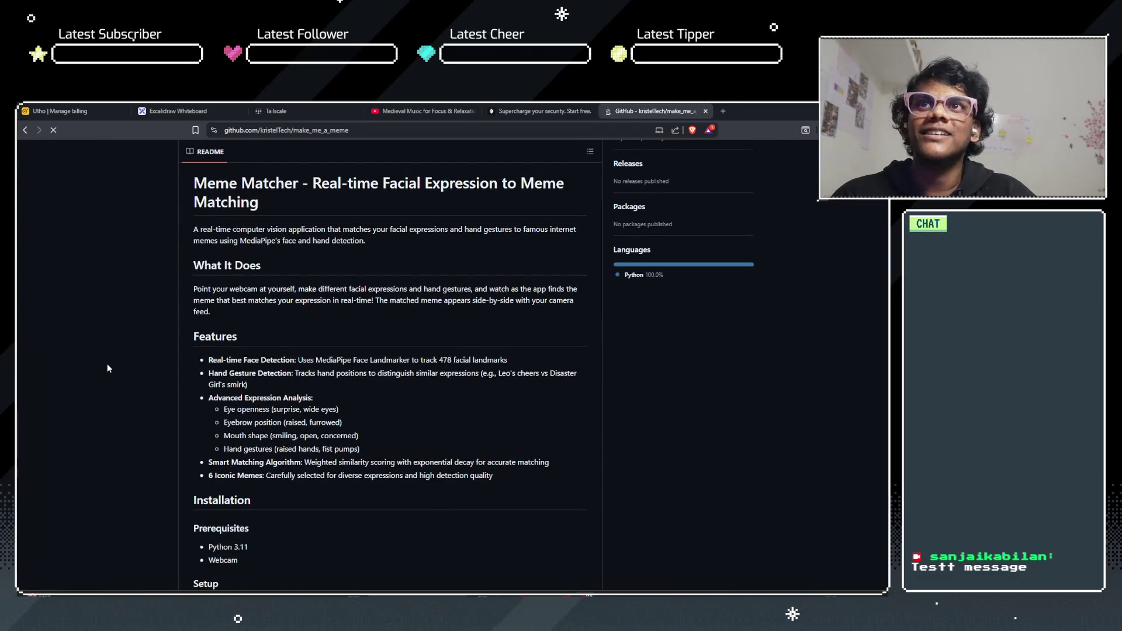
scroll(108, 368, down, 4)
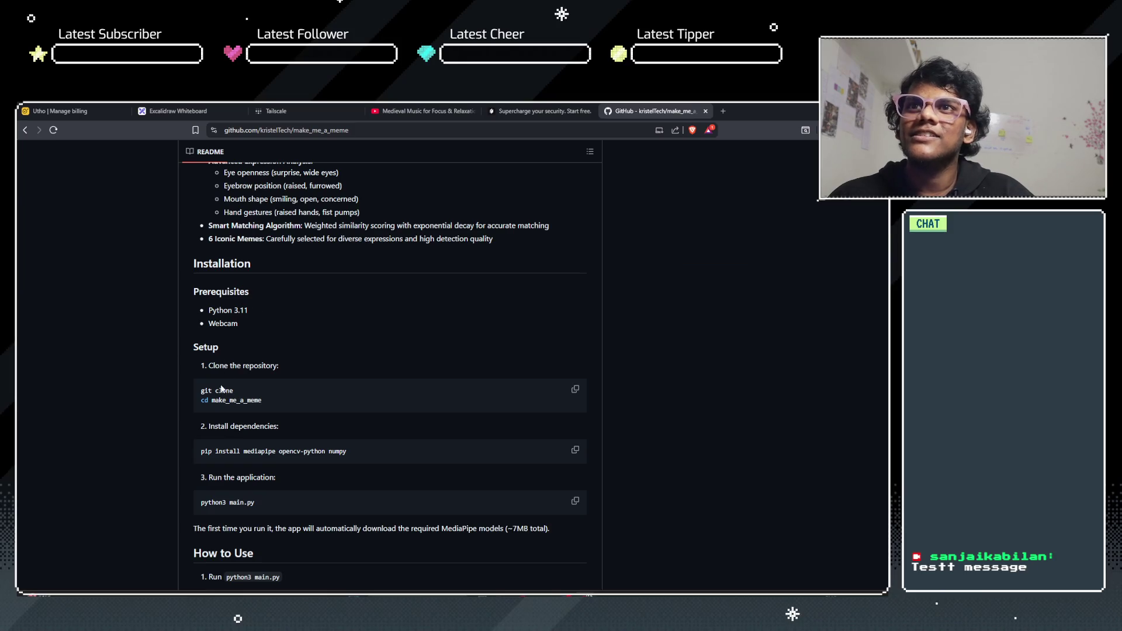
scroll(221, 390, down, 3)
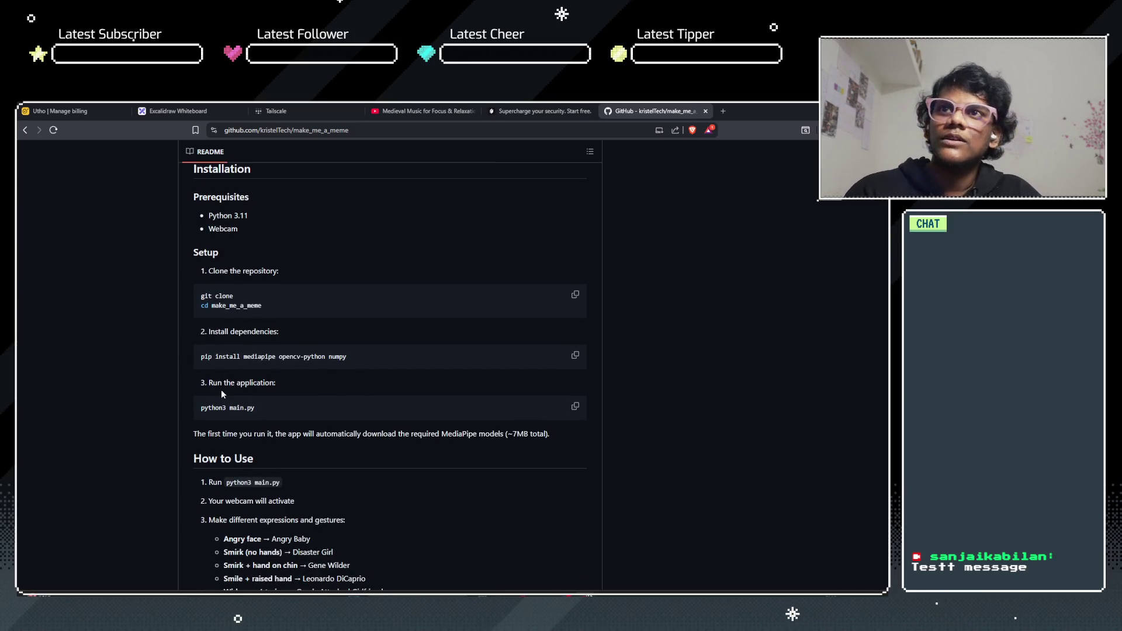
scroll(221, 389, up, 10)
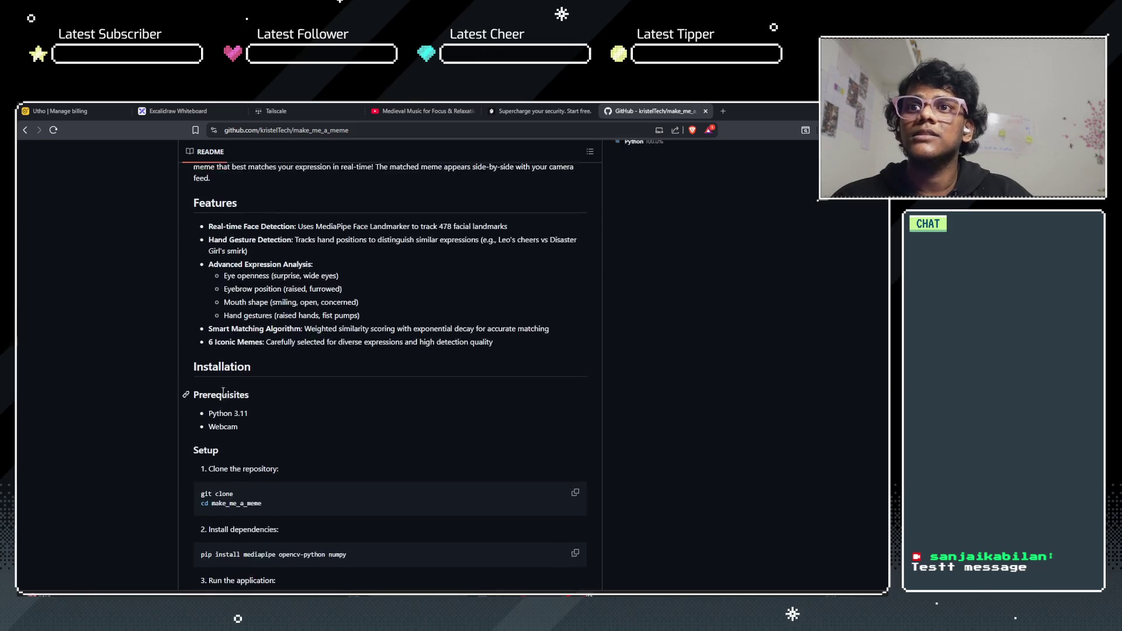
click(571, 246)
click(587, 309)
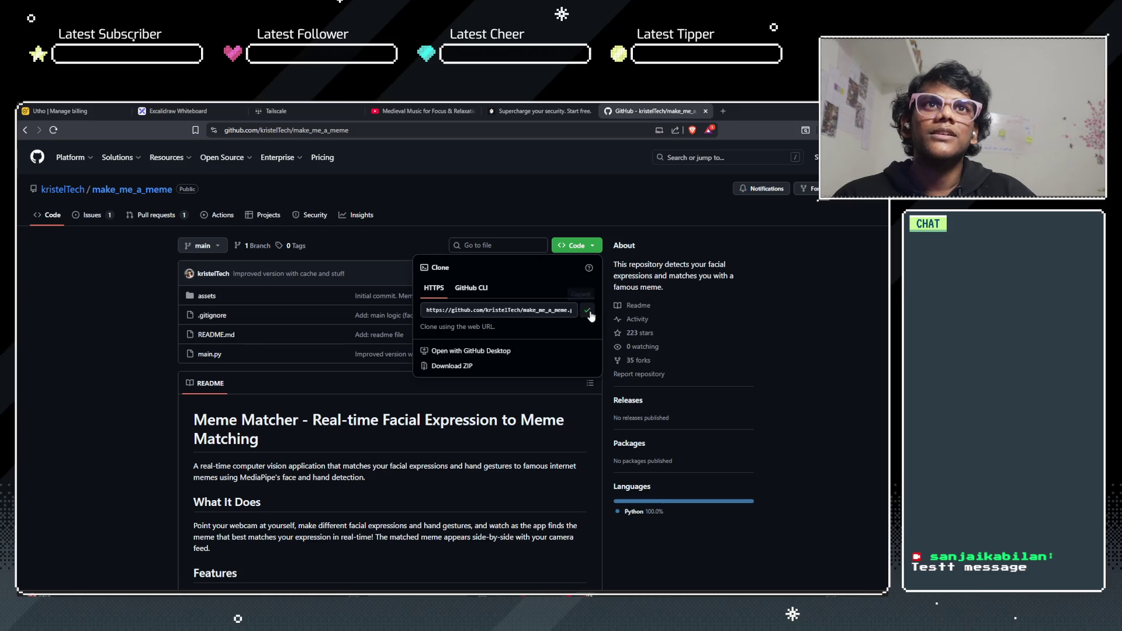
click(49, 360)
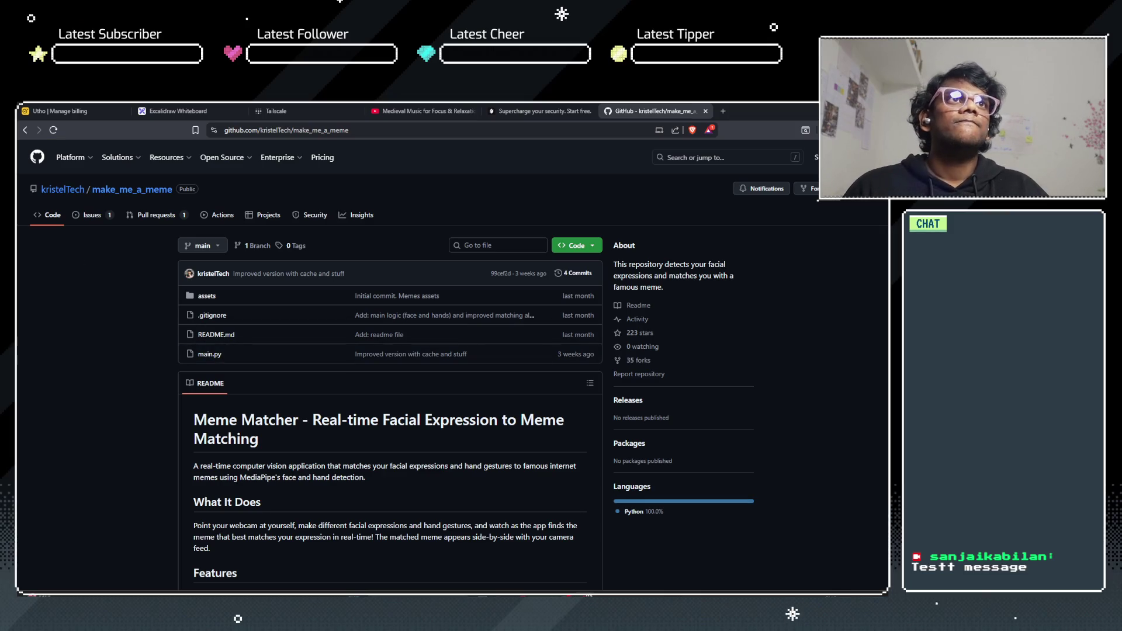
Step: Create and open a new 'Make a meme' folder in E:\AI using File Explorer
key(super+d)
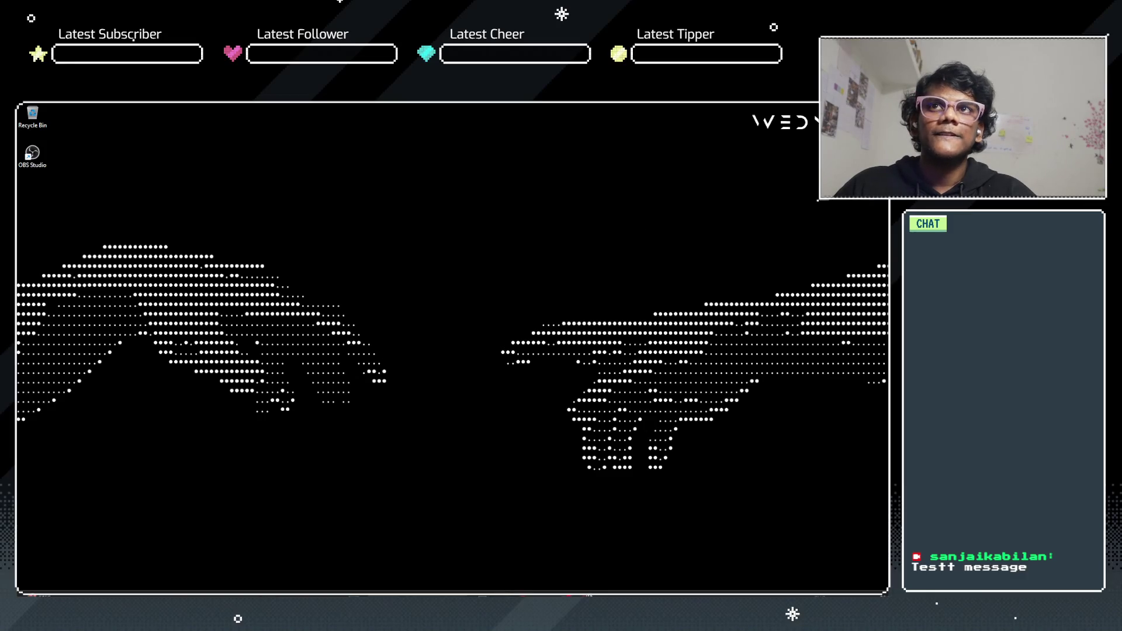
key(super+e)
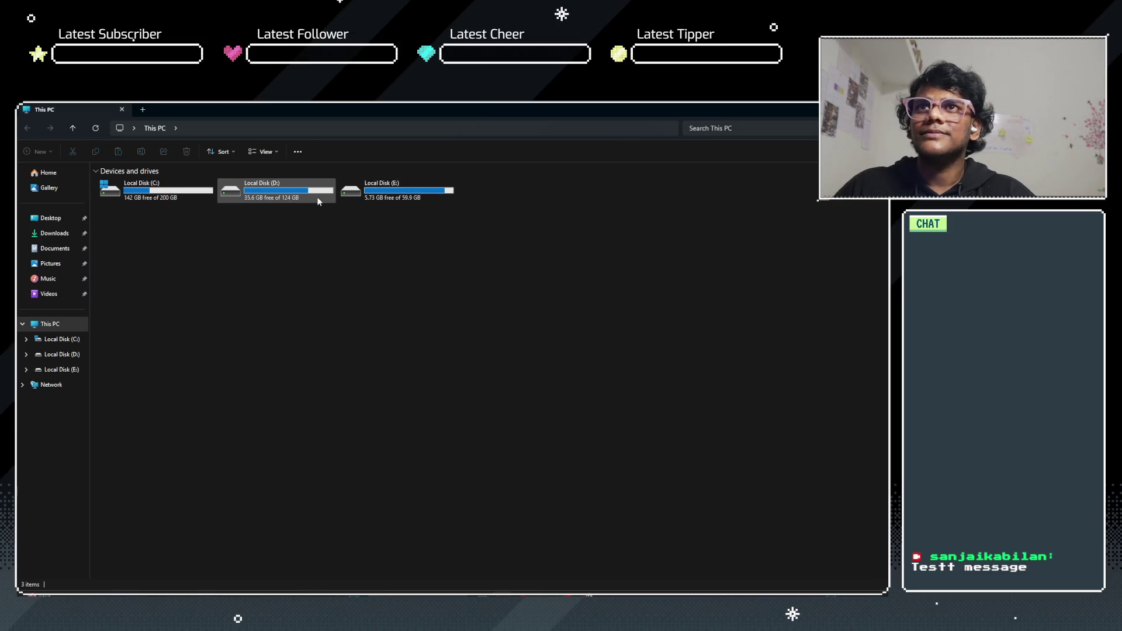
double_click(399, 193)
scroll(363, 385, down, 5)
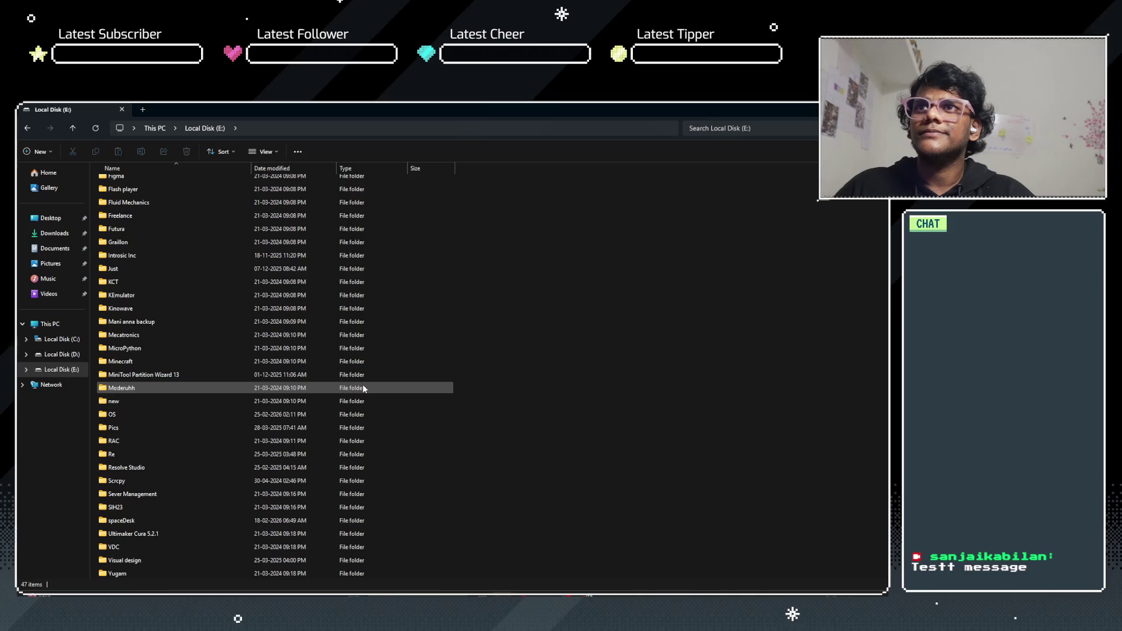
scroll(362, 384, up, 5)
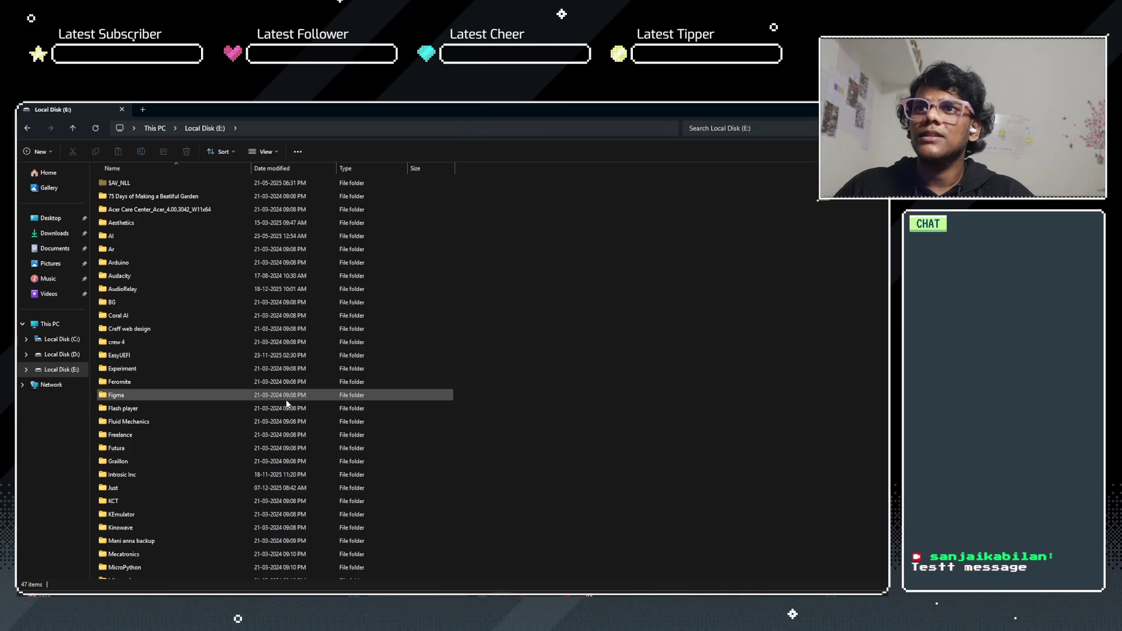
double_click(182, 234)
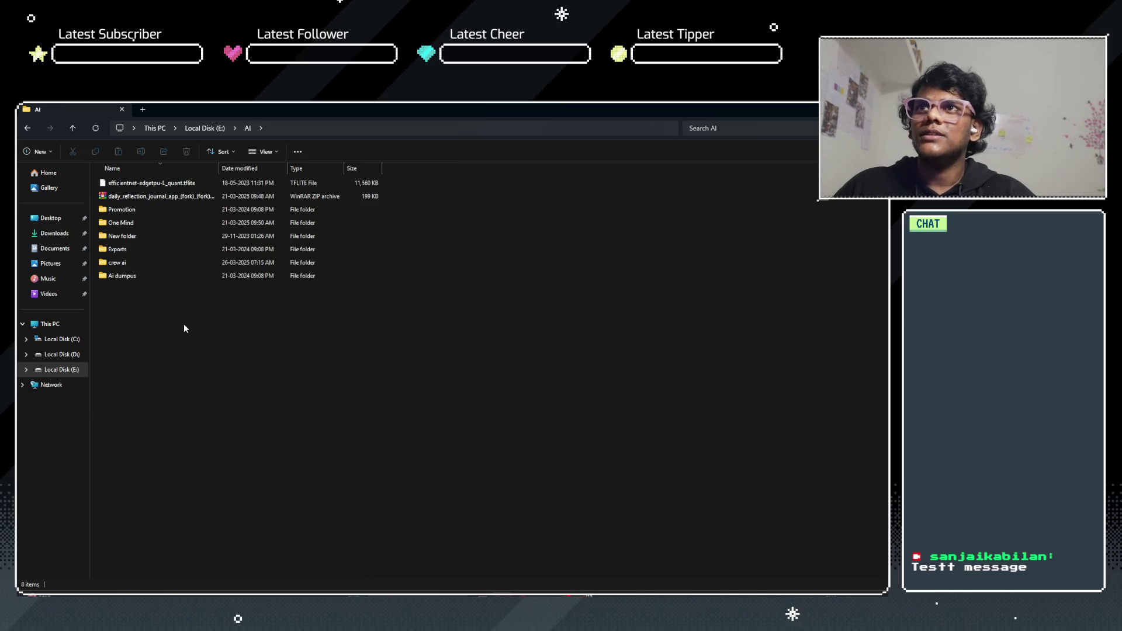
key(ctrl+shift+n)
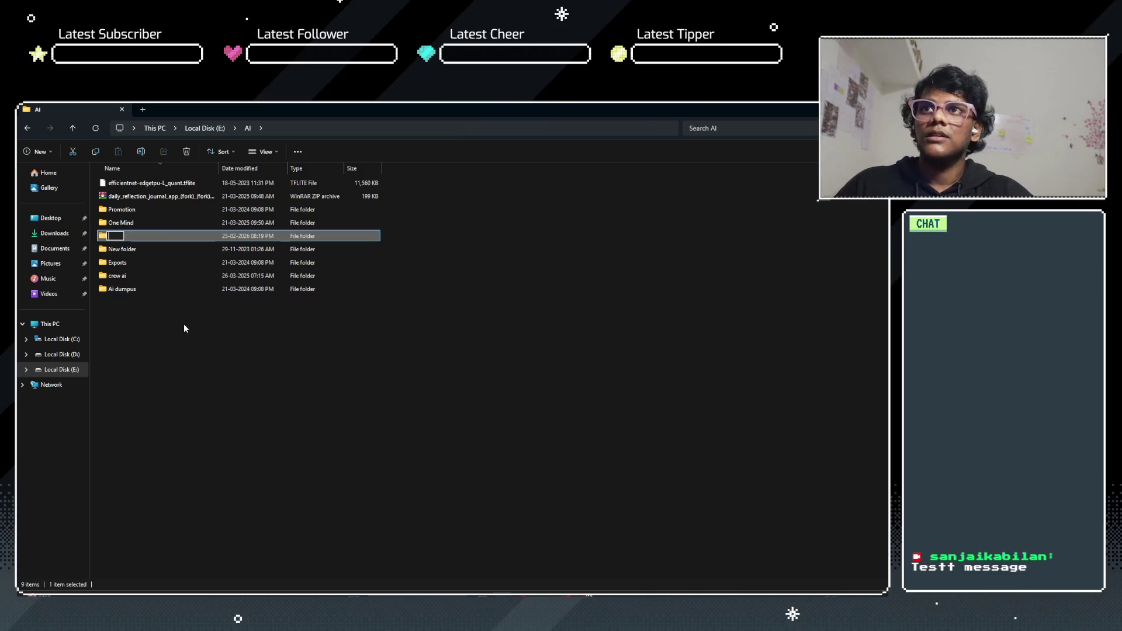
text(Ma)
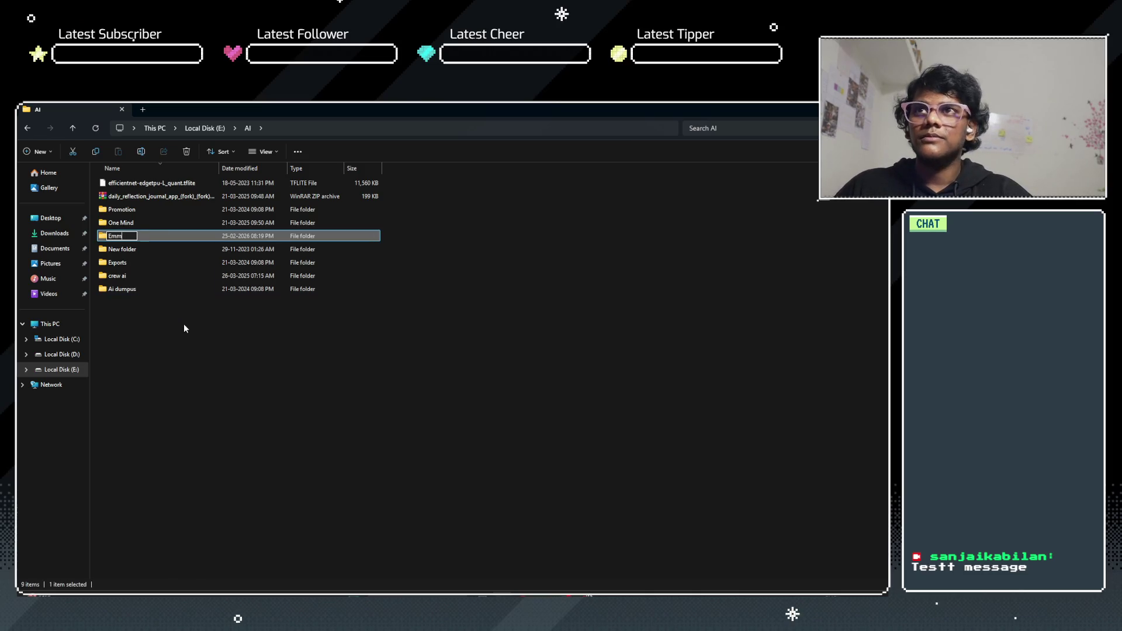
text(ke a meme)
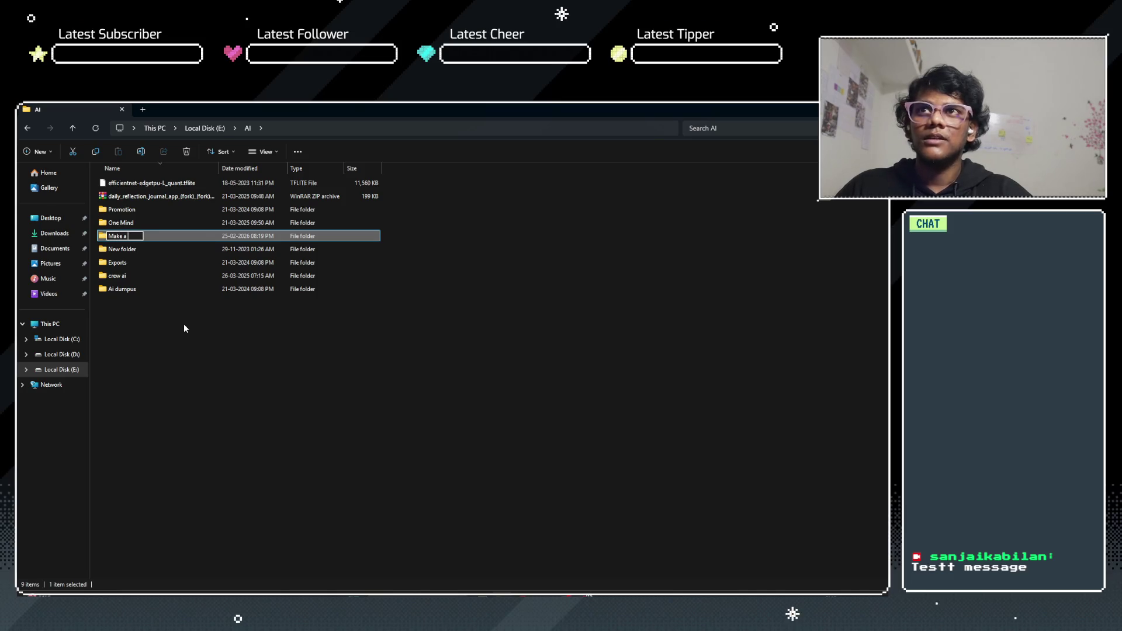
key(Return)
key(Return)
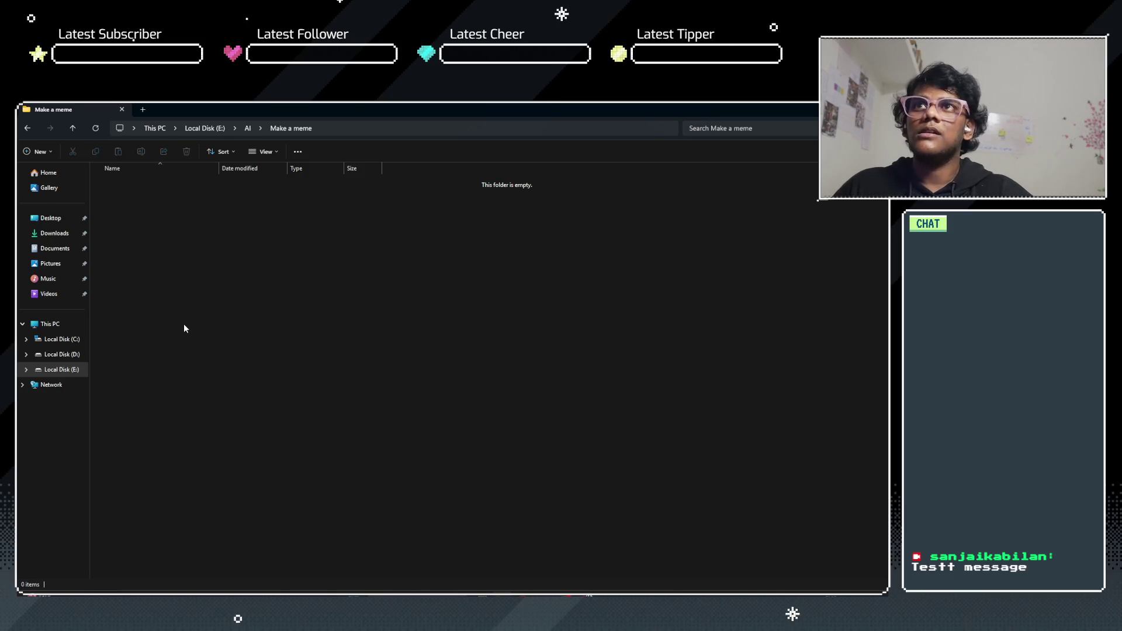
Step: Open a terminal in the Make a meme folder and run git clone with the pasted repo URL
right_click(233, 388)
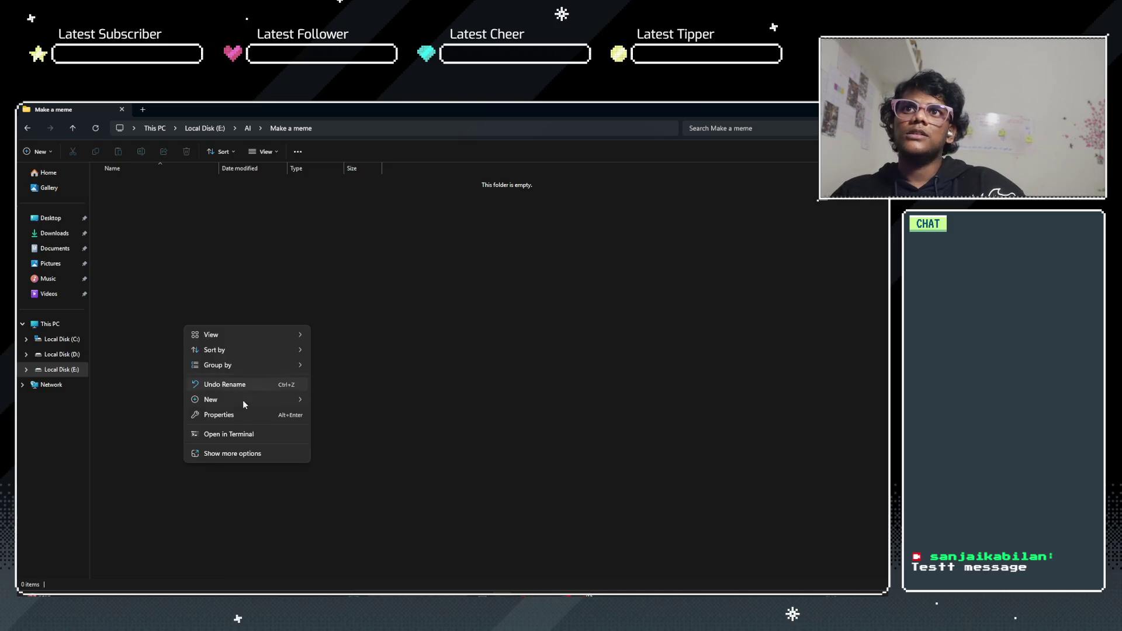
click(250, 433)
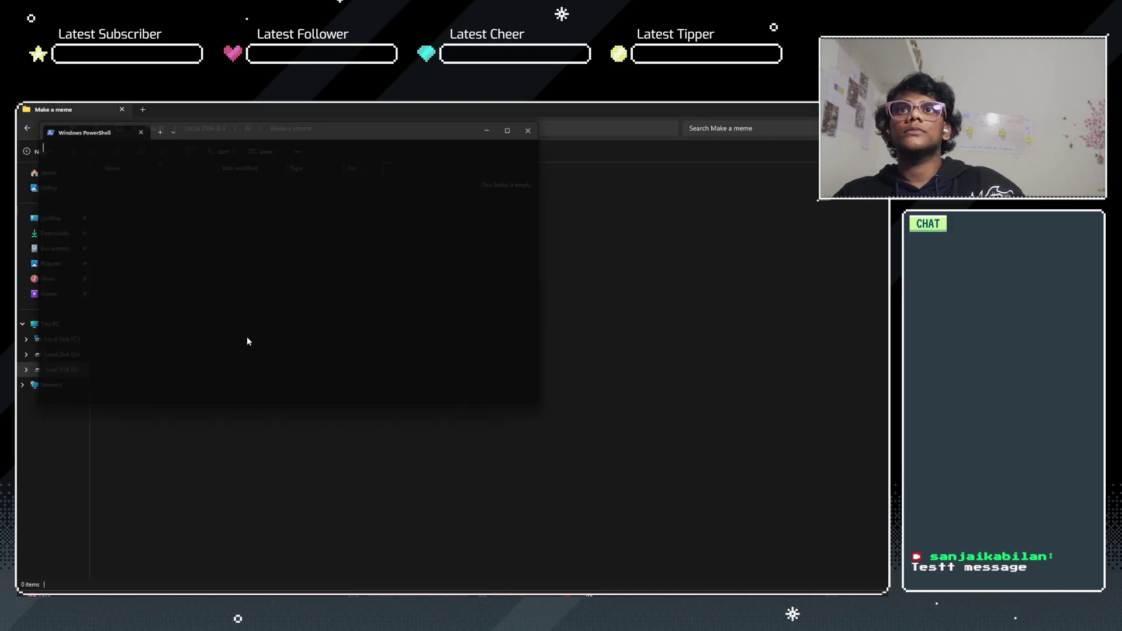
drag(225, 131, 493, 220)
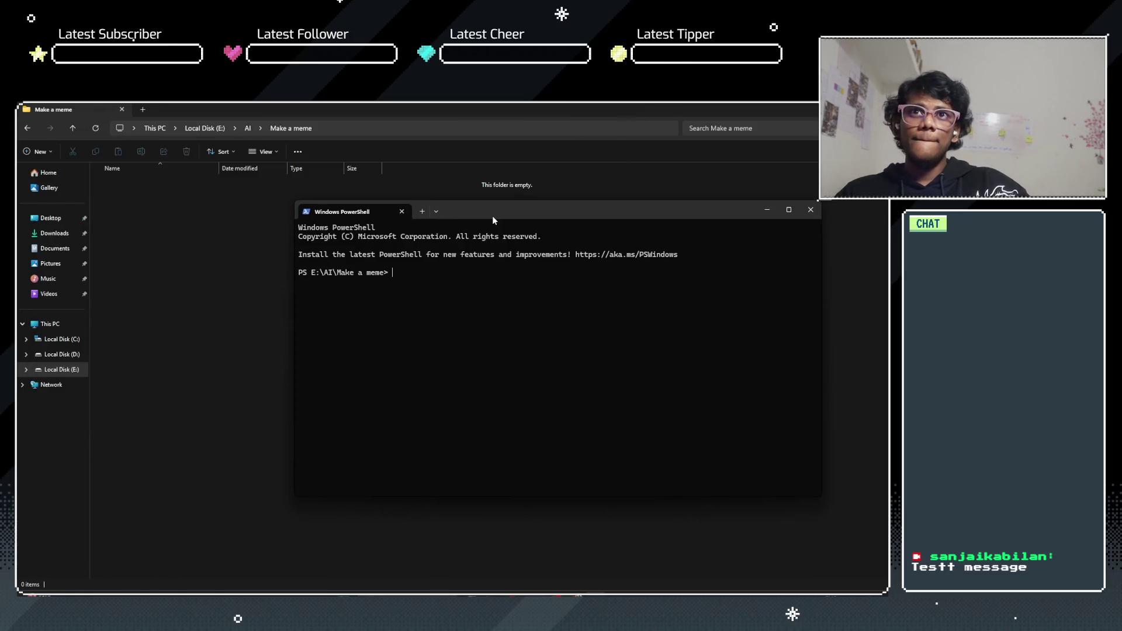
text(git cl)
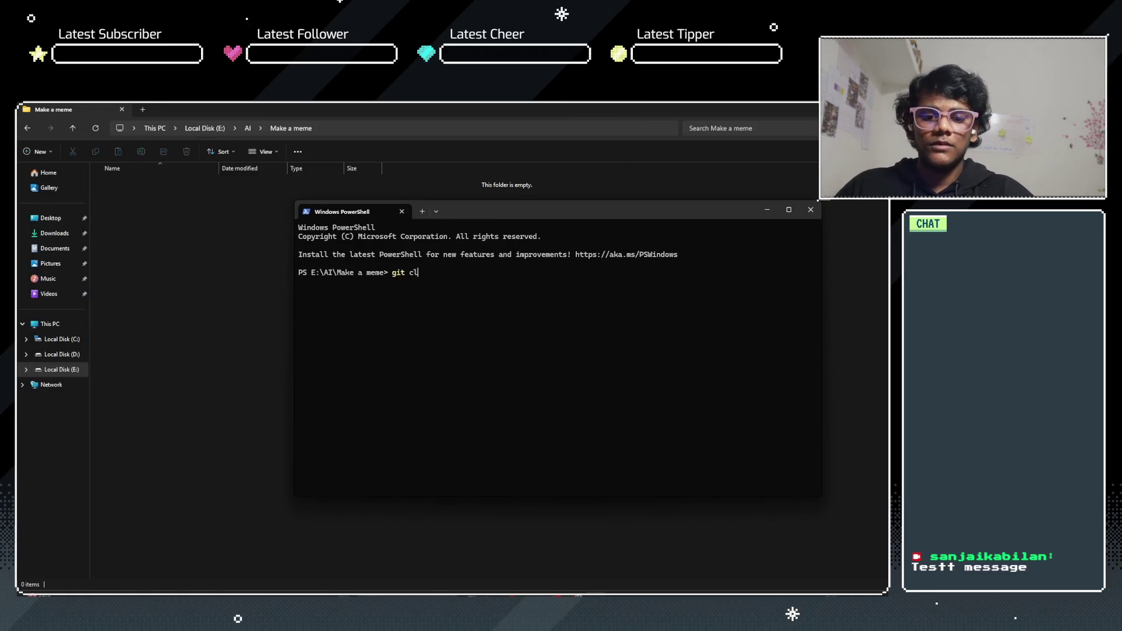
text(one)
key(ctrl+v)
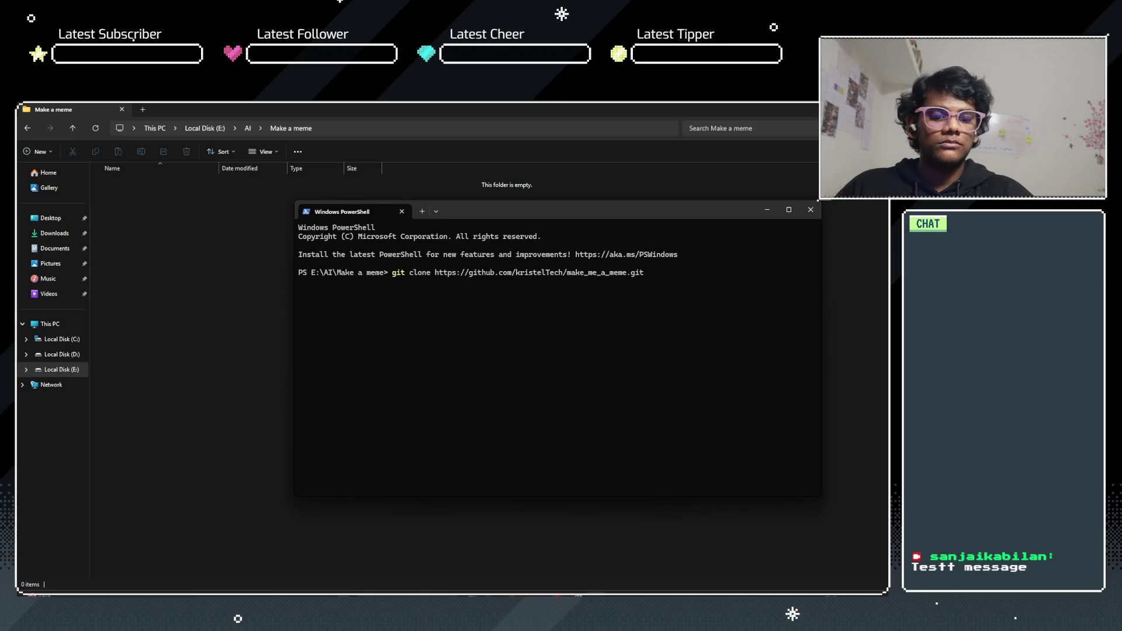
key(Return)
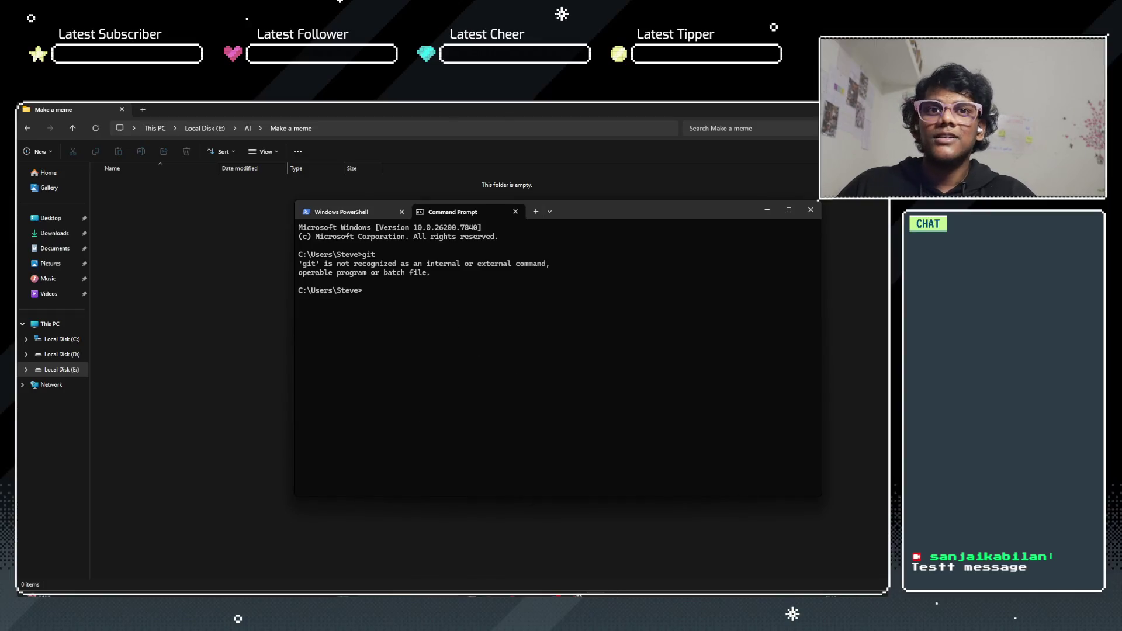
key(alt+Tab)
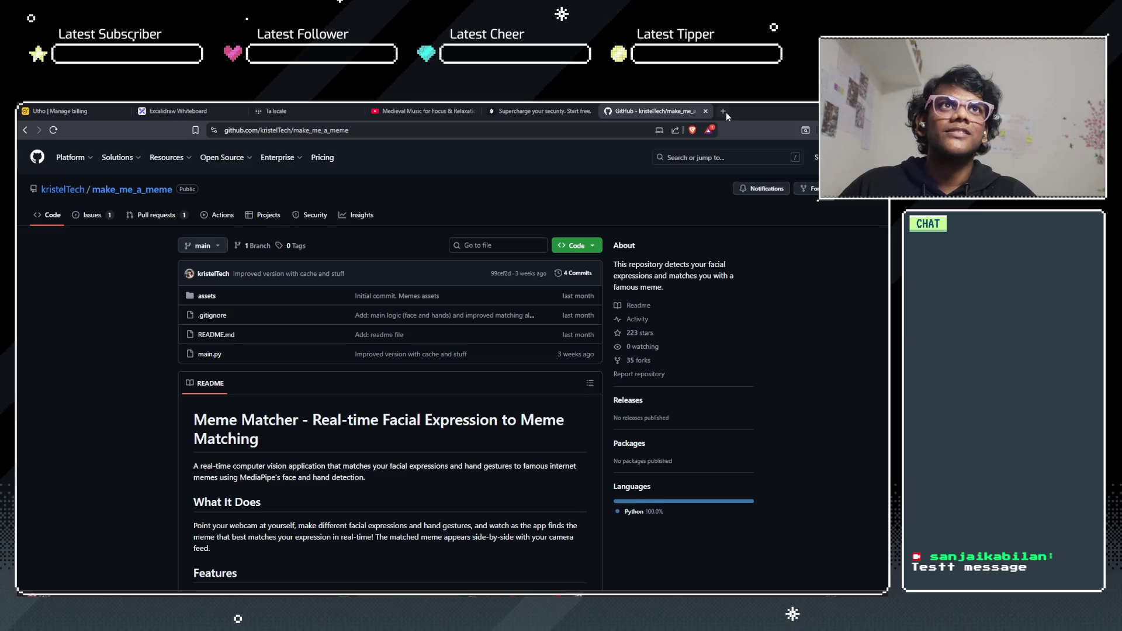
Step: Search 'git download for windows' in a new tab and open the Git - Install result
click(724, 112)
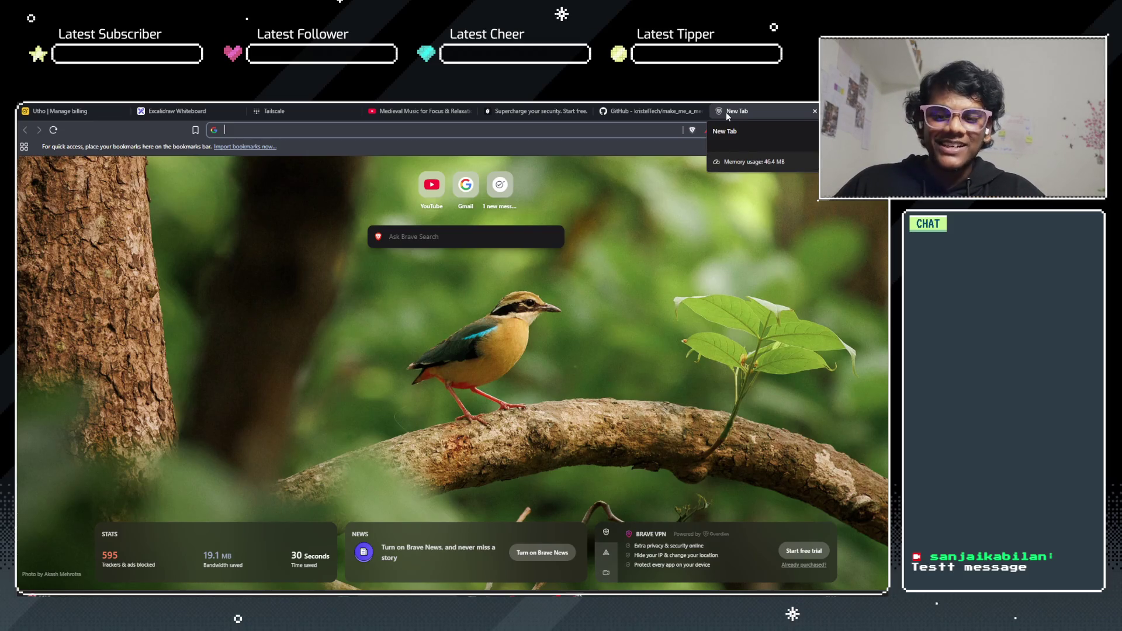
text(github.com kirsteltech)
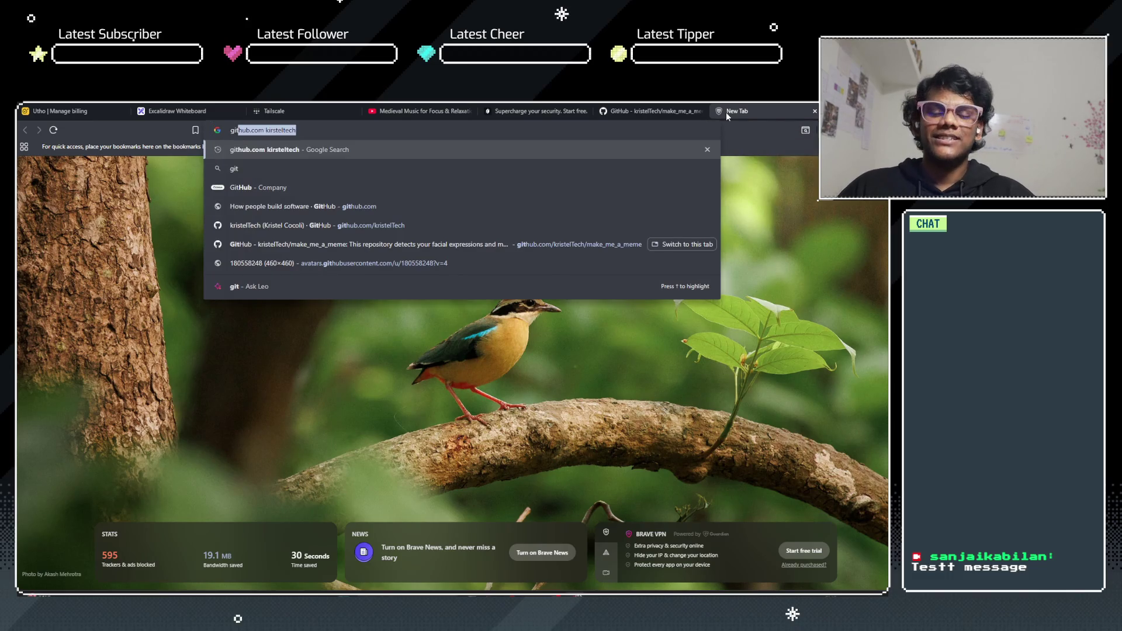
text( down)
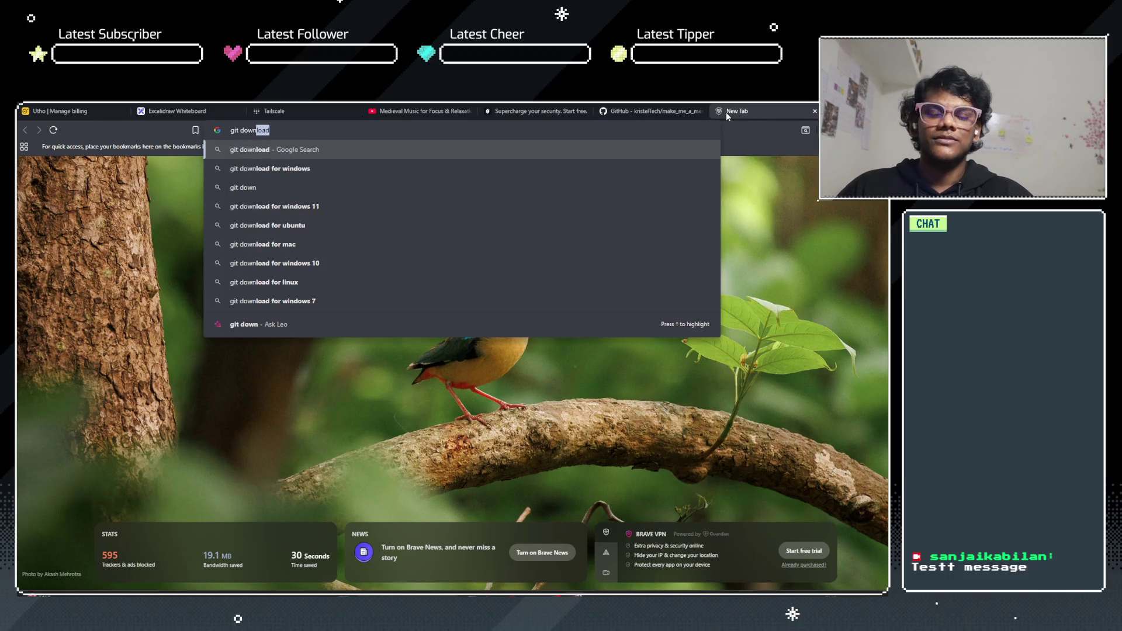
key(Down)
key(Down)
key(Up)
key(Return)
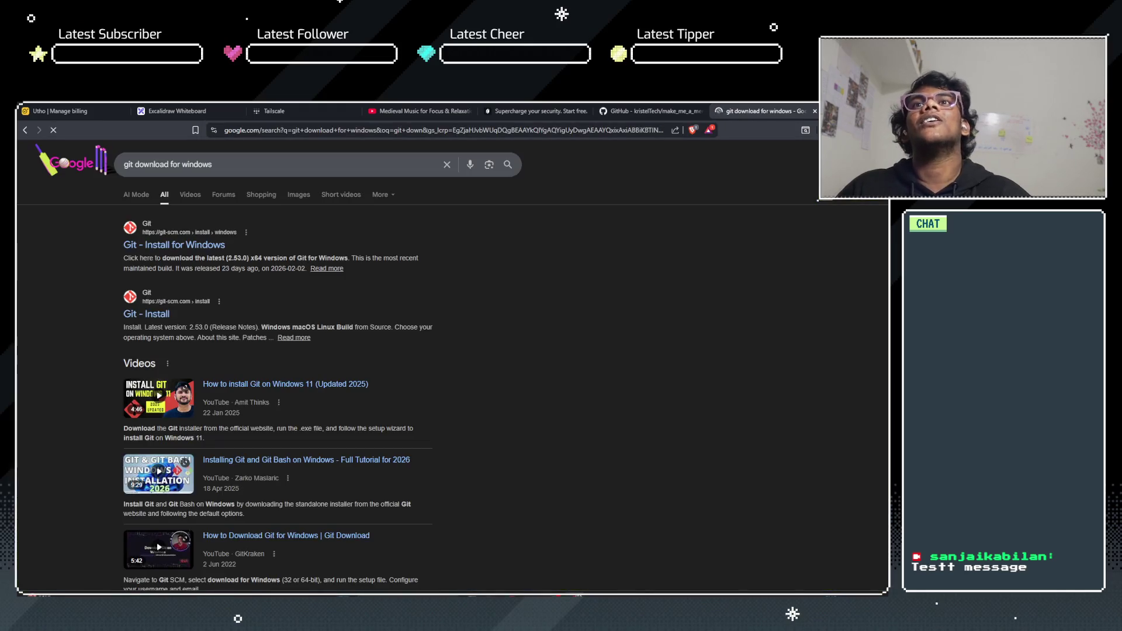
click(147, 316)
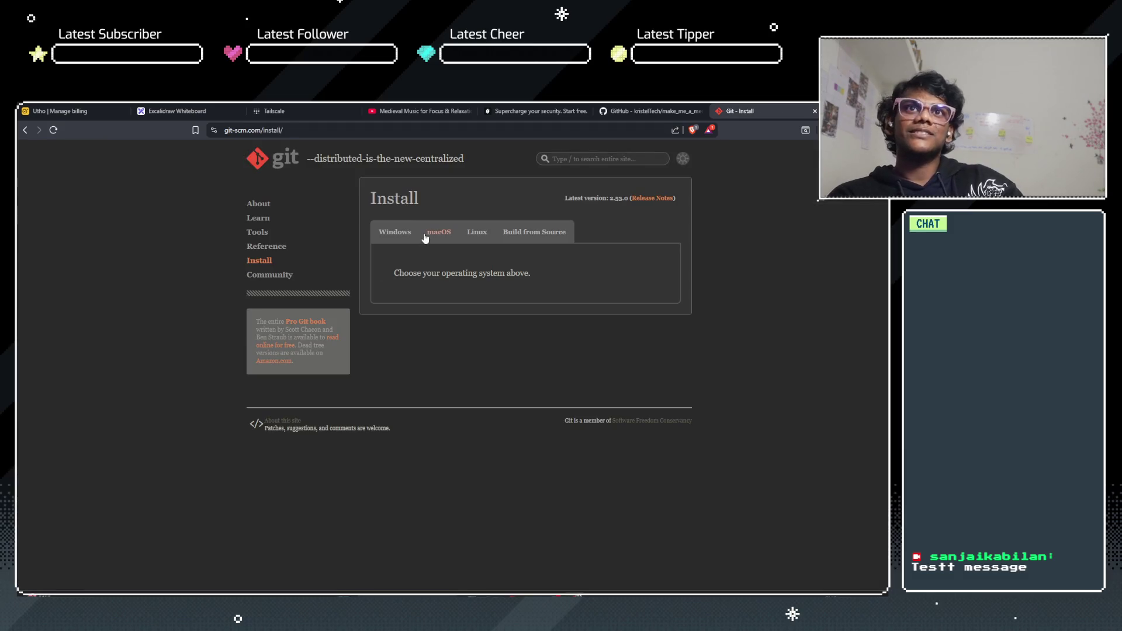
Step: Show the Windows install options and copy the winget install command
click(382, 232)
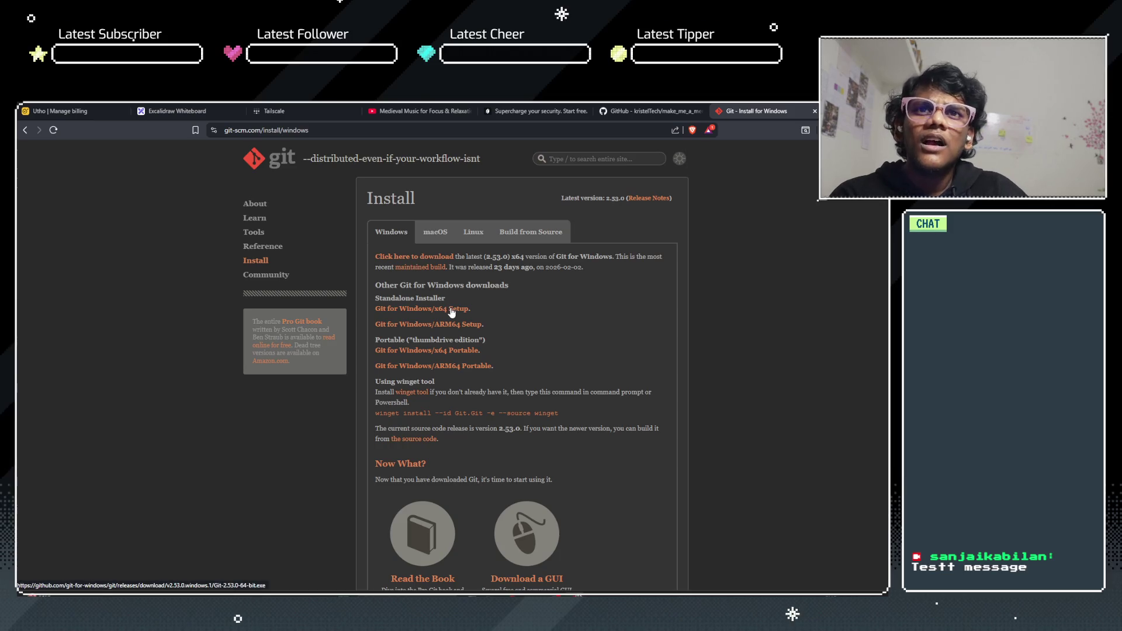
triple_click(474, 412)
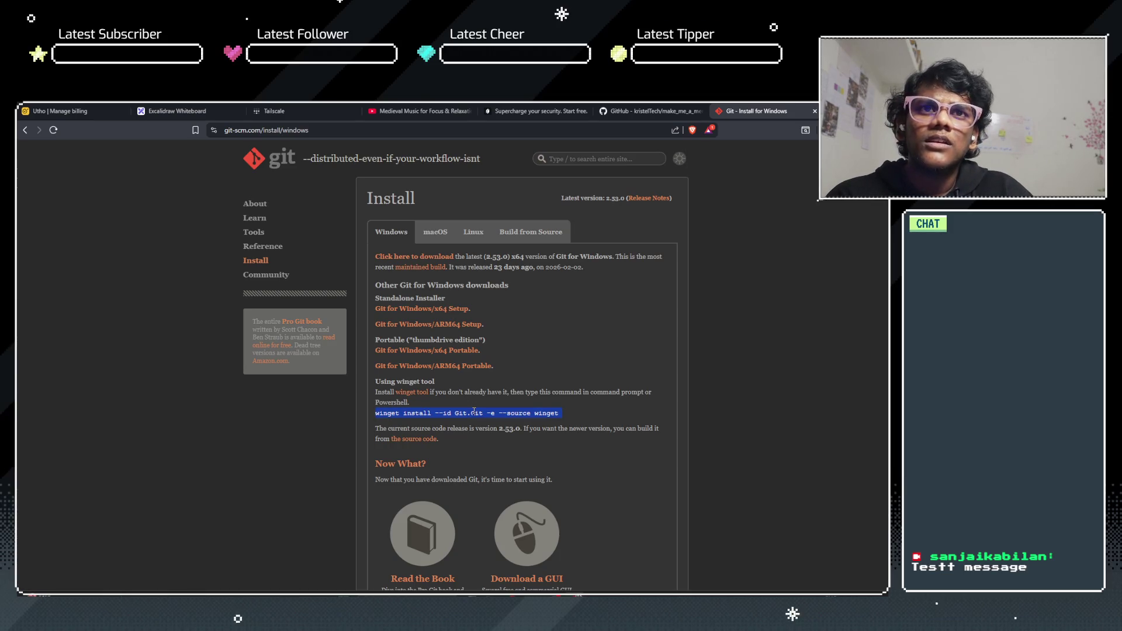
right_click(474, 412)
click(509, 425)
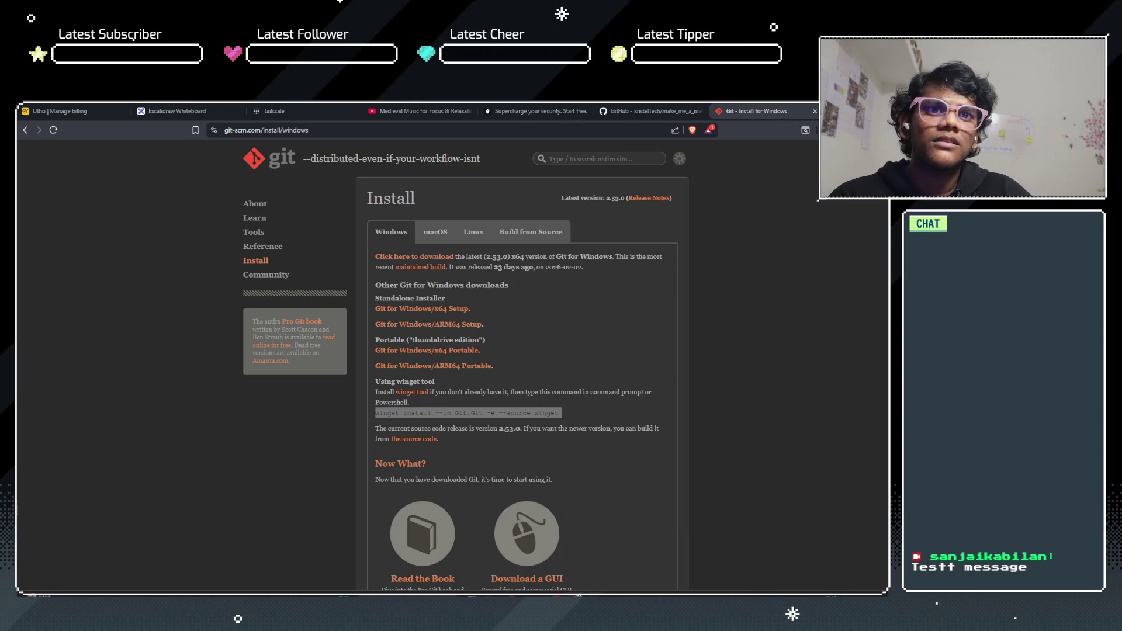
Step: Run 'winget install --id Git.Git -e --source winget' in the terminal, then return to the browser
click(578, 582)
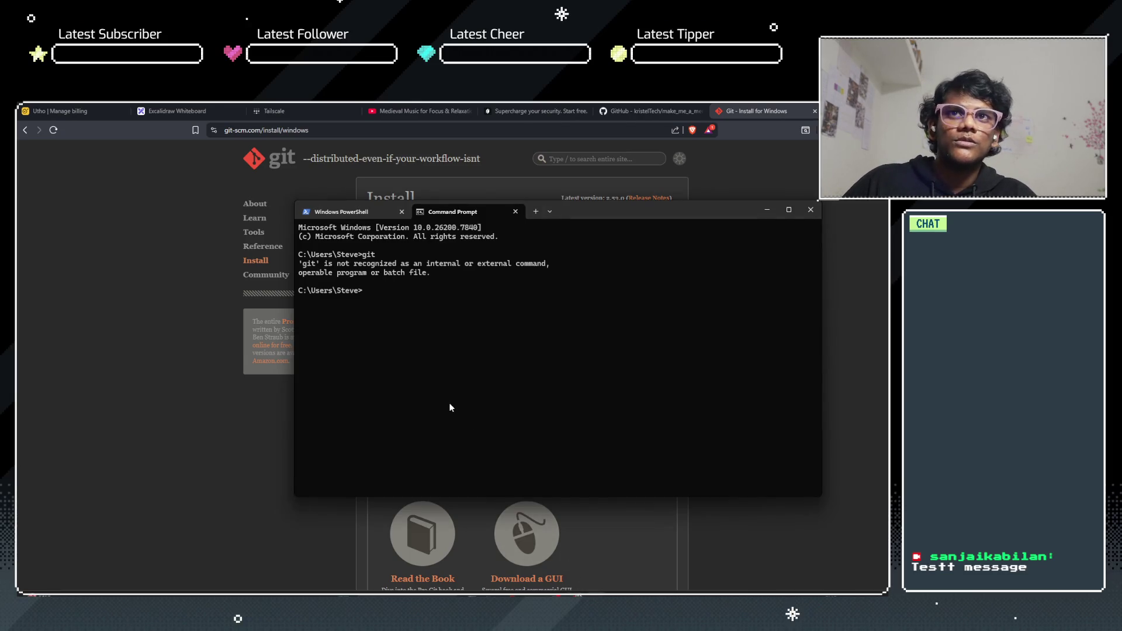
key(ctrl+v)
key(Return)
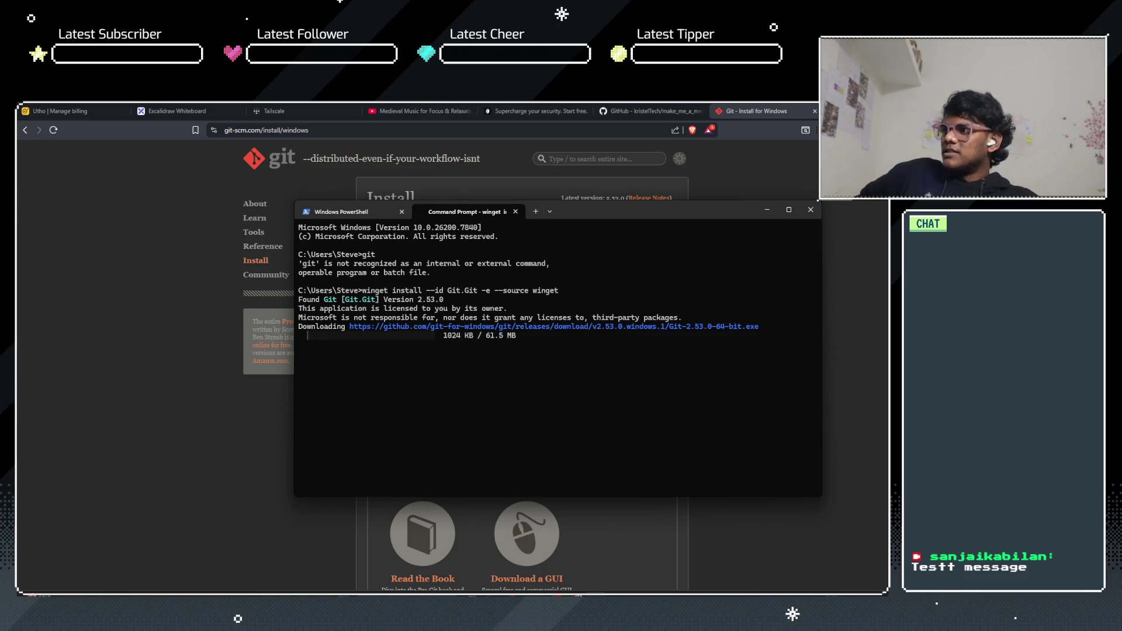
key(alt+Tab)
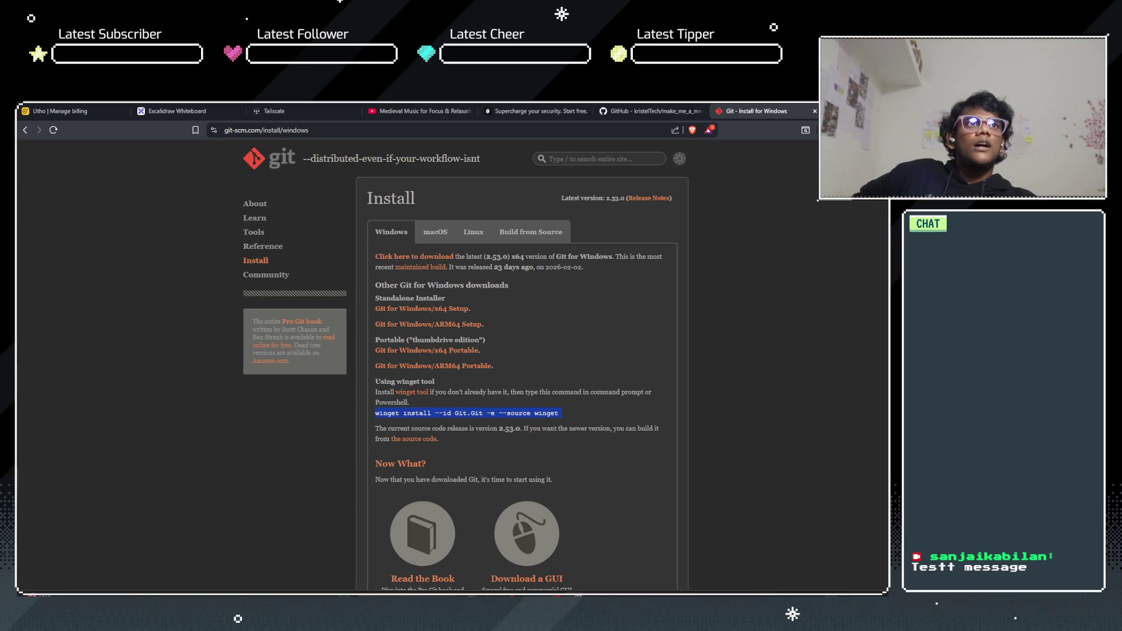
Step: Dismiss the Brave profile menu and move the Git 2.53.0 Setup progress window to the left
key(ctrl+shift+m)
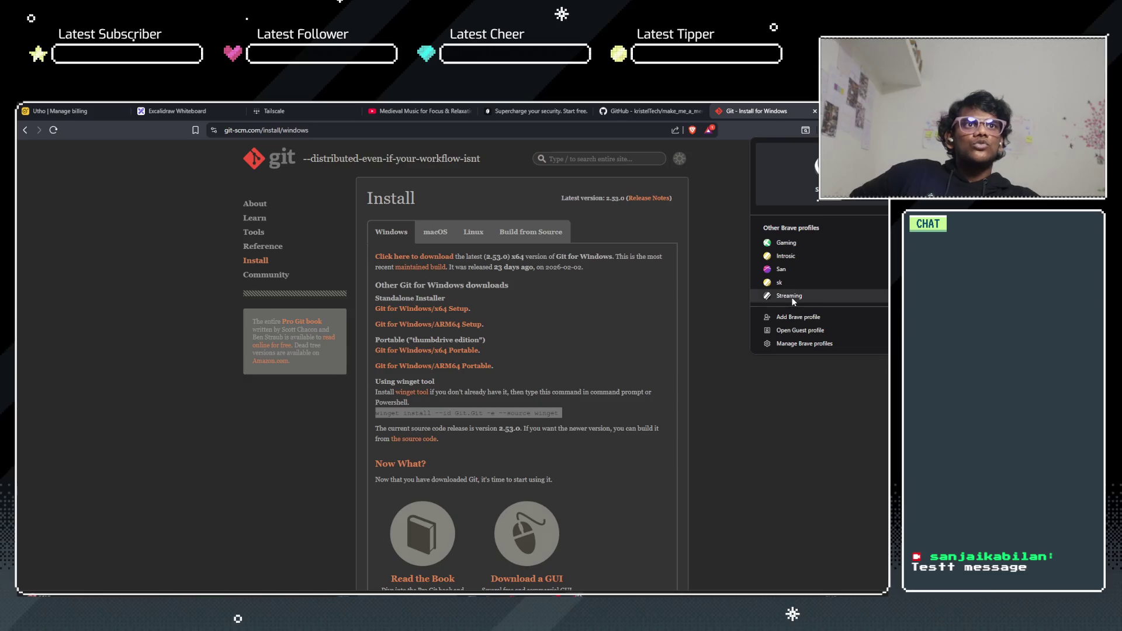
click(791, 297)
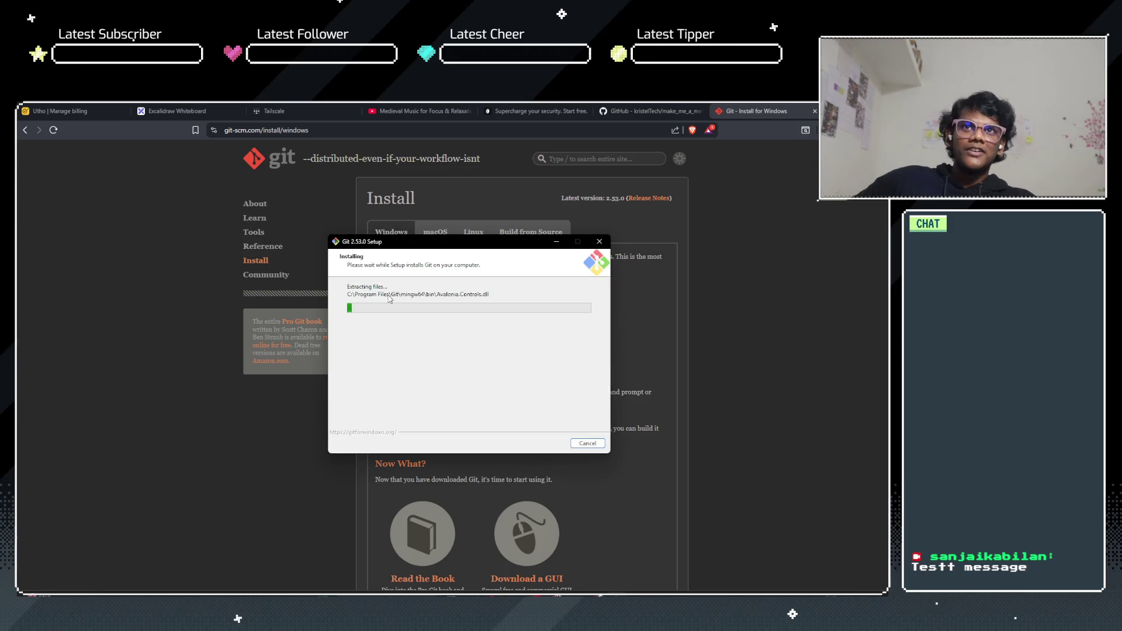
mouse_move(430, 246)
mouse_down()
mouse_move(220, 239)
mouse_move(122, 261)
mouse_move(169, 263)
mouse_up()
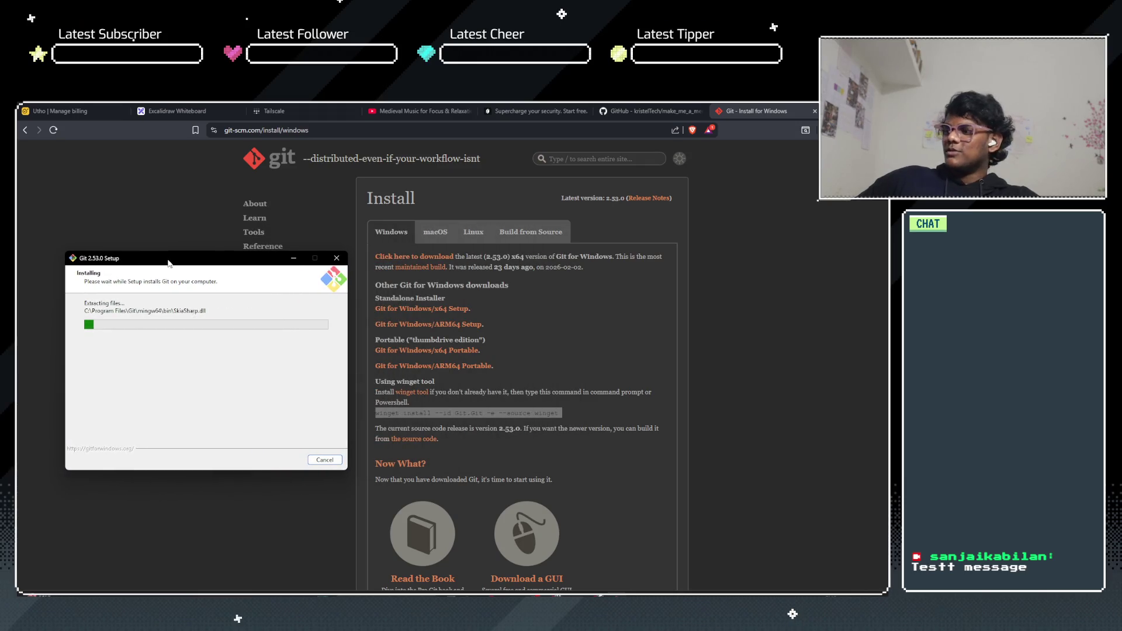
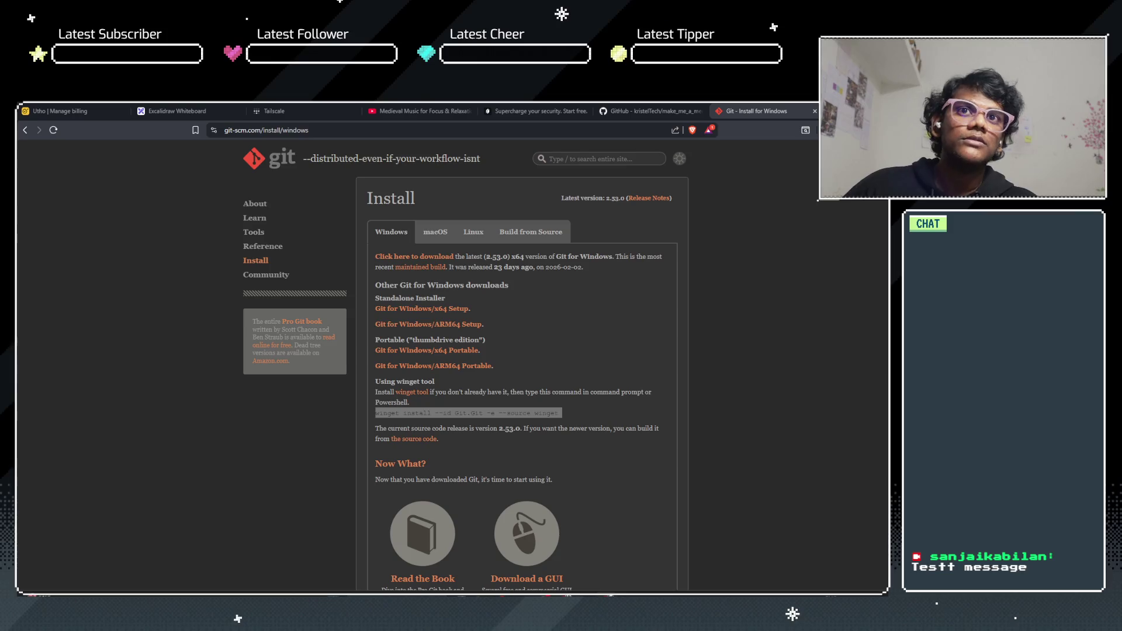
Step: Switch to the terminal and run git to confirm Git is now installed
click(482, 346)
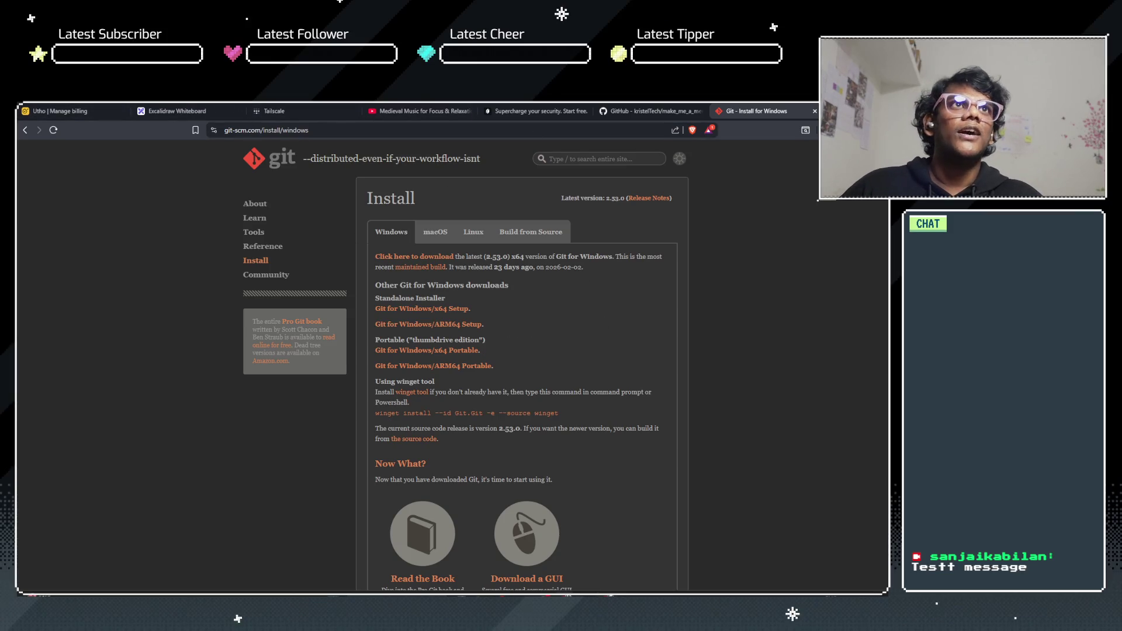
key(alt+Tab)
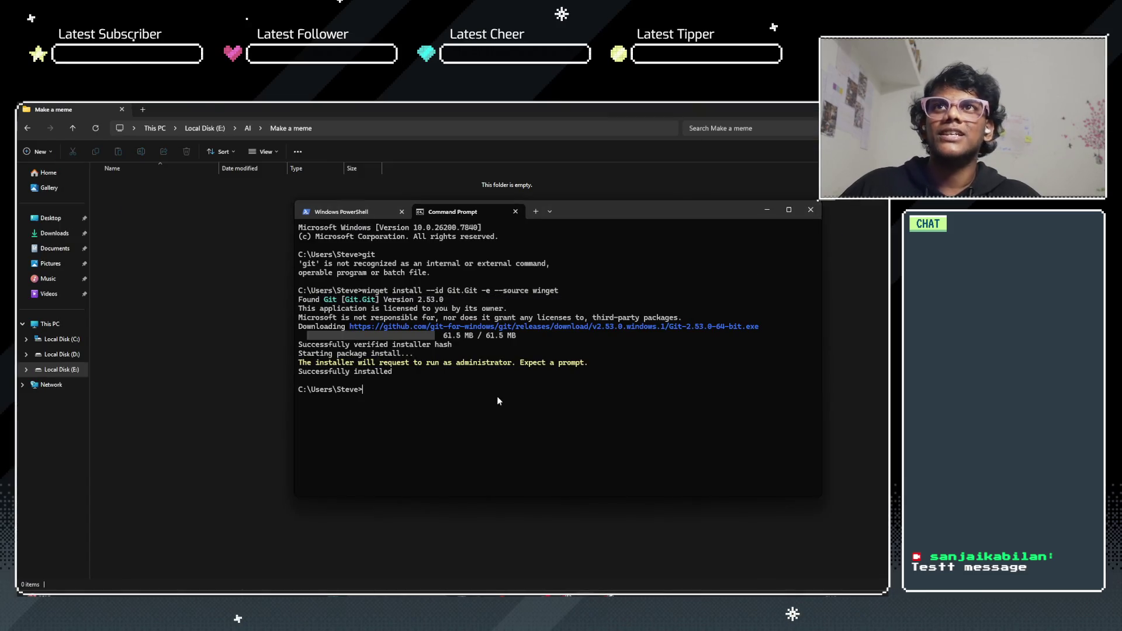
text(git)
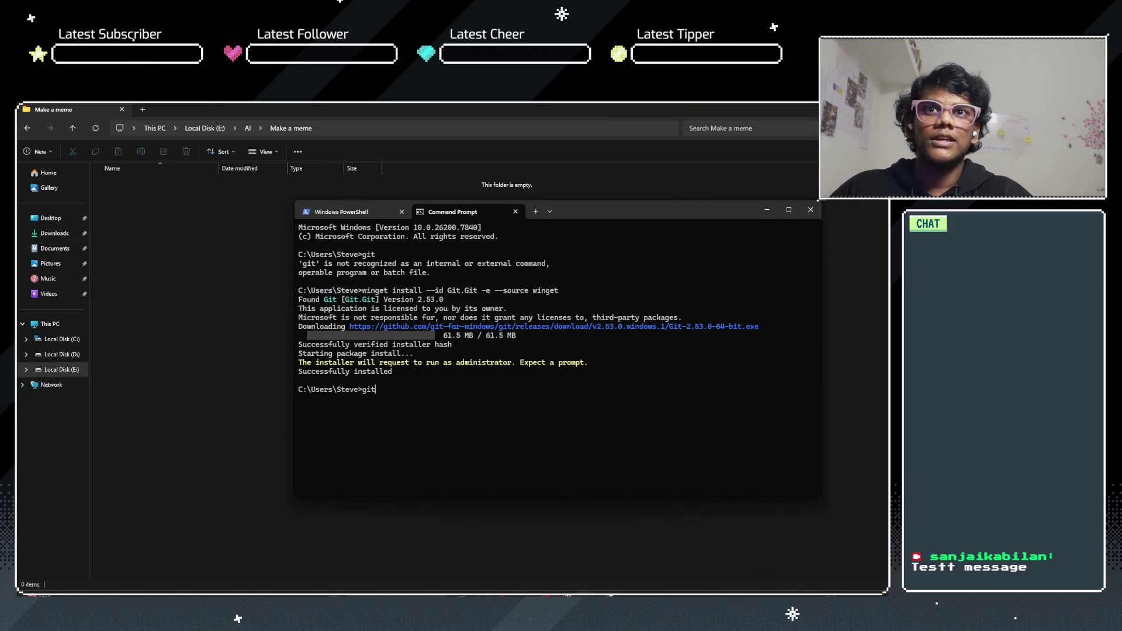
key(Return)
Step: Run git clone with the repository URL into the current directory; it fails on a non-empty folder
text(git)
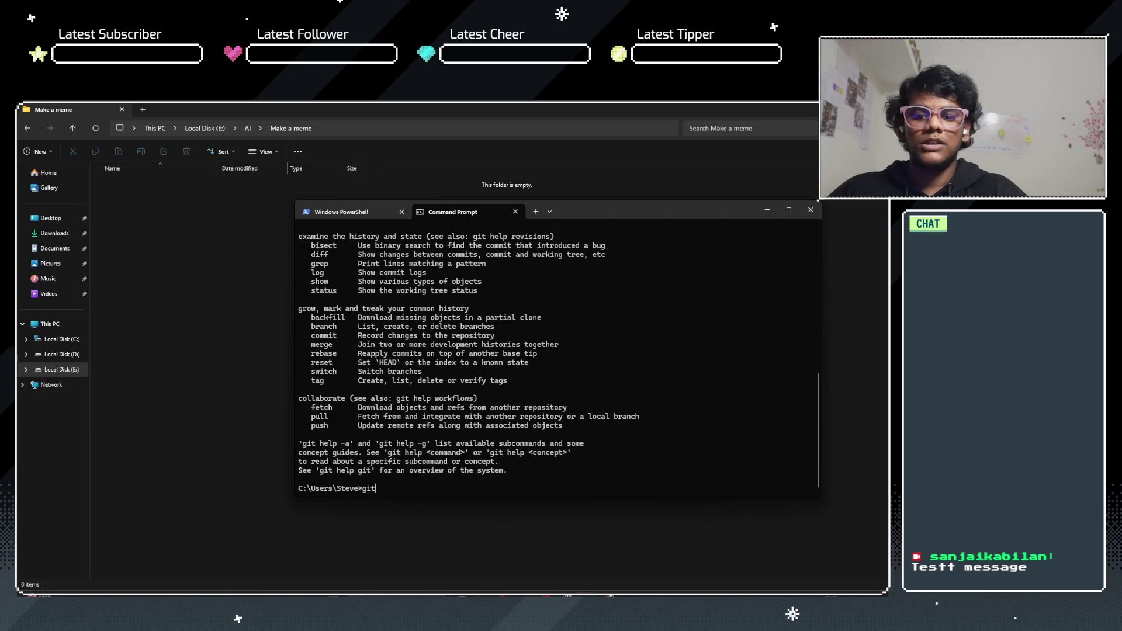
text( clone)
text( winget install --id Git.Git -e --source winget)
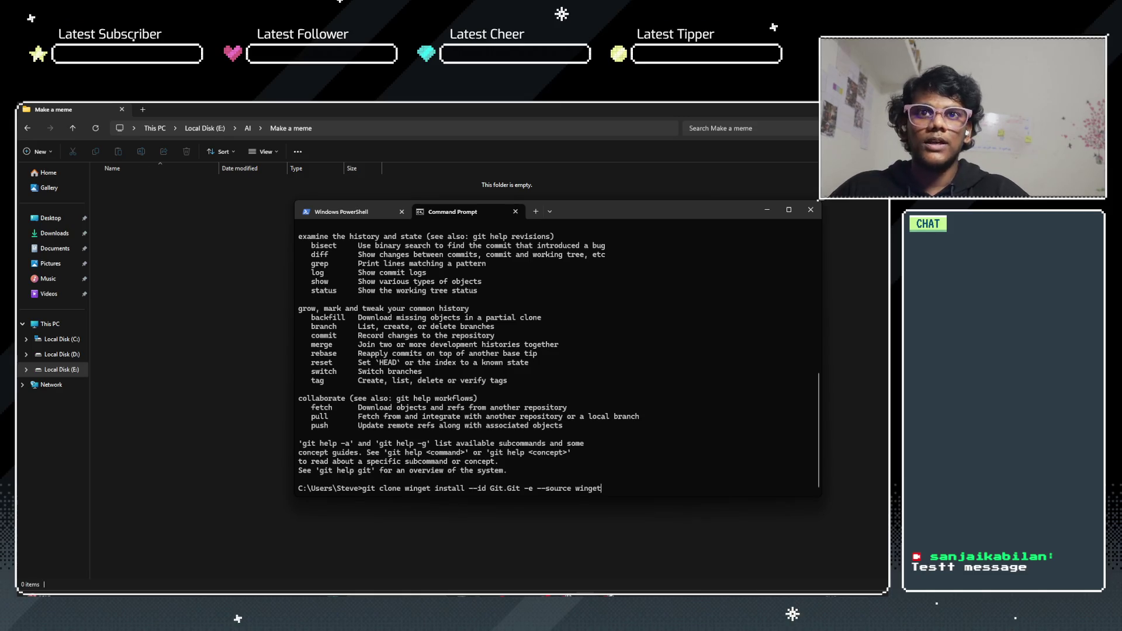
key(BackSpace)
key(BackSpace)
key(BackSpace)
key(BackSpace)
key(BackSpace)
key(BackSpace)
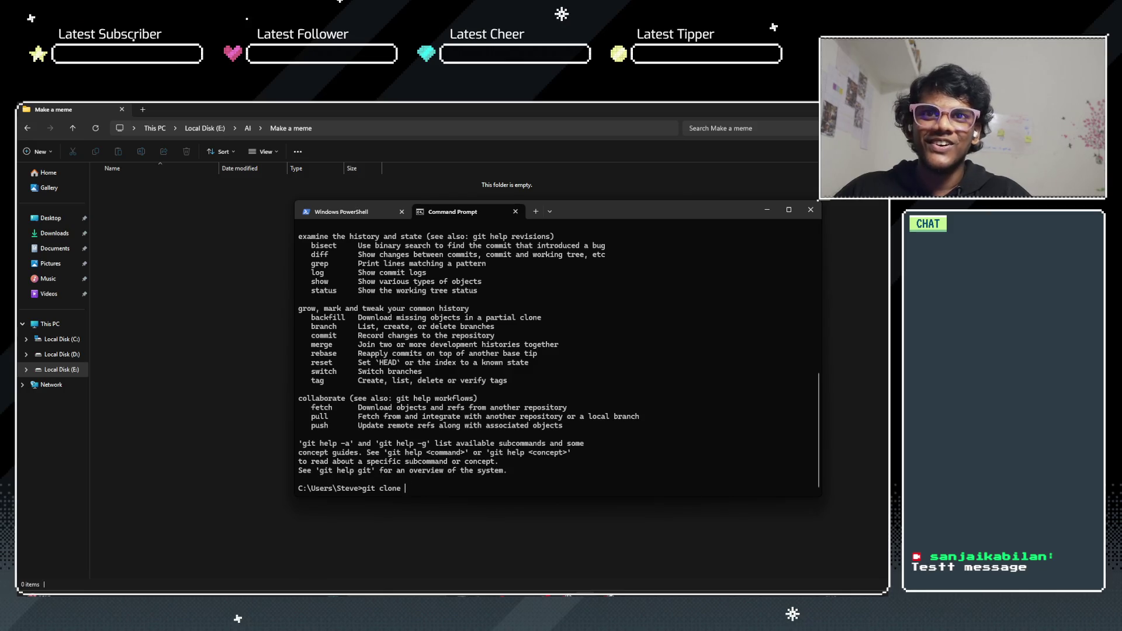
key(super+v)
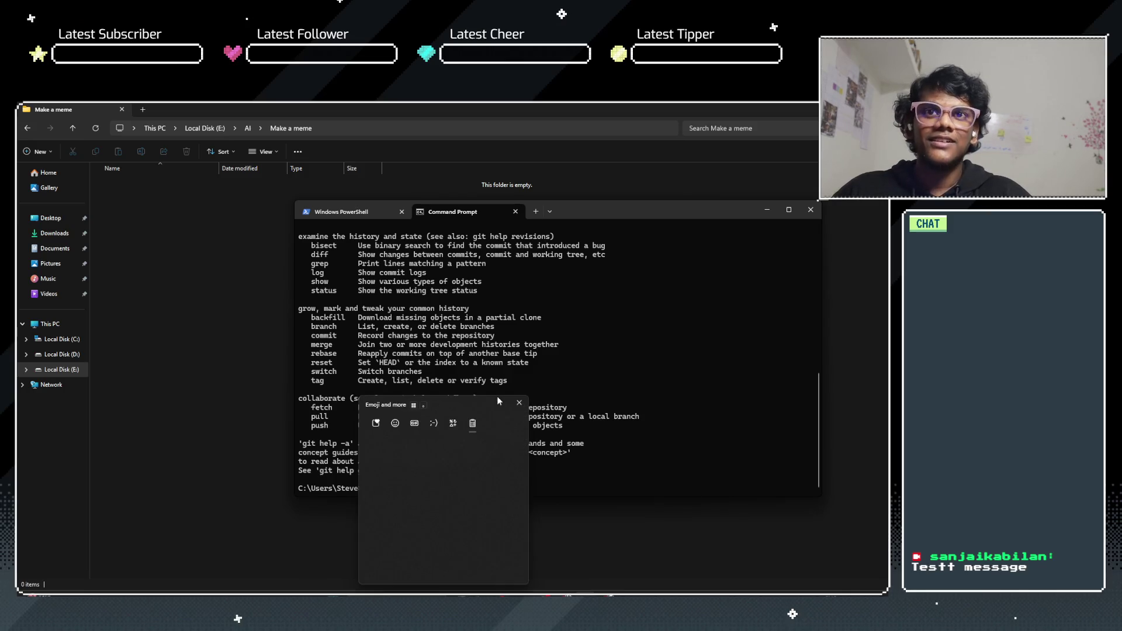
key(Down)
key(Return)
text(.)
key(Return)
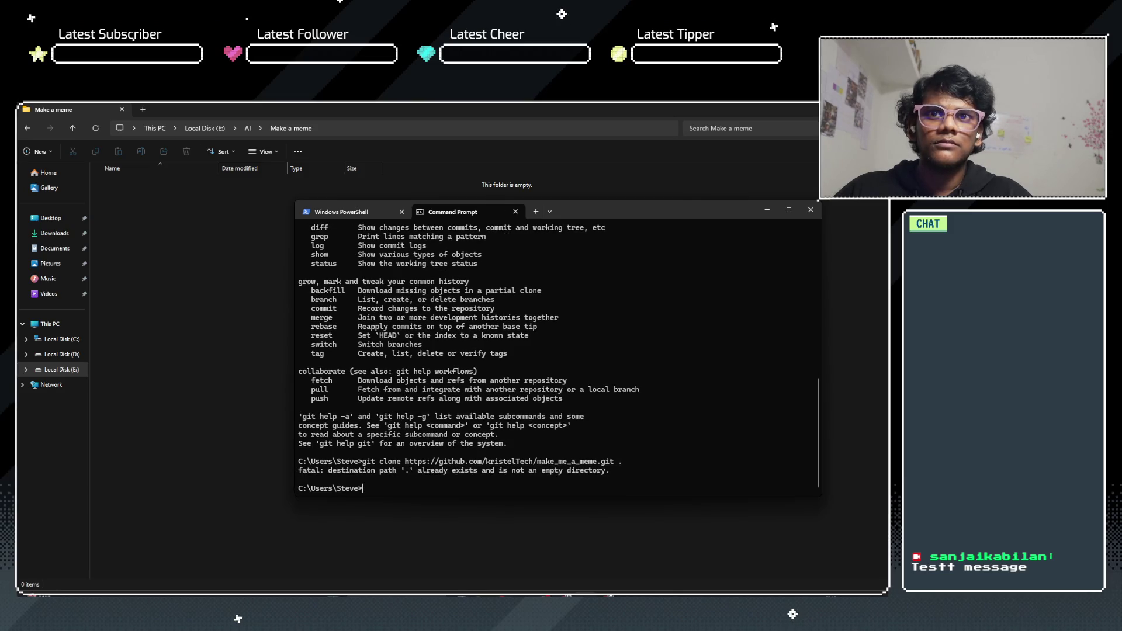
Step: Try an ls listing, then close the Command Prompt tab
text(cd)
key(BackSpace)
key(BackSpace)
text(ls)
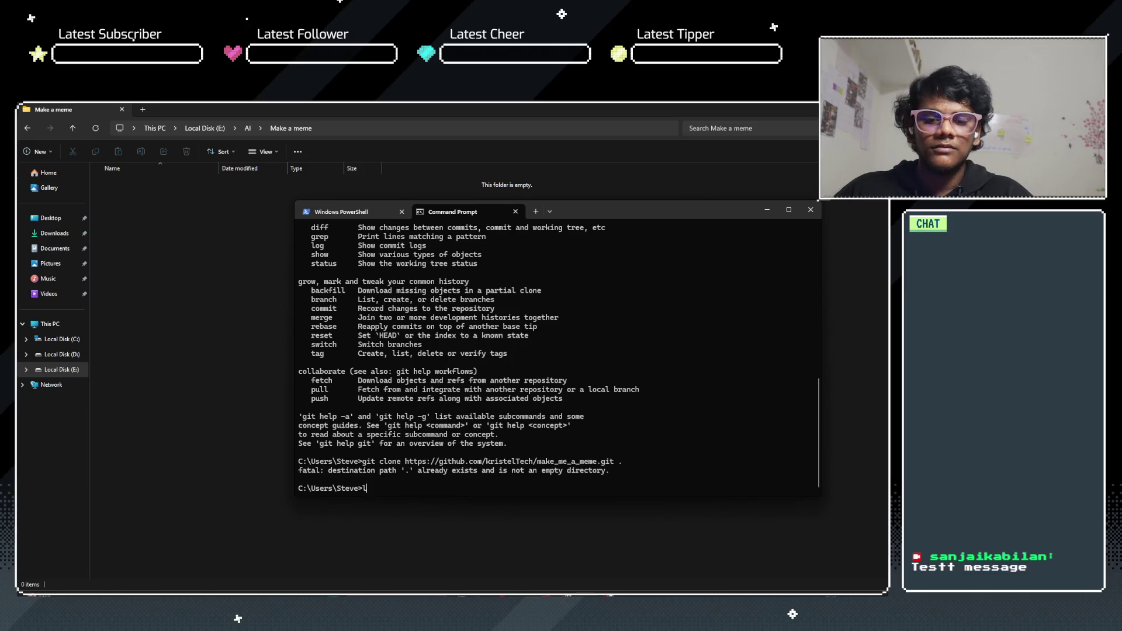
key(Return)
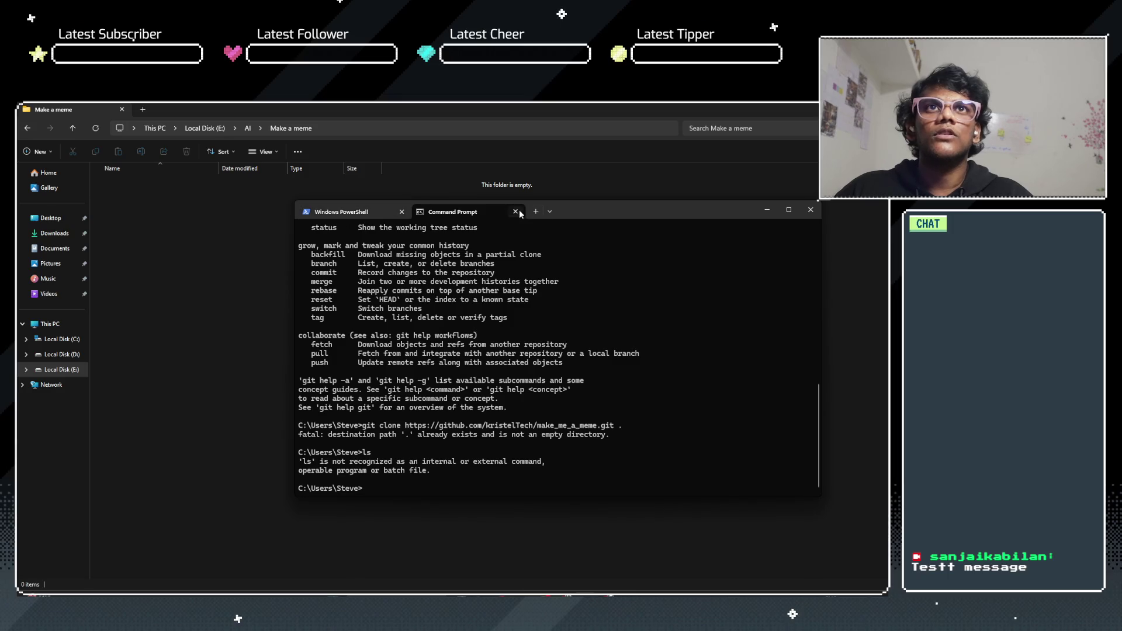
click(515, 211)
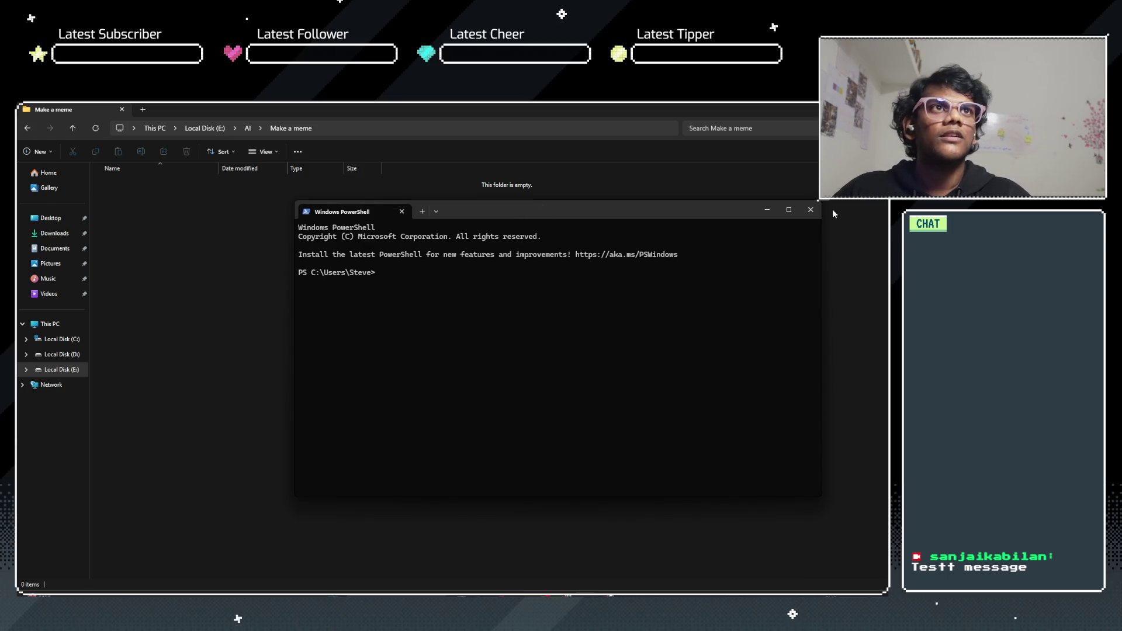
Step: Close PowerShell and open a new terminal in the Make a meme folder
click(810, 209)
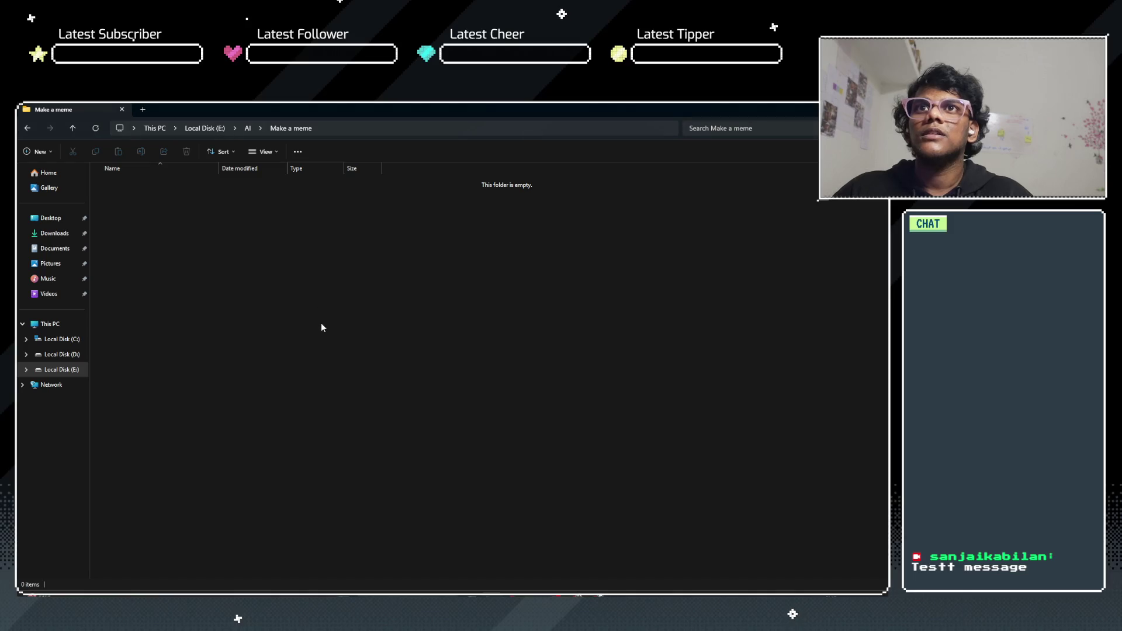
right_click(273, 298)
click(310, 344)
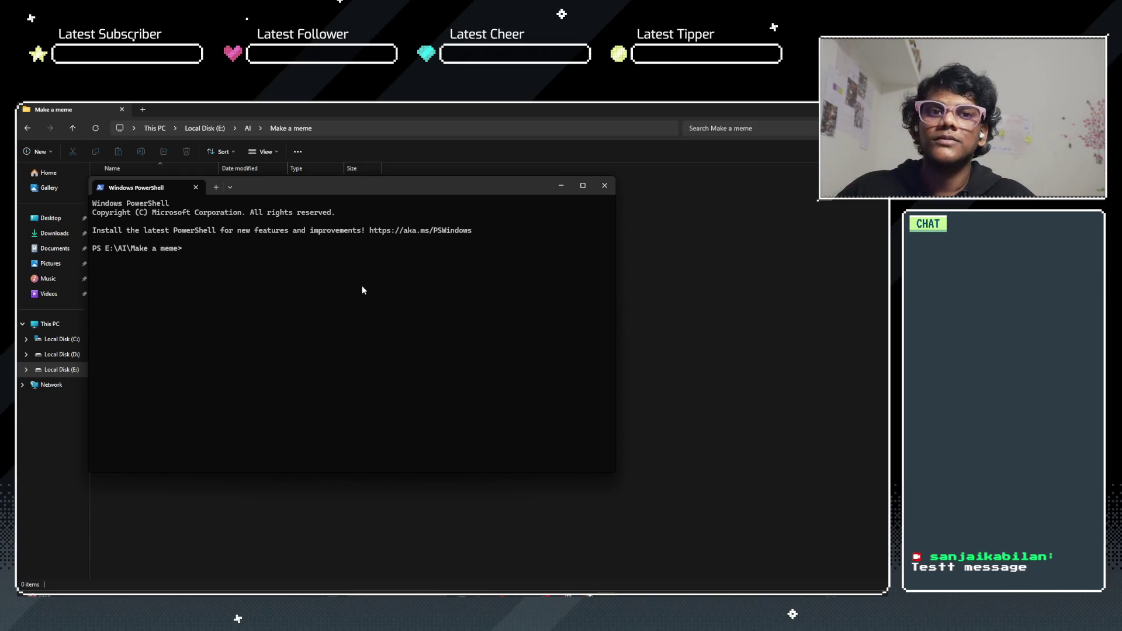
Step: Clone the make_me_a_meme repository into the folder with git clone and list its files
text(git clone)
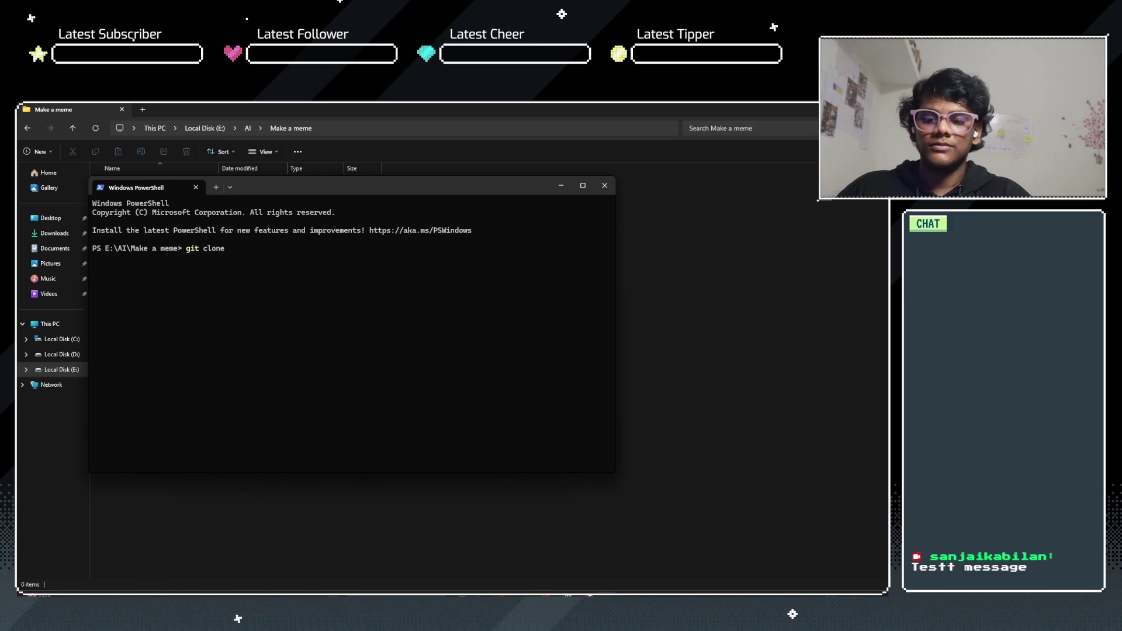
text( https:/)
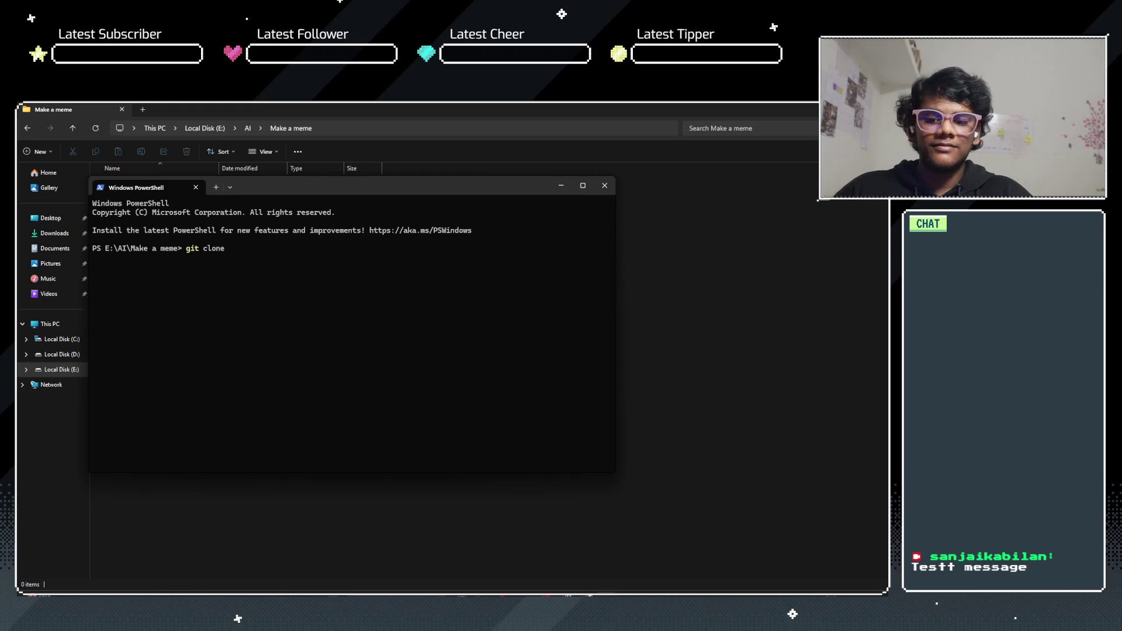
key(super+v)
key(Down)
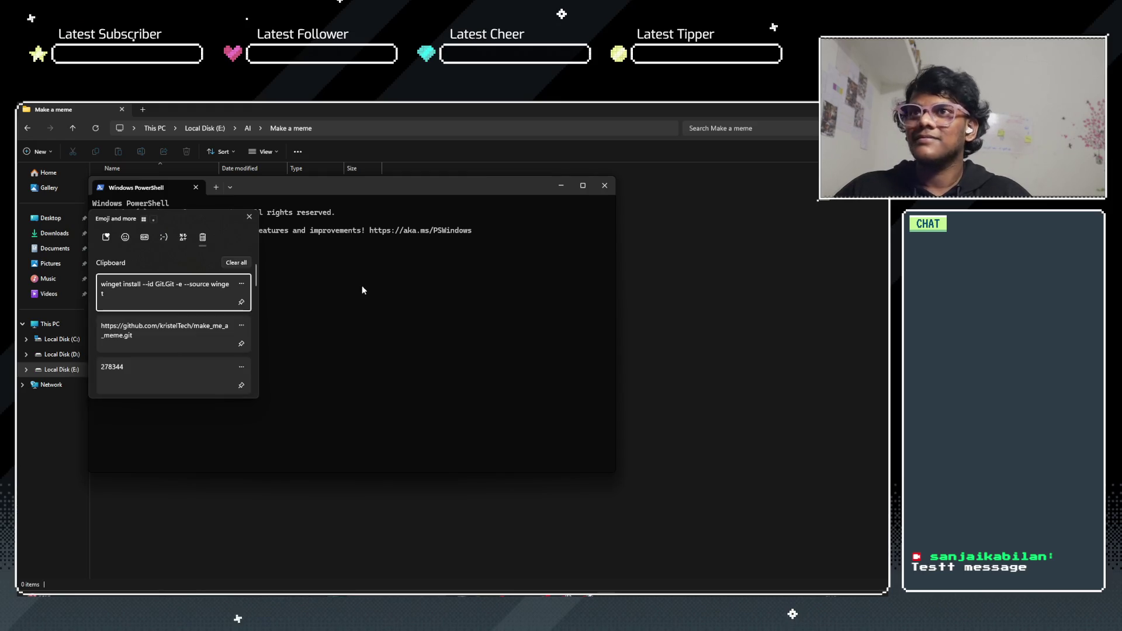
key(Return)
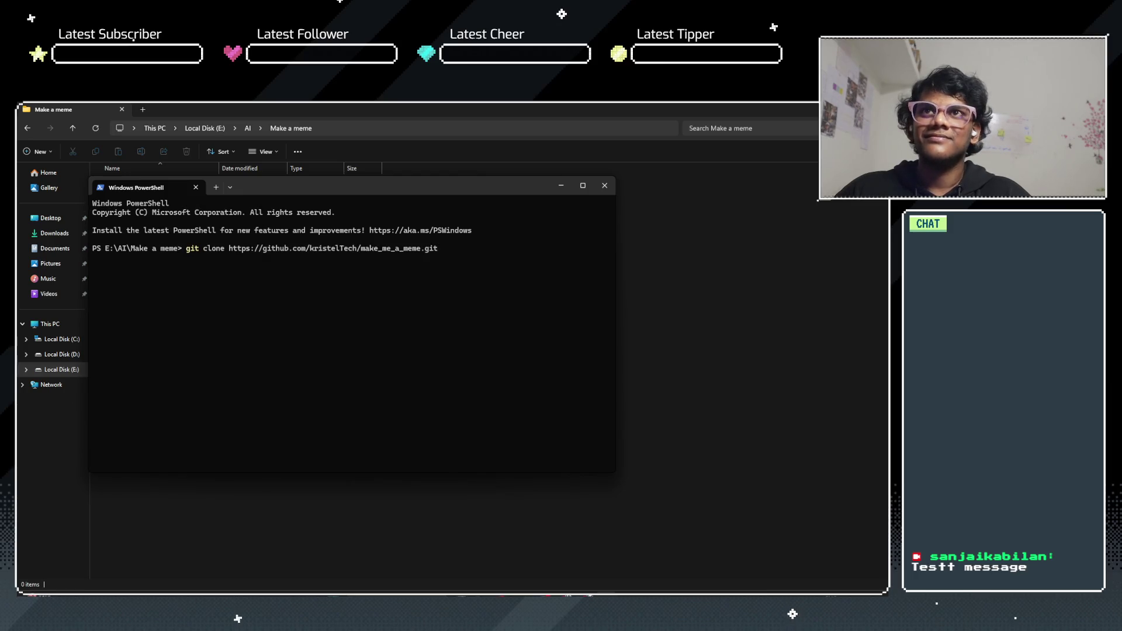
key(Return)
text(ls)
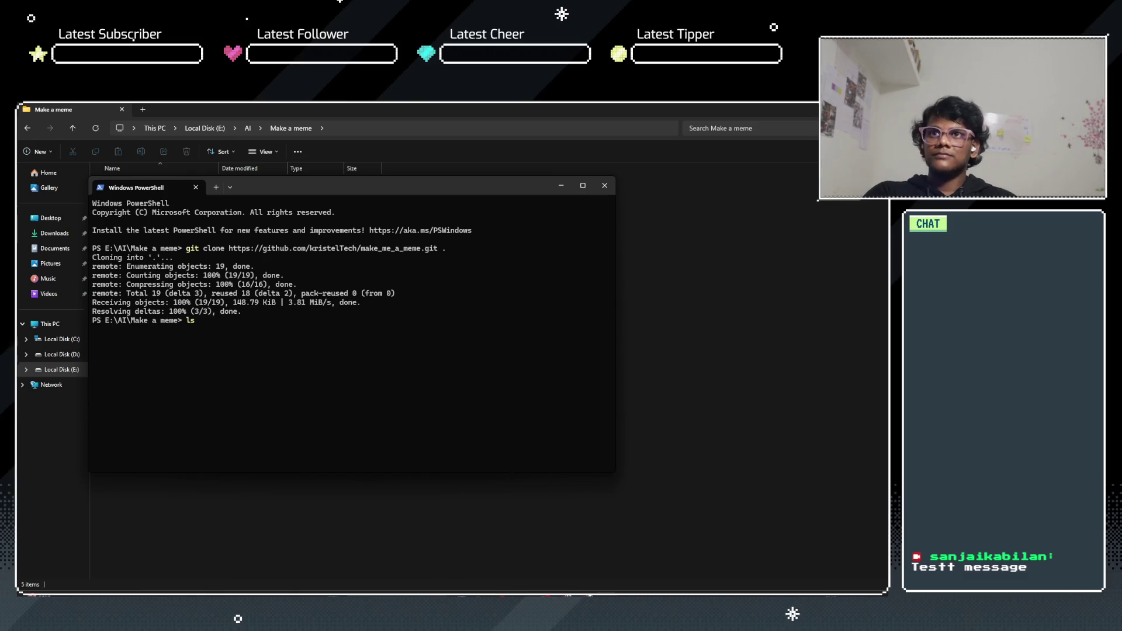
key(Return)
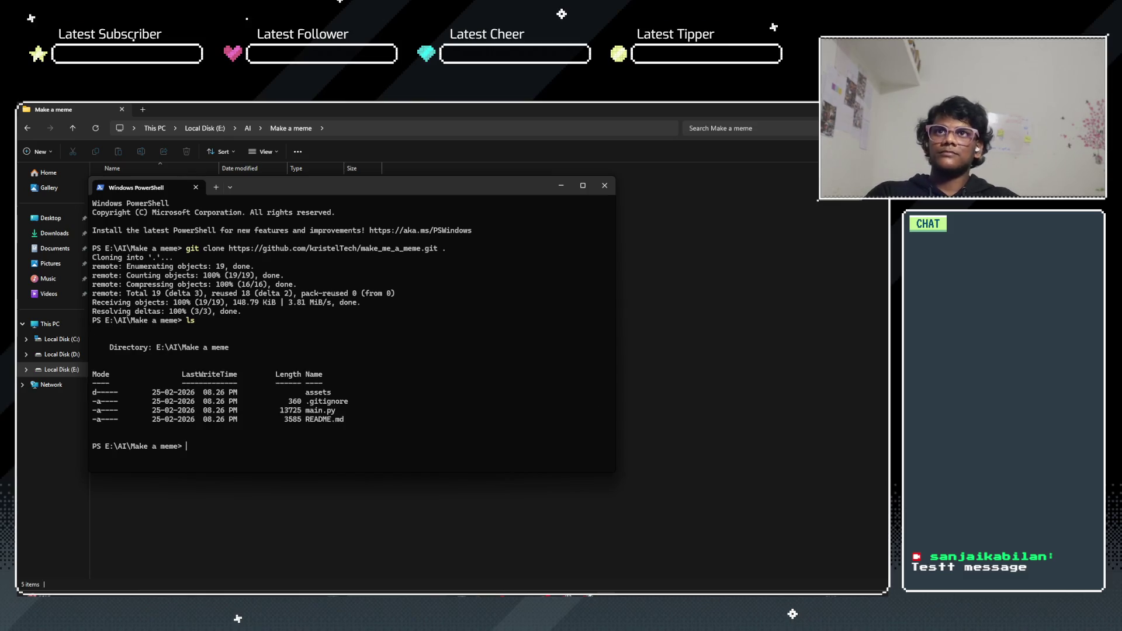
Step: Close the terminal and bring the Git install page in Brave back to the front
click(598, 190)
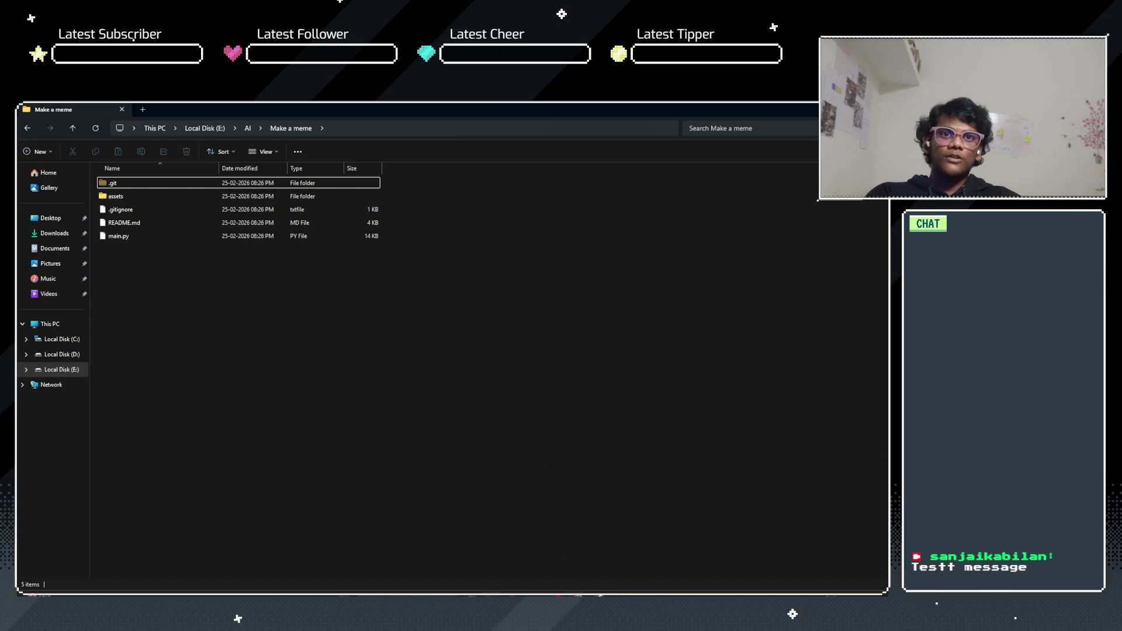
mouse_move(575, 607)
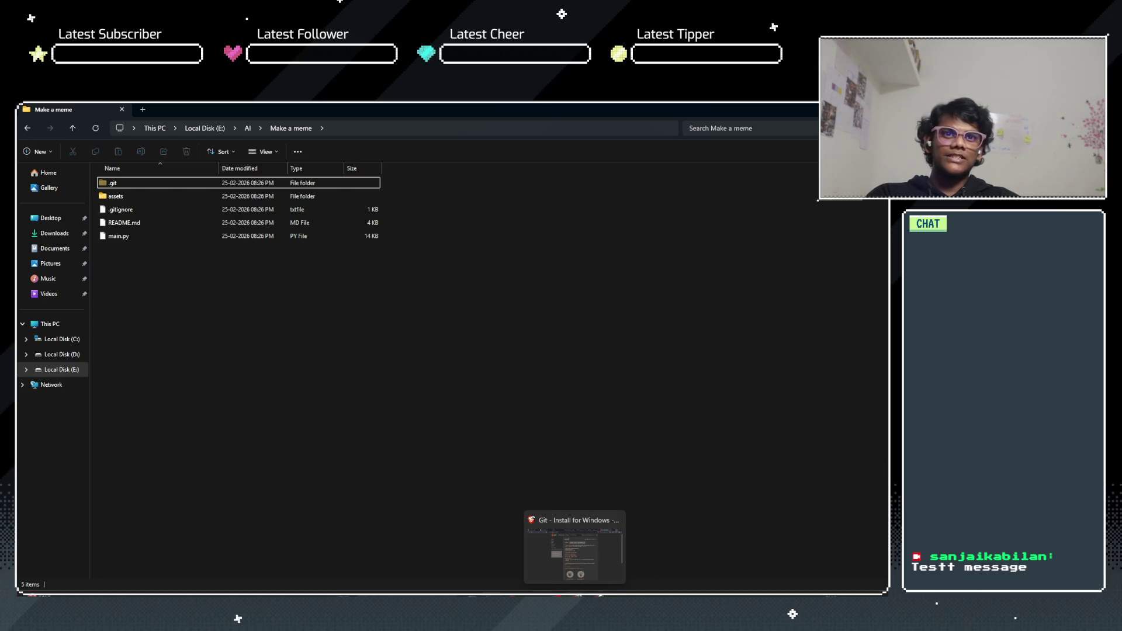
click(574, 549)
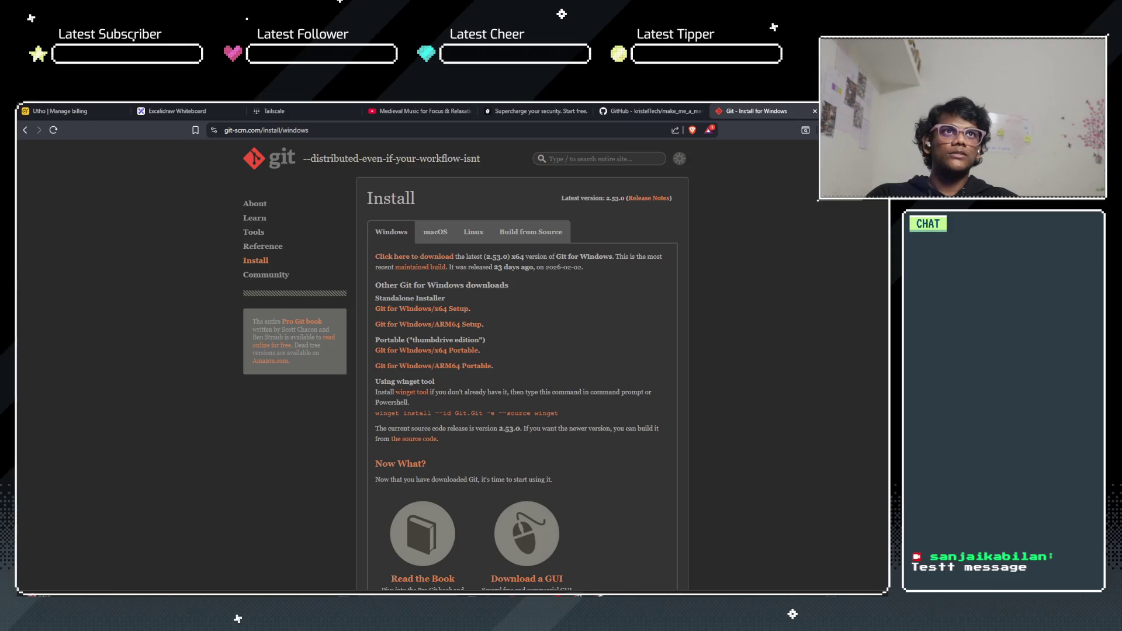
key(ctrl+t)
text(uv)
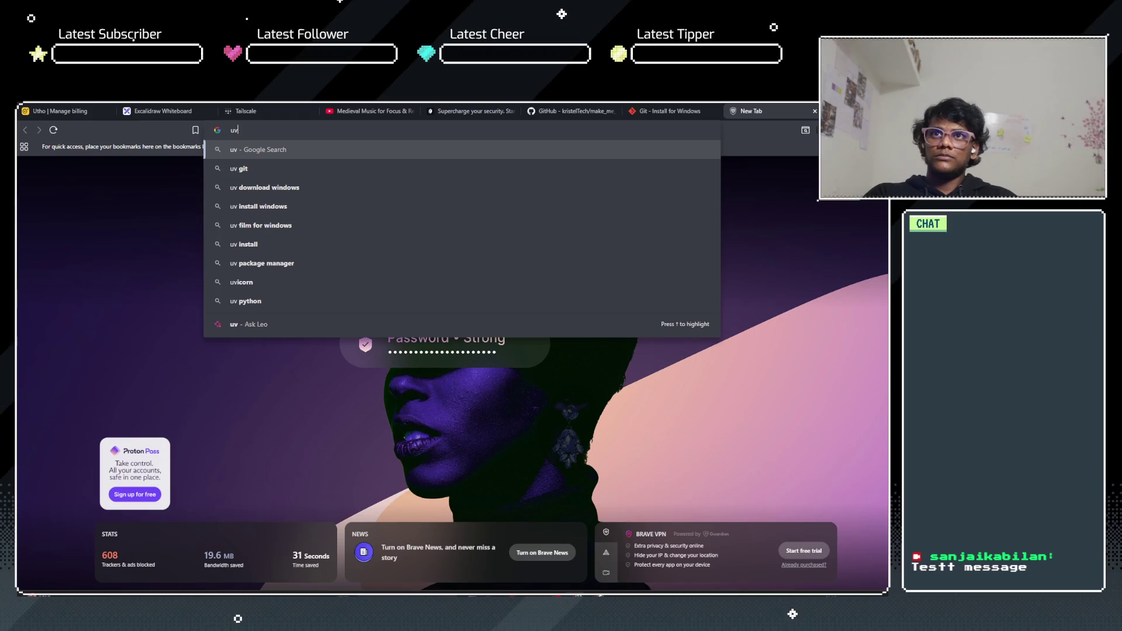
key(Down)
key(Down)
key(Down)
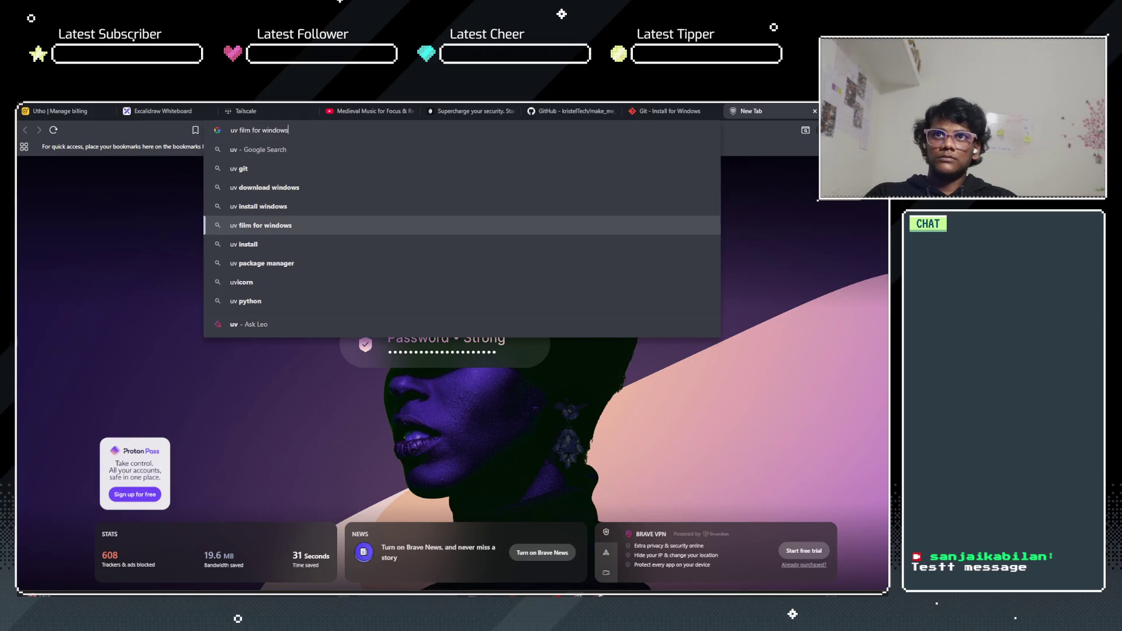
key(Up)
key(Return)
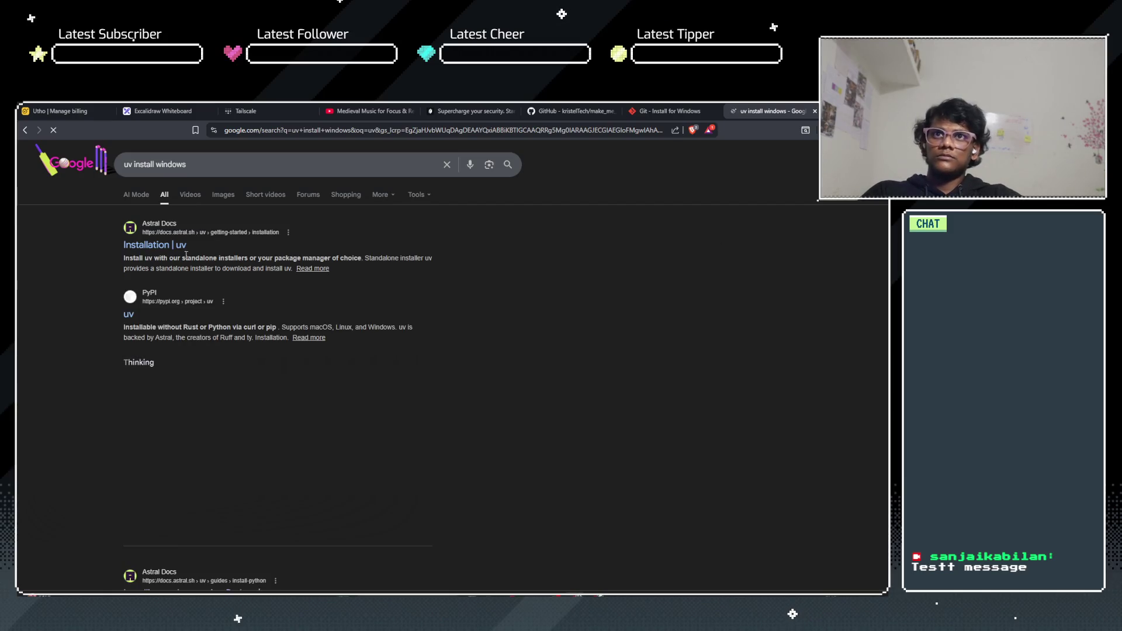
click(141, 251)
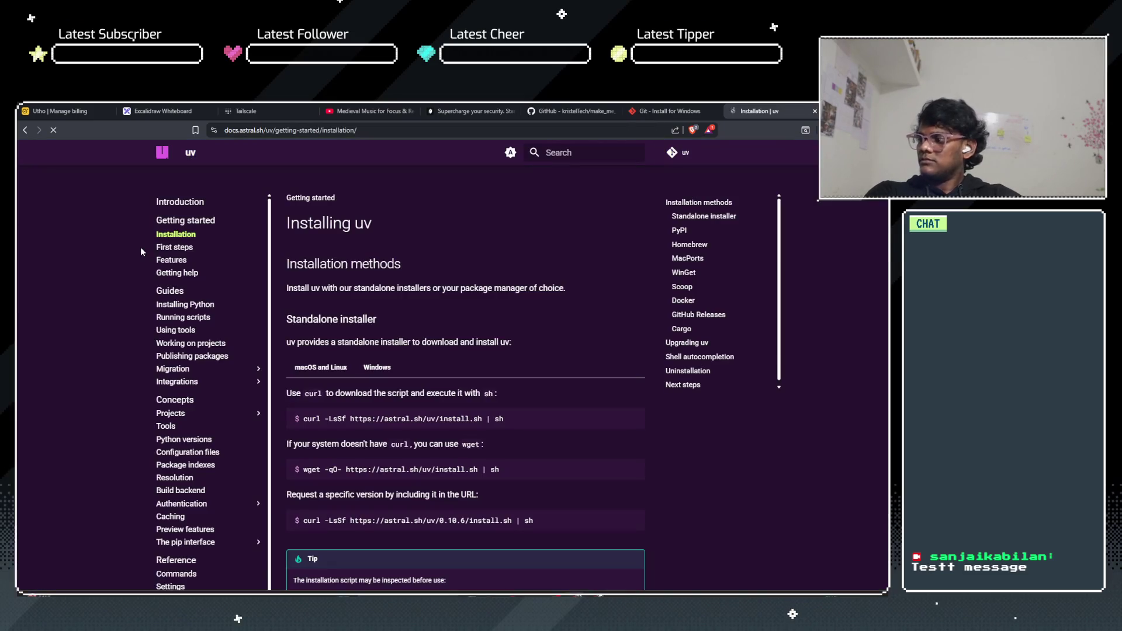
scroll(478, 338, down, 2)
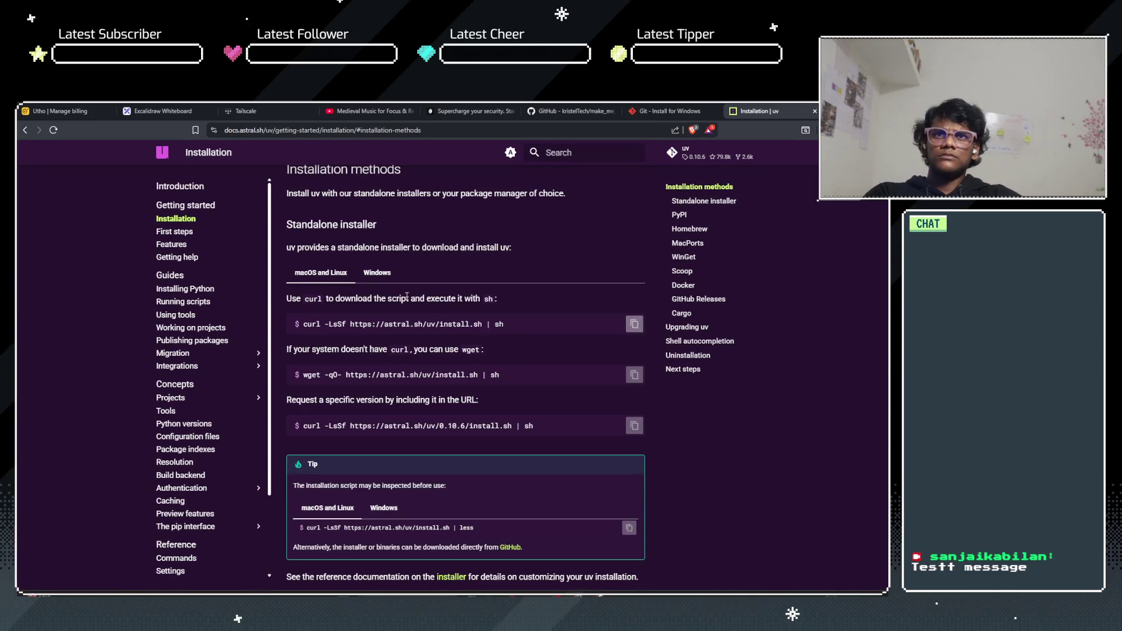
click(368, 270)
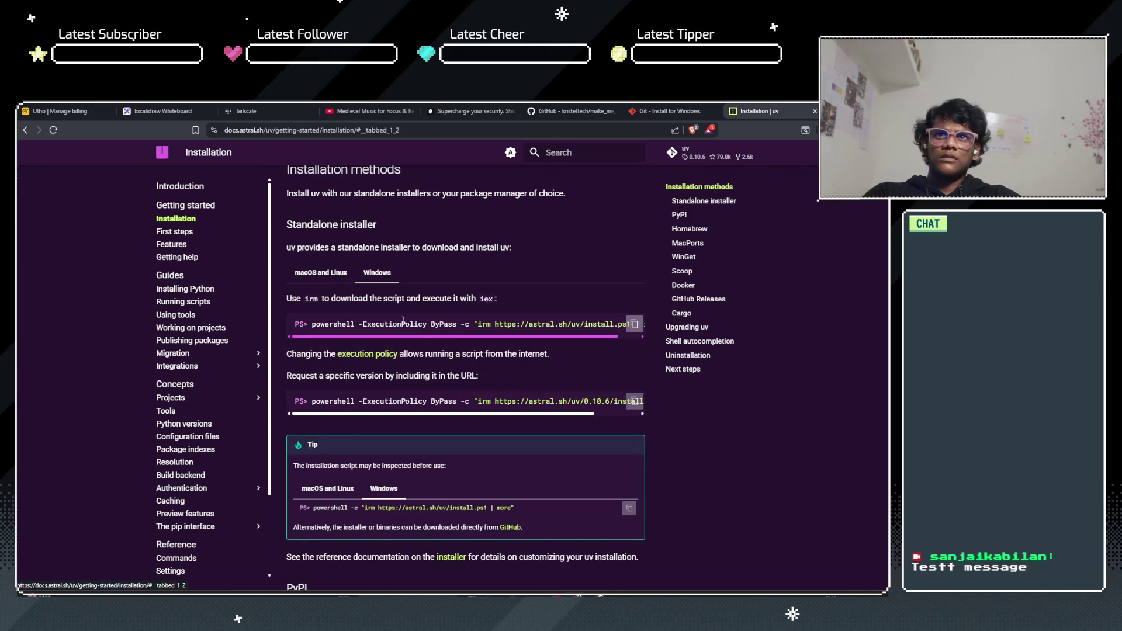
drag(451, 333, 527, 338)
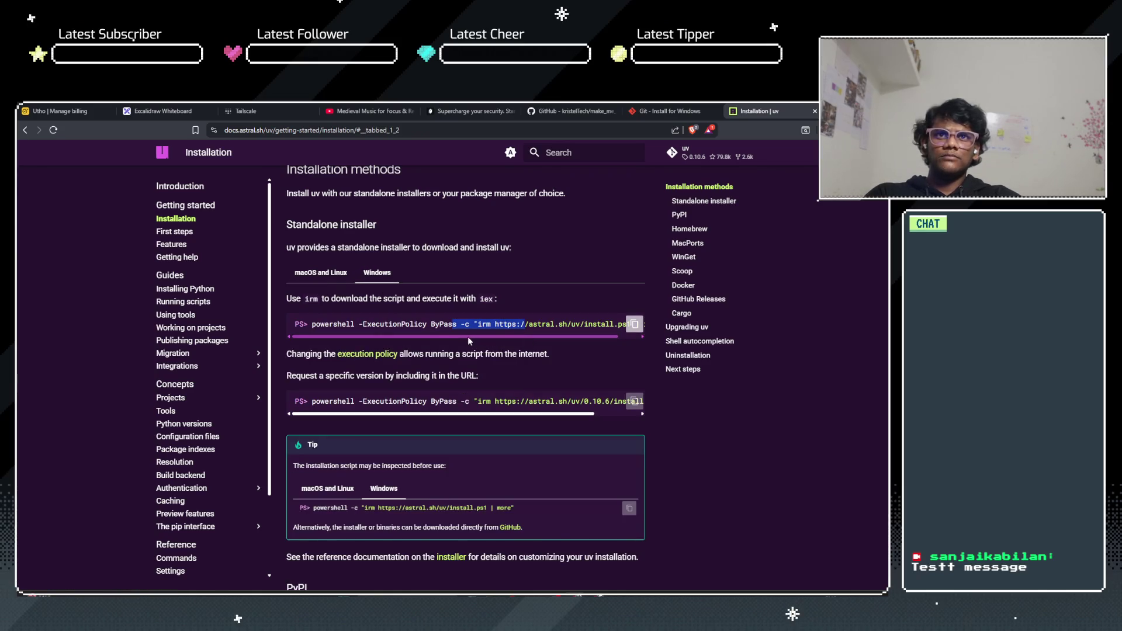
click(433, 334)
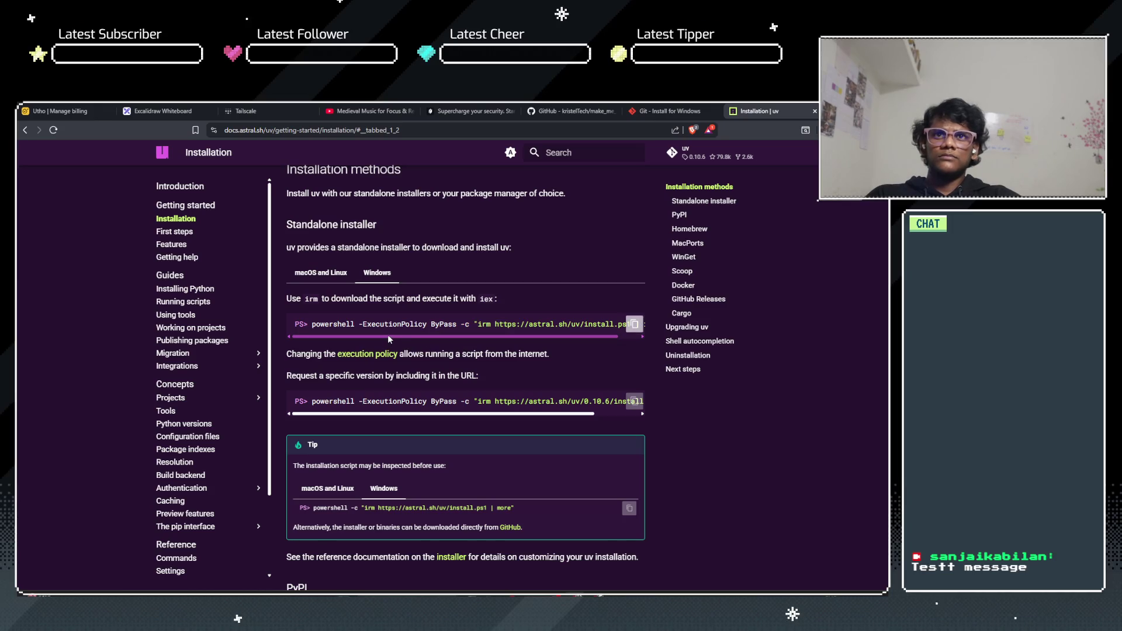
drag(385, 333, 536, 335)
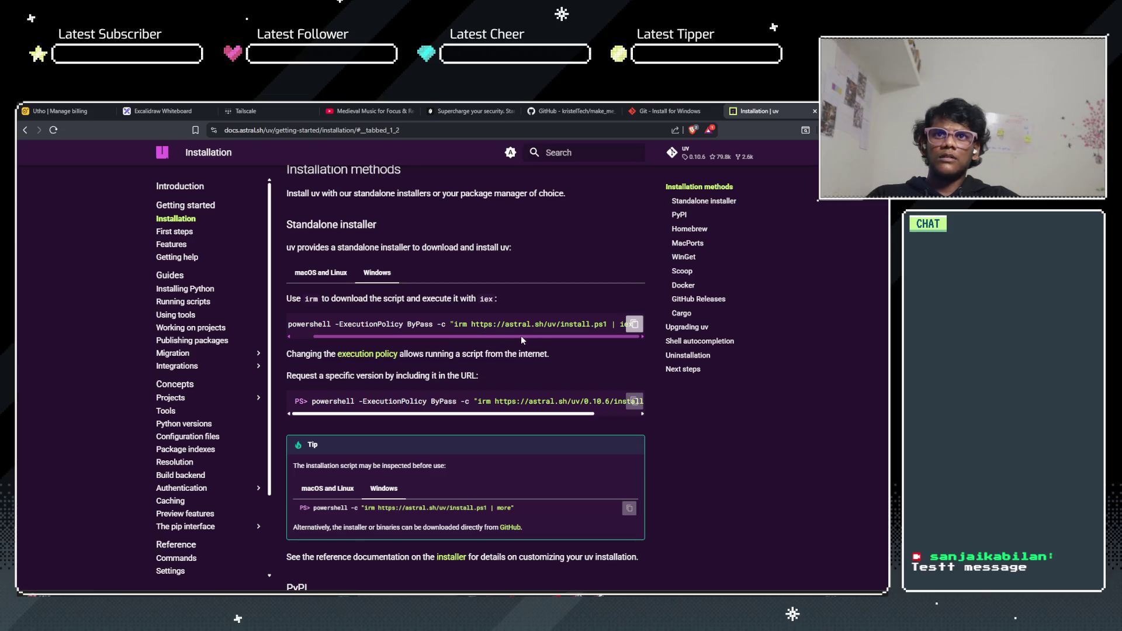
scroll(502, 350, down, 3)
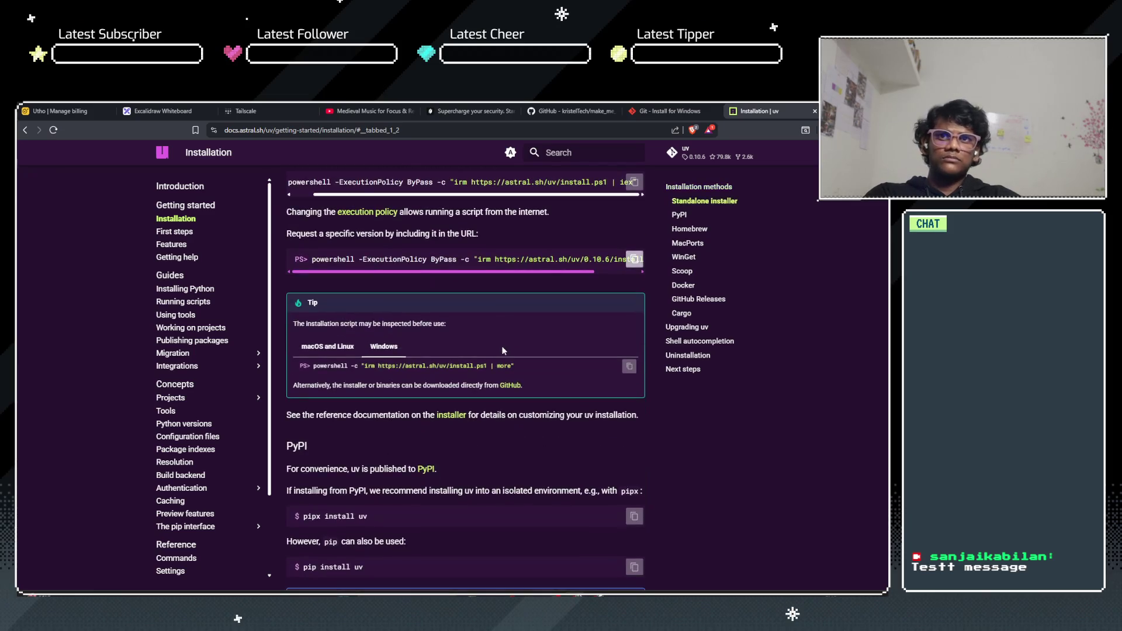
scroll(502, 350, down, 3)
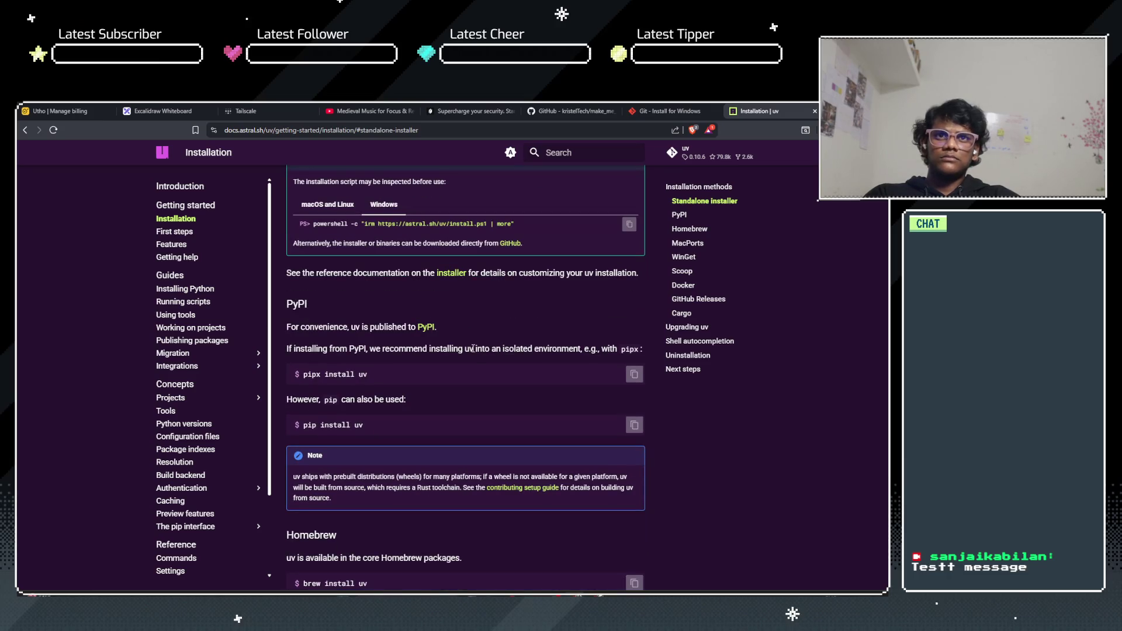
drag(385, 348, 530, 350)
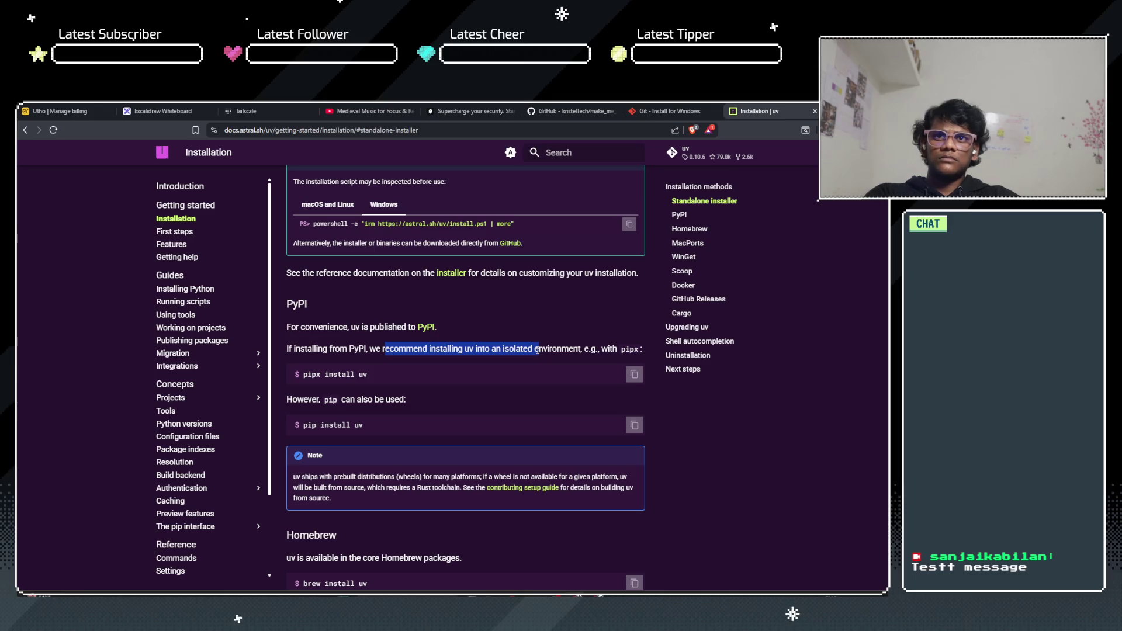
scroll(443, 388, down, 6)
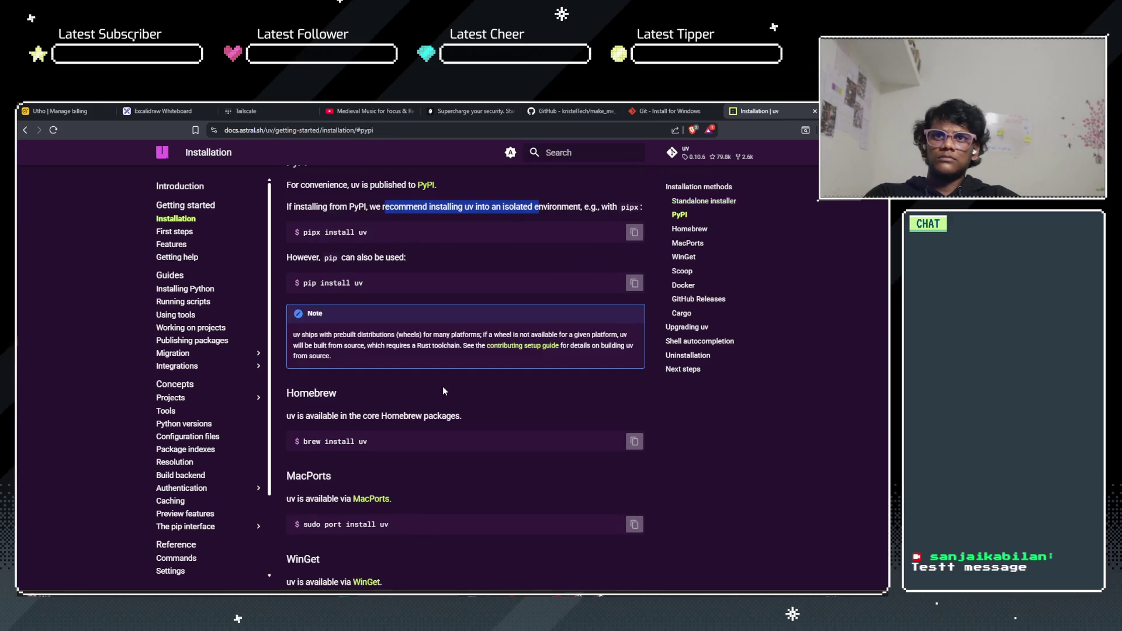
scroll(443, 388, up, 10)
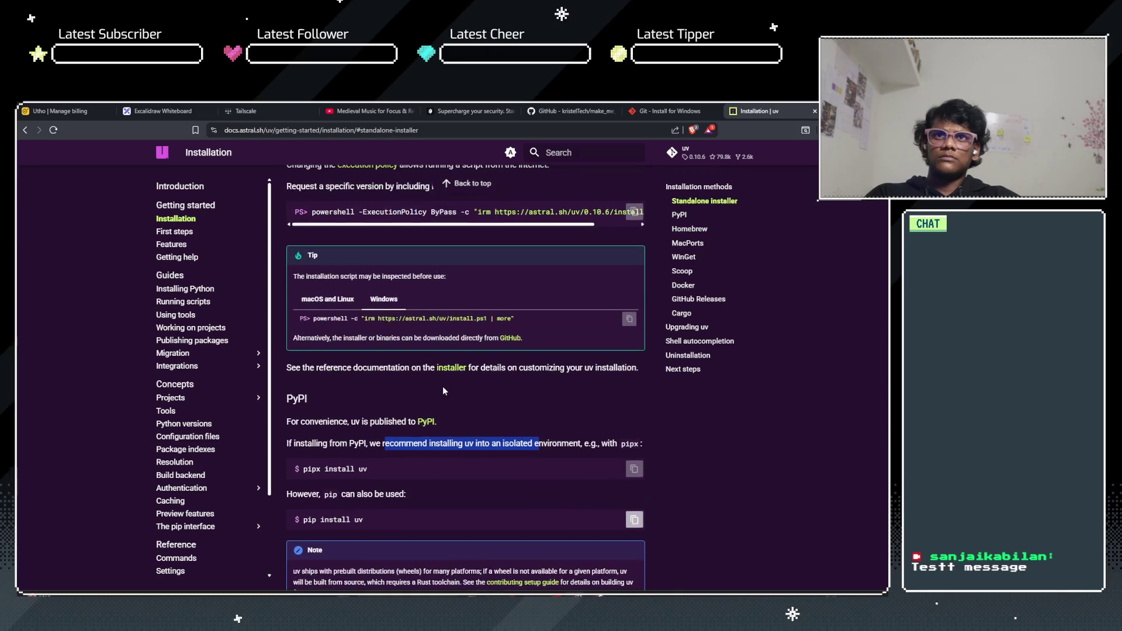
scroll(443, 391, up, 3)
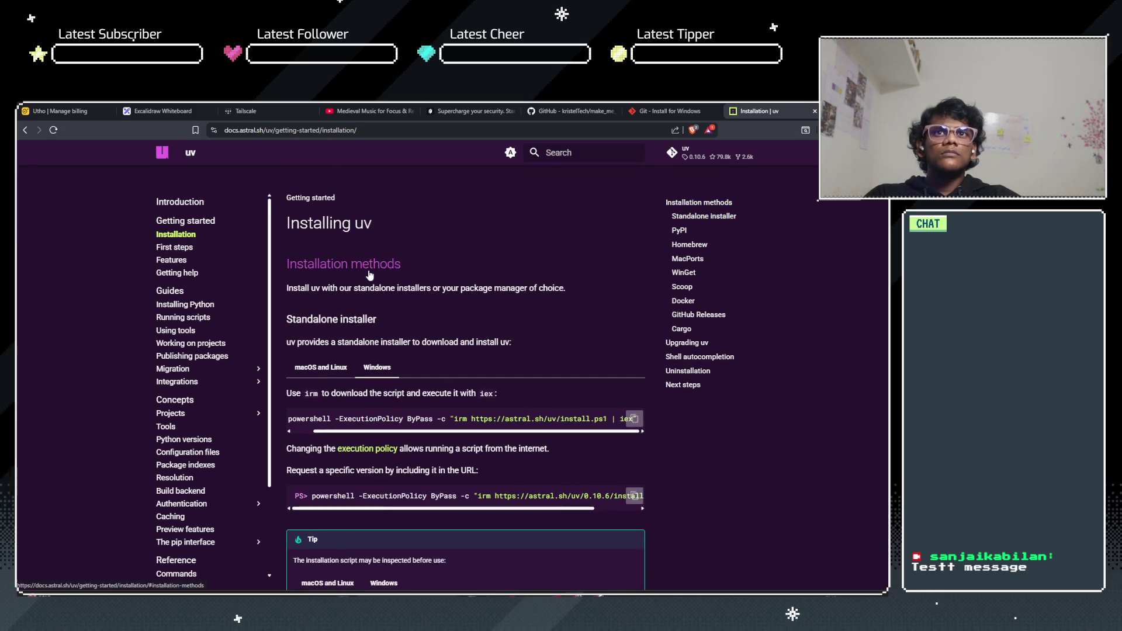
drag(343, 287, 377, 320)
click(366, 388)
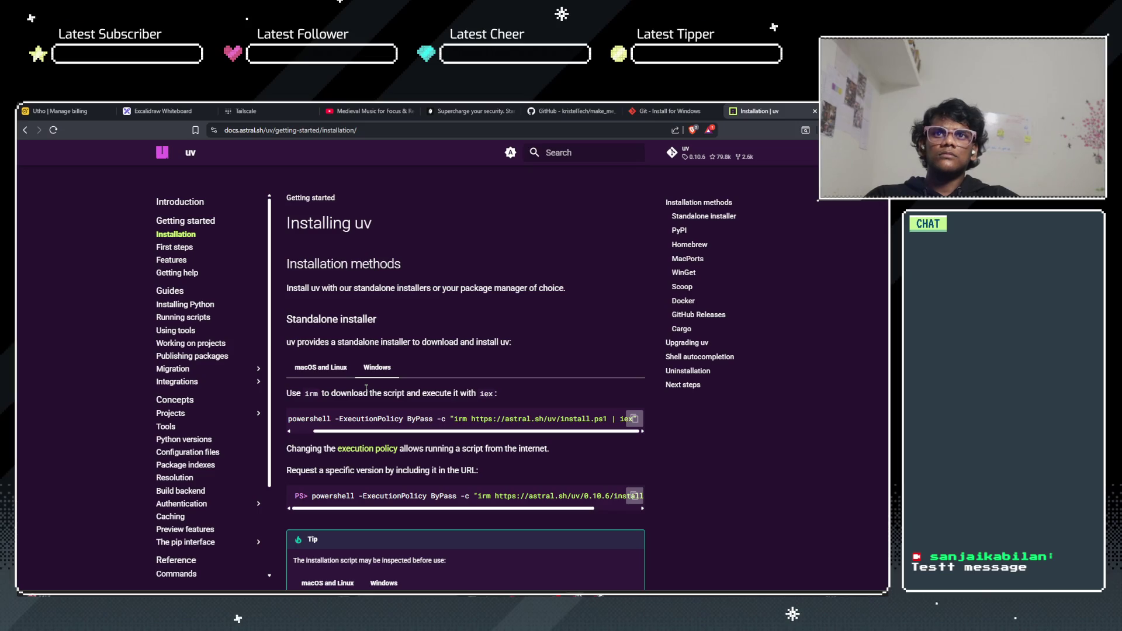
scroll(366, 389, down, 6)
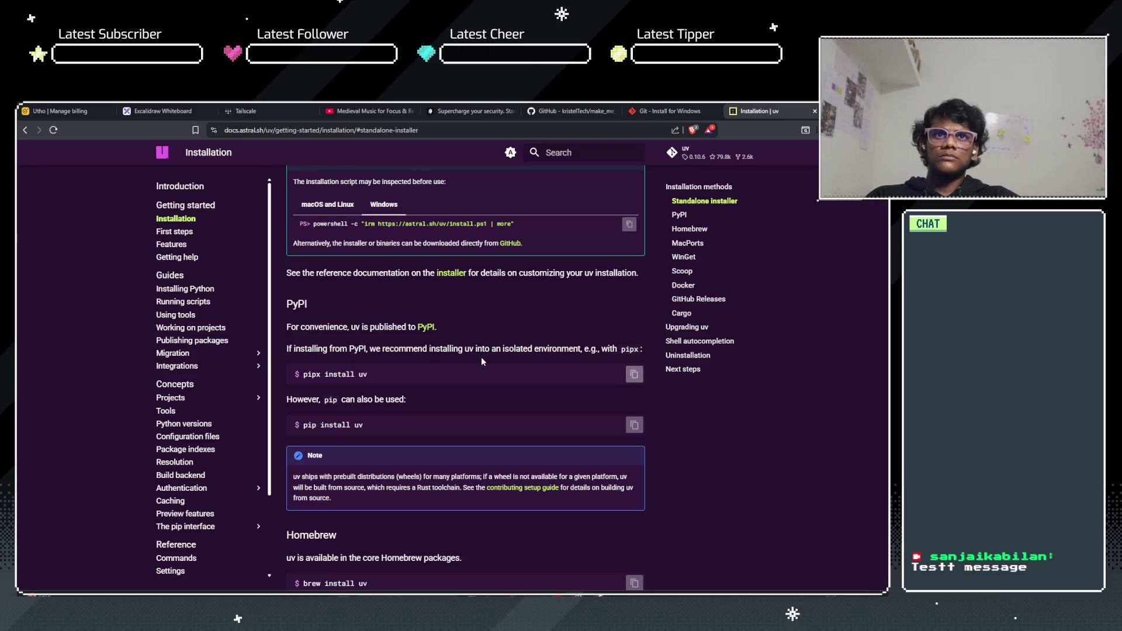
drag(466, 347, 502, 350)
scroll(445, 397, down, 10)
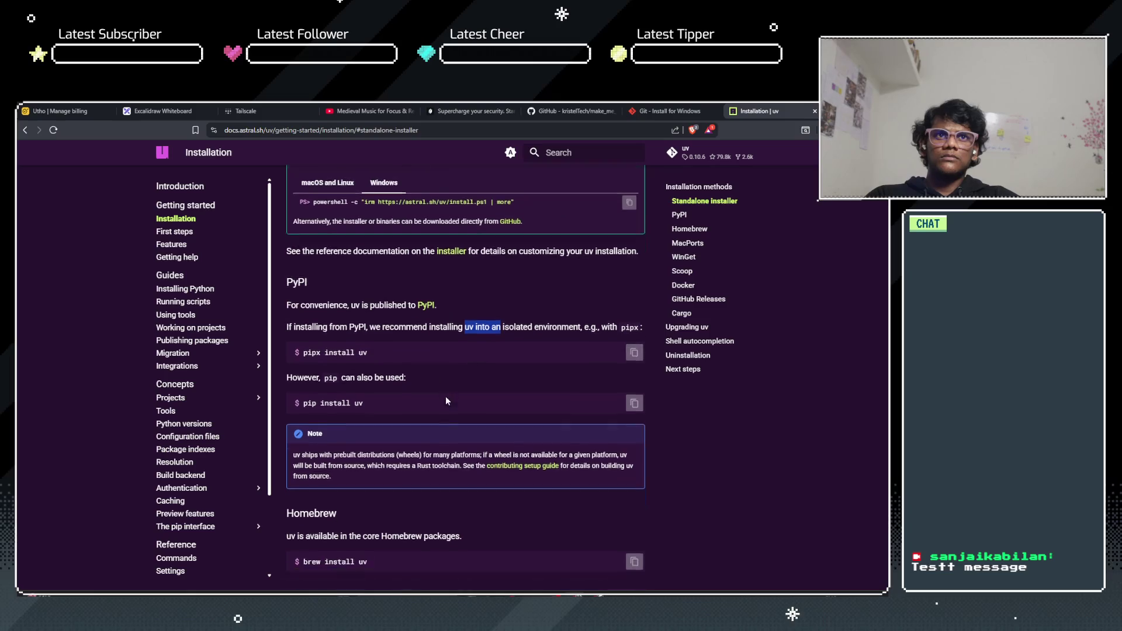
scroll(445, 396, down, 10)
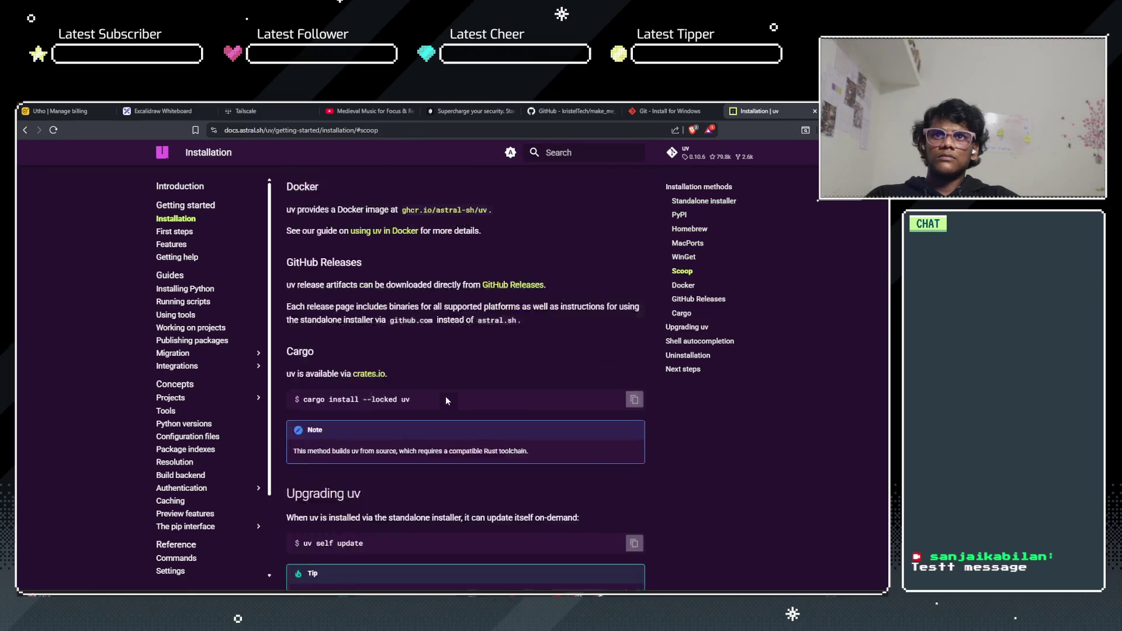
scroll(445, 390, down, 5)
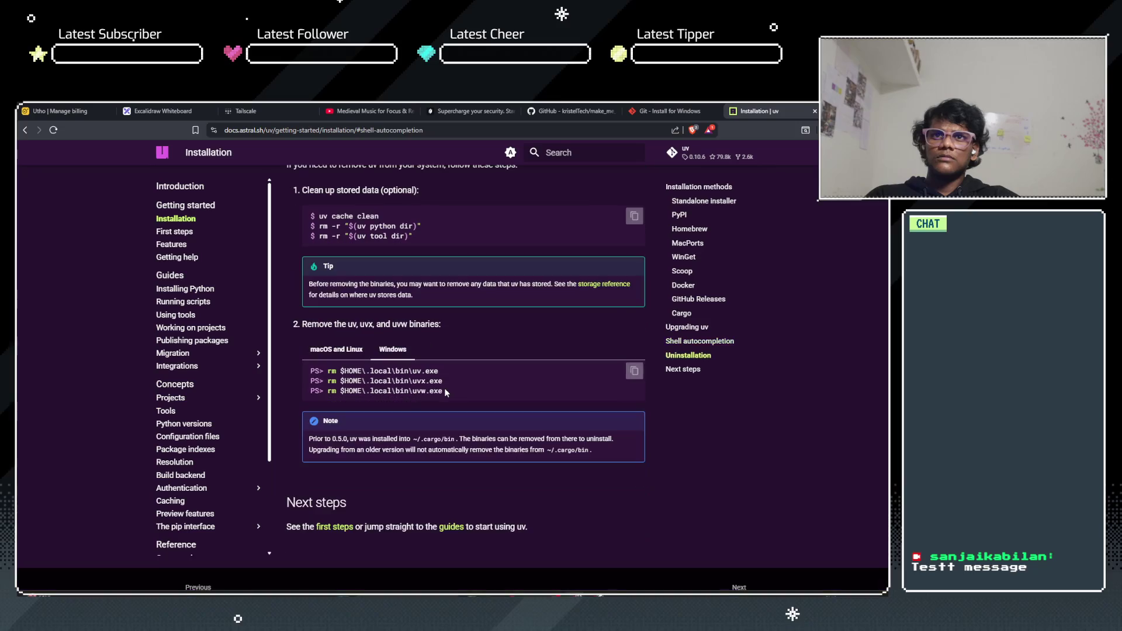
scroll(416, 405, up, 5)
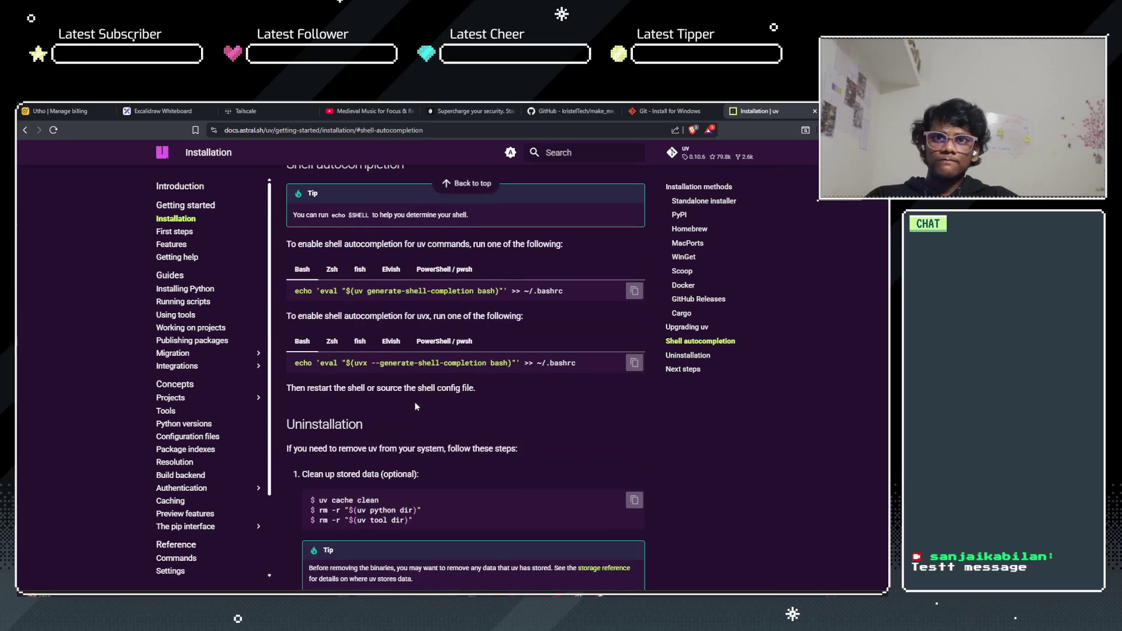
scroll(415, 403, up, 2)
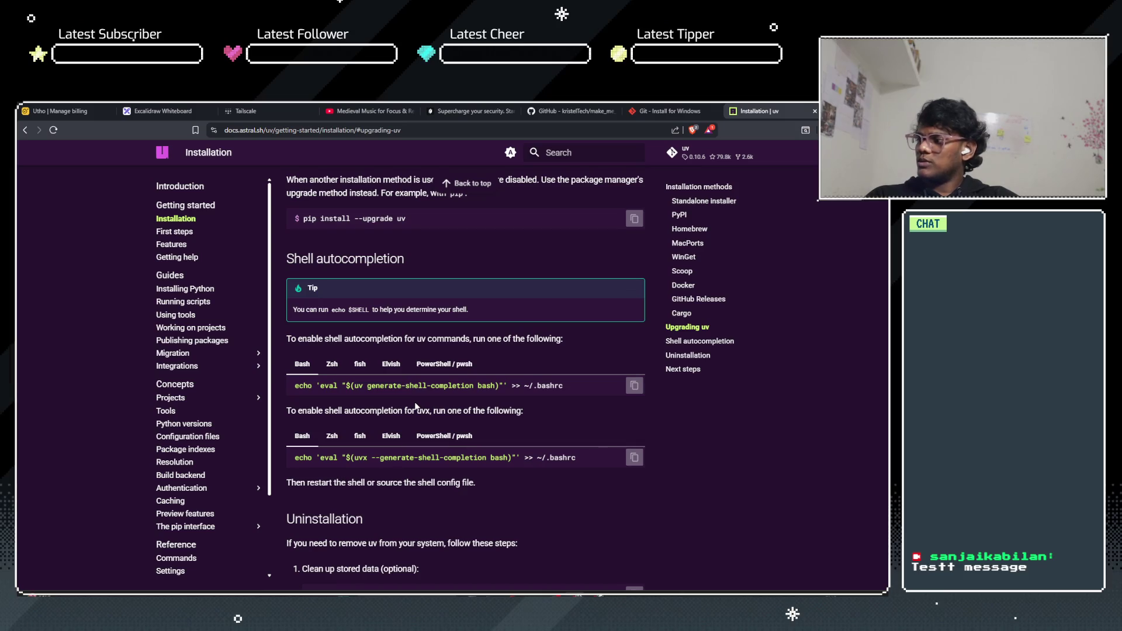
scroll(366, 372, up, 5)
scroll(366, 373, up, 7)
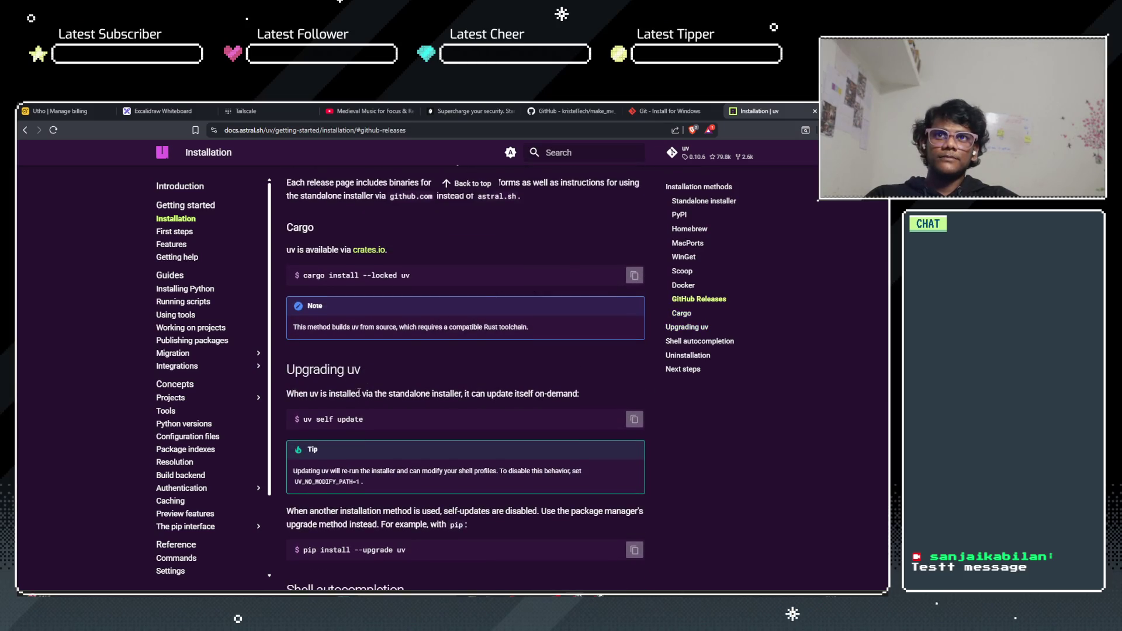
scroll(367, 386, up, 7)
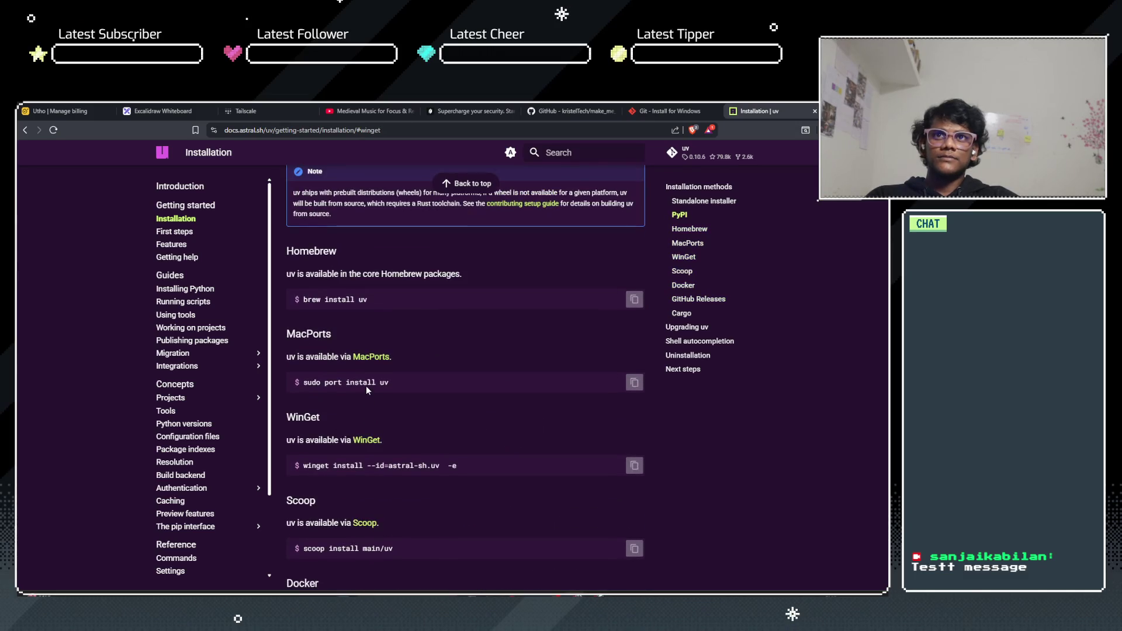
scroll(366, 390, up, 1)
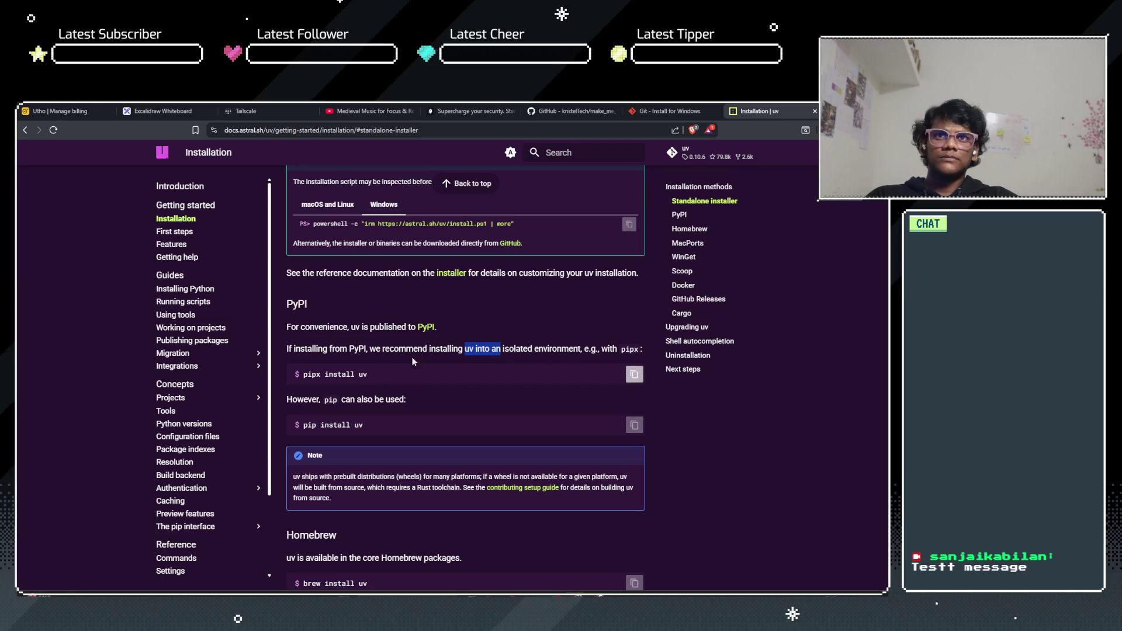
drag(392, 348, 416, 348)
click(439, 349)
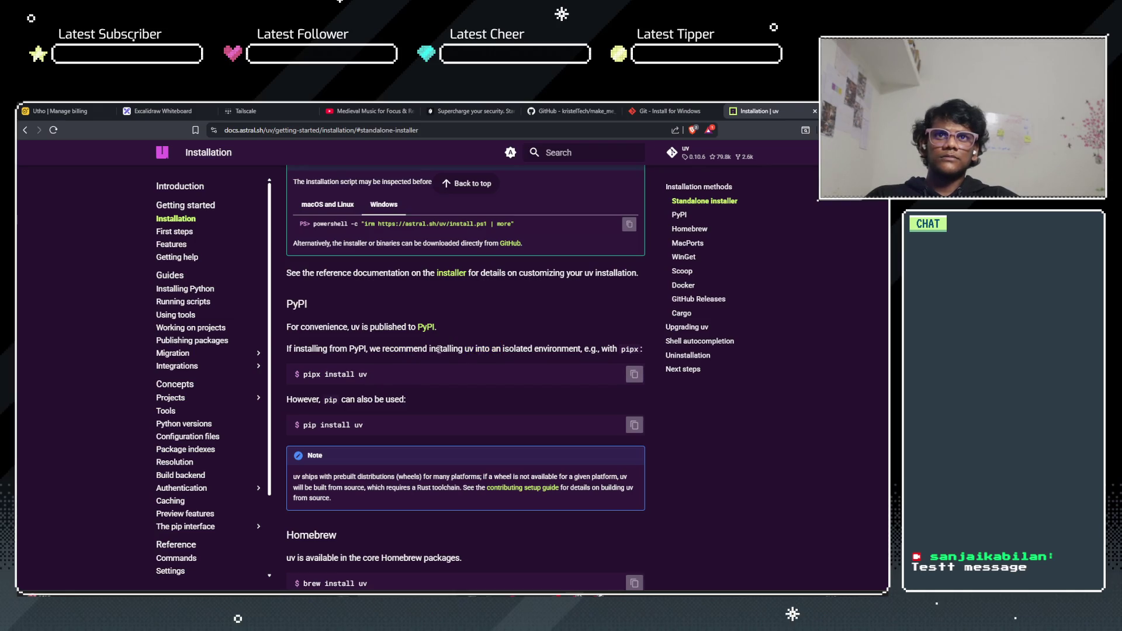
double_click(400, 348)
click(411, 353)
scroll(411, 353, up, 8)
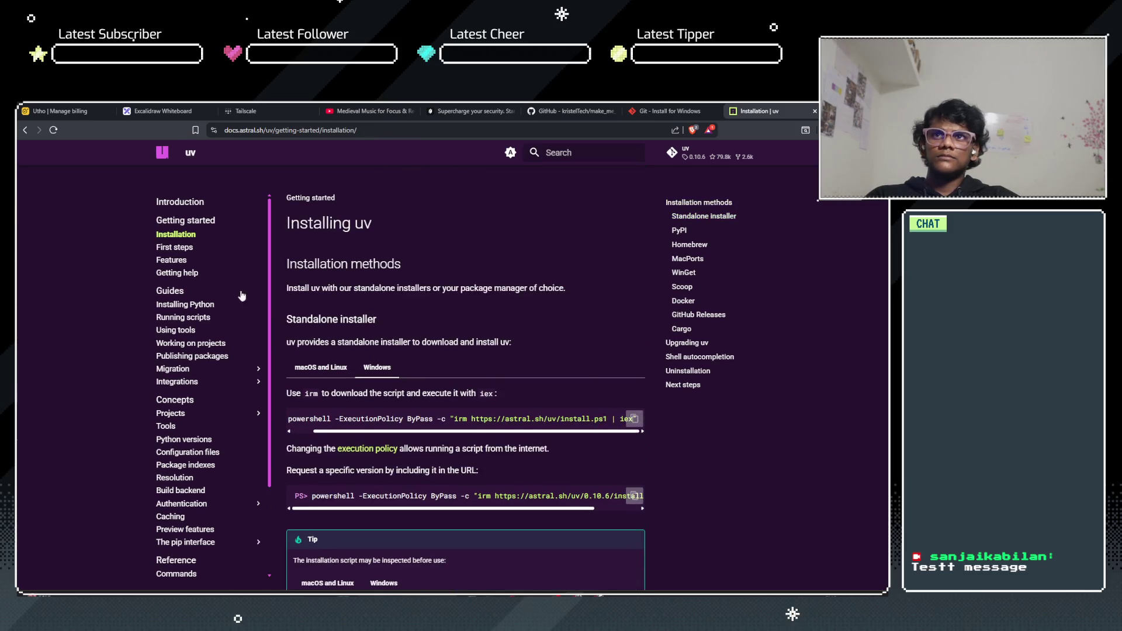
click(179, 250)
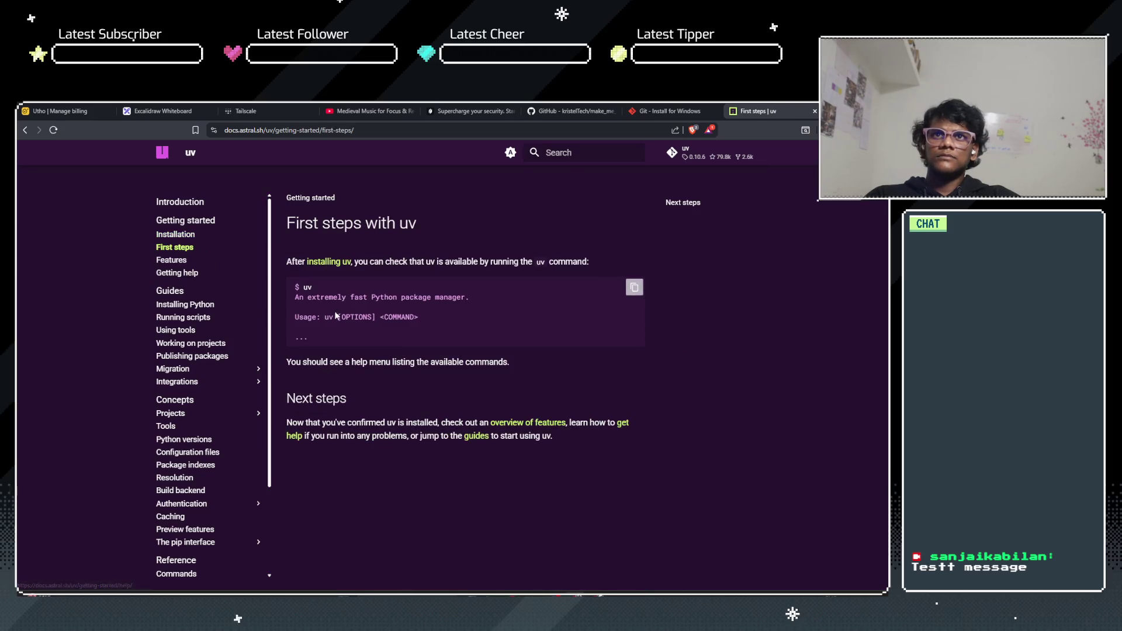
click(195, 307)
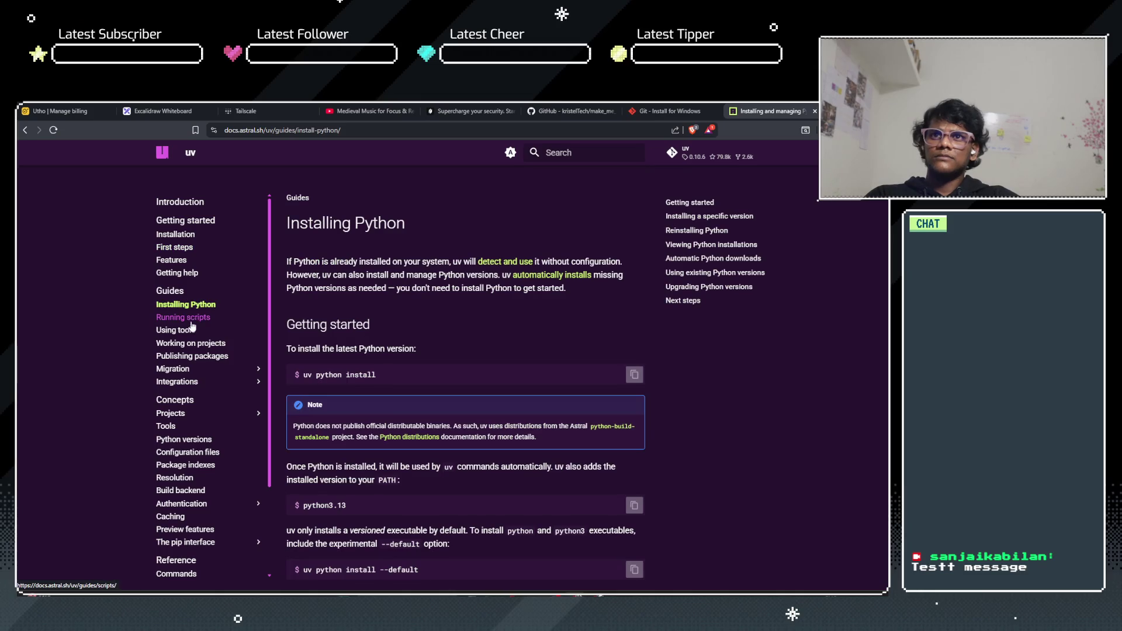
scroll(158, 339, down, 2)
scroll(158, 339, down, 1)
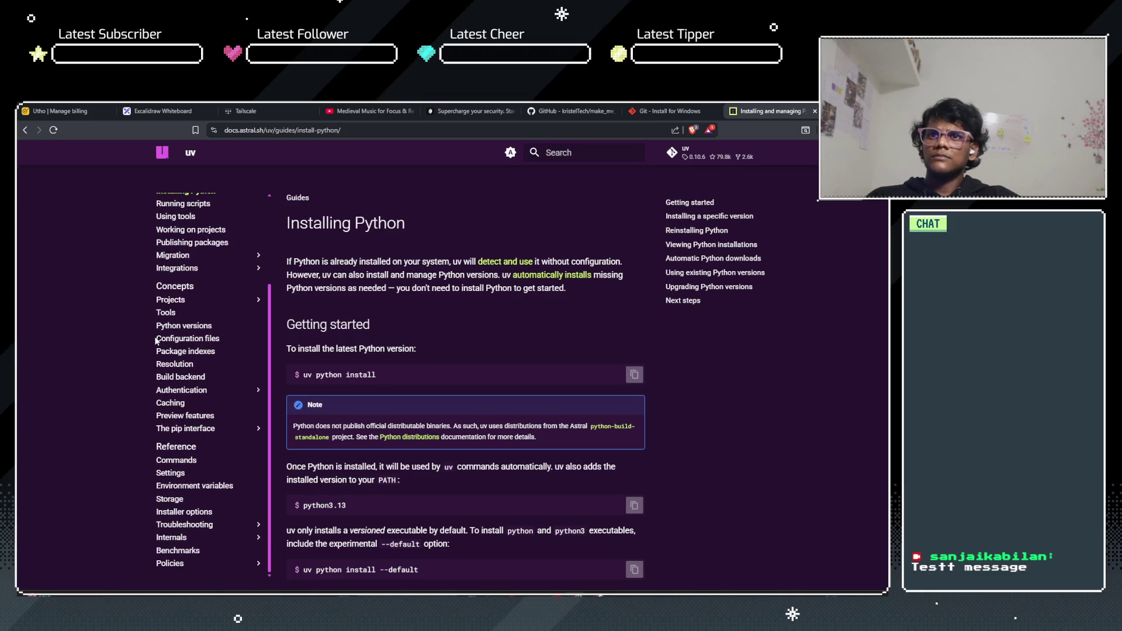
scroll(175, 467, up, 3)
click(167, 233)
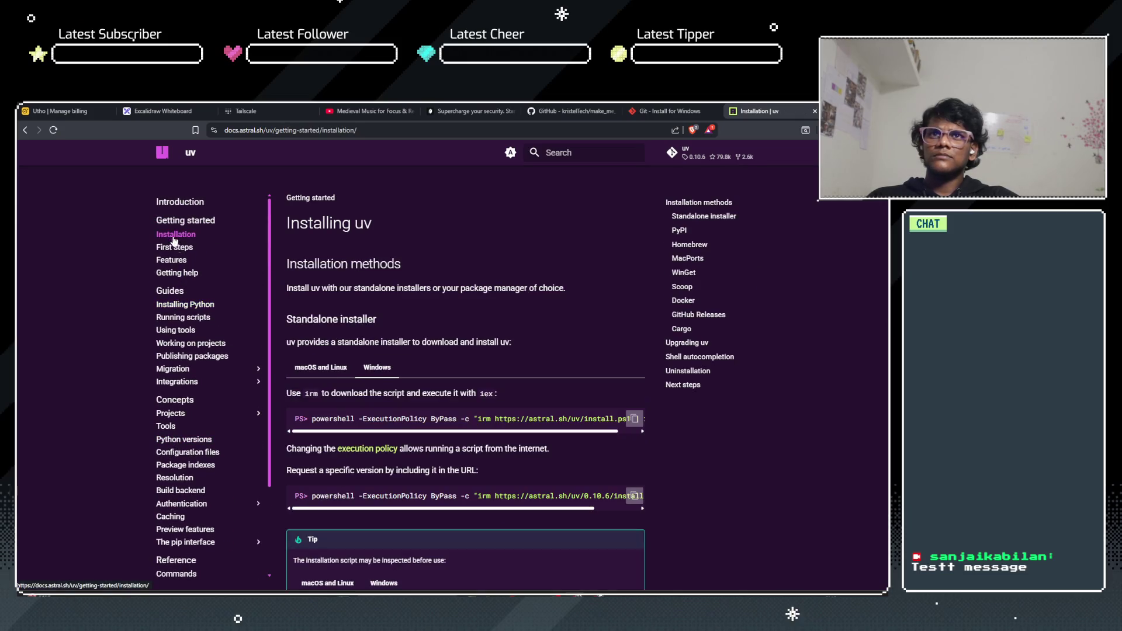
scroll(348, 339, down, 10)
scroll(348, 344, down, 15)
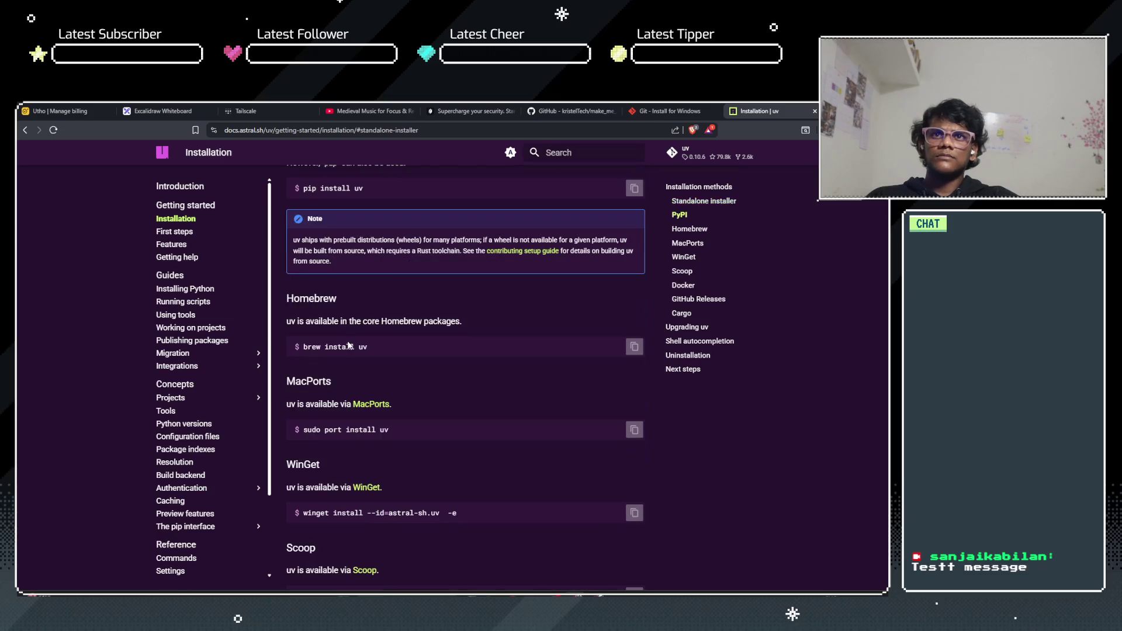
scroll(349, 345, down, 10)
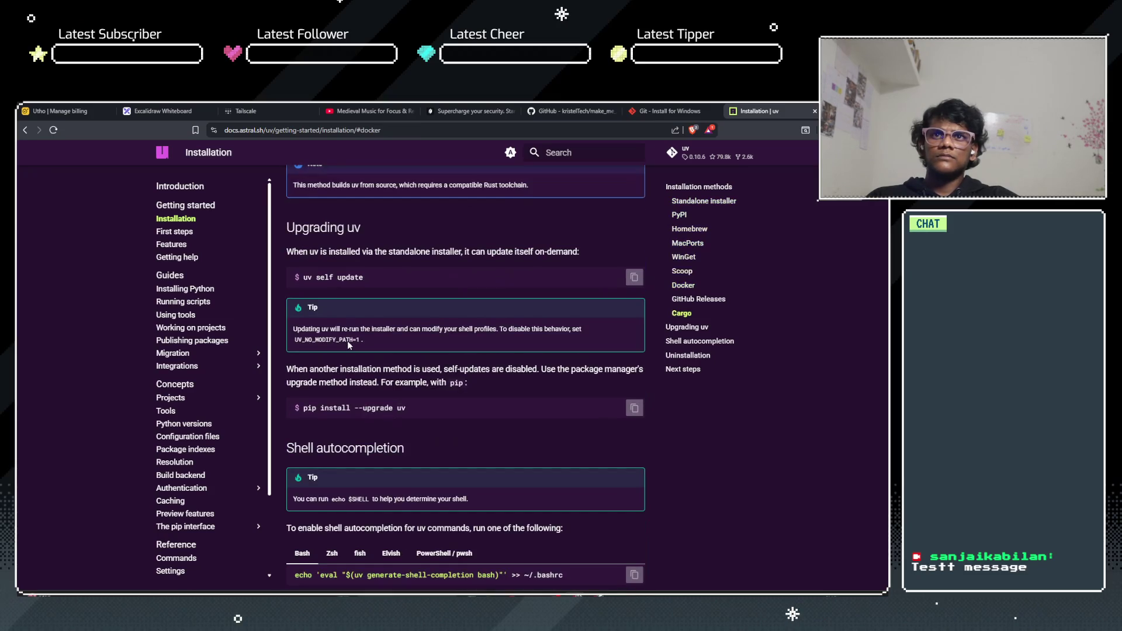
scroll(348, 344, down, 3)
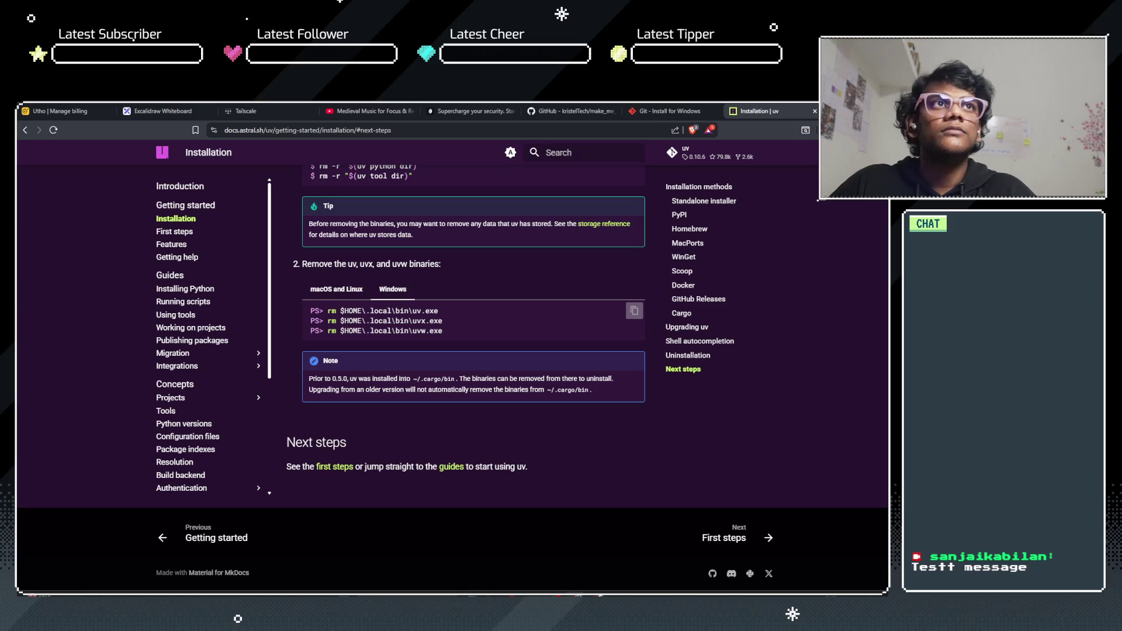
Step: Open PowerShell in the Make a meme folder, move it aside, and return to the uv docs
key(alt+Tab)
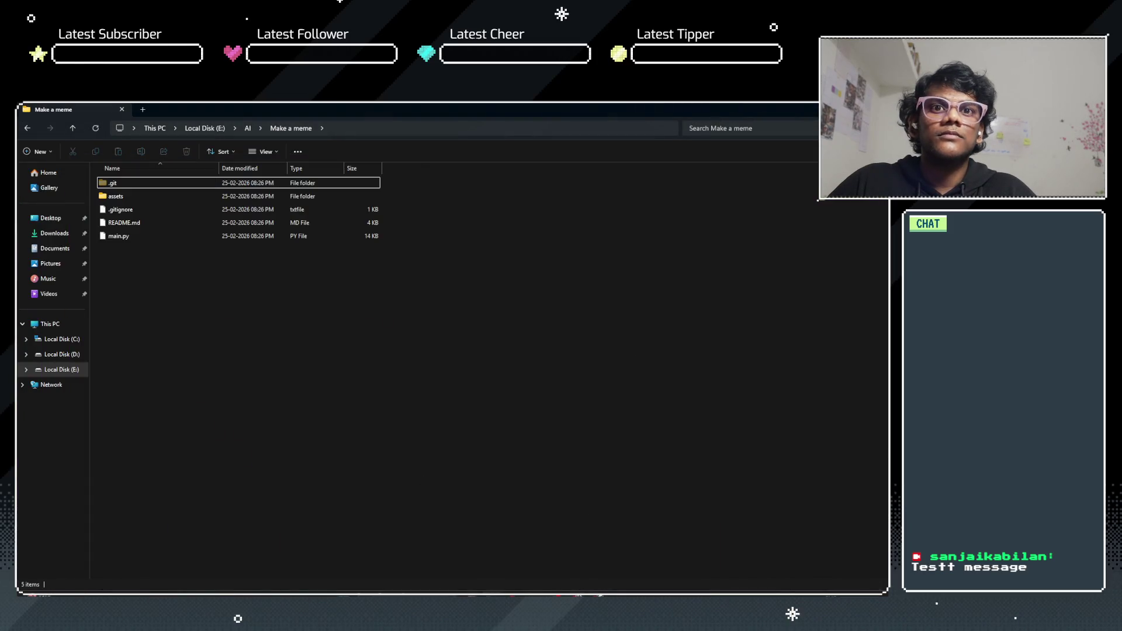
key(super)
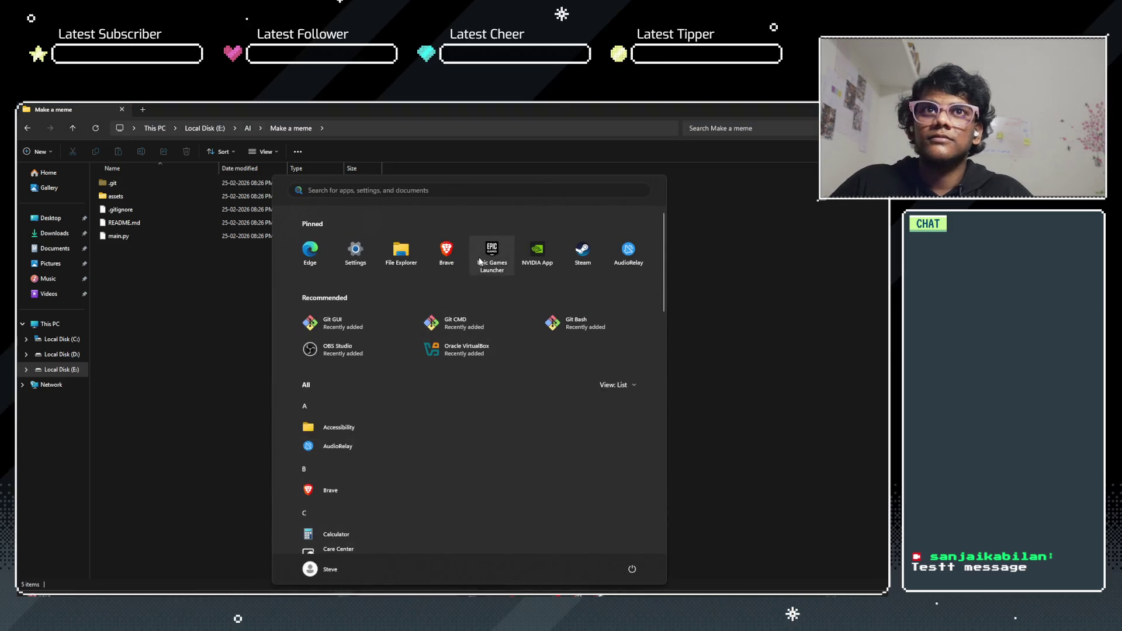
scroll(479, 261, down, 15)
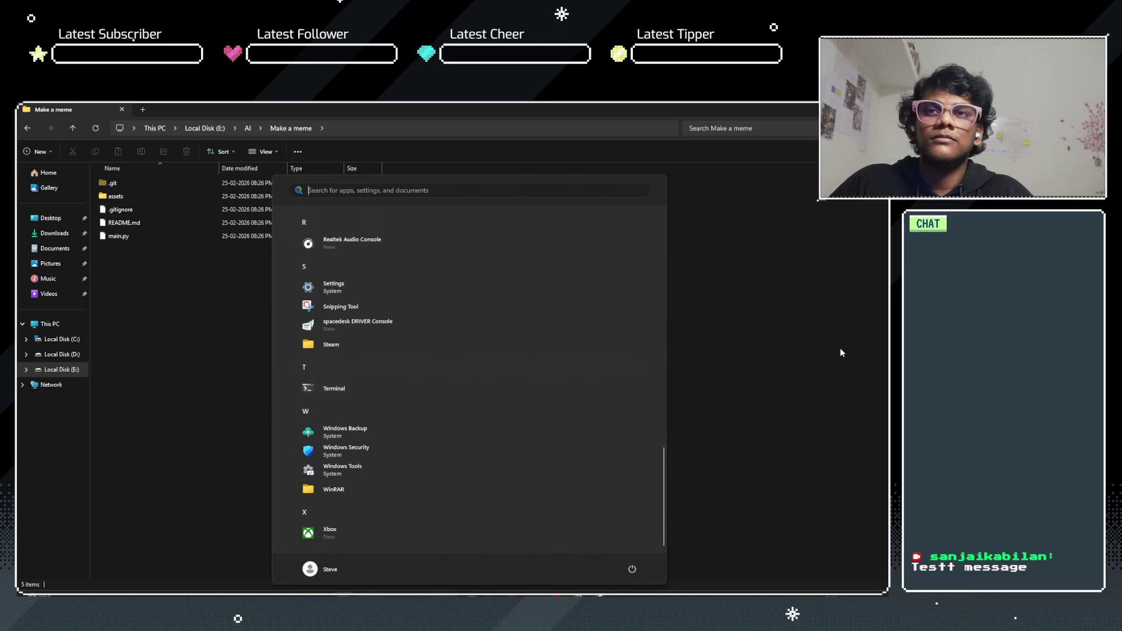
click(236, 343)
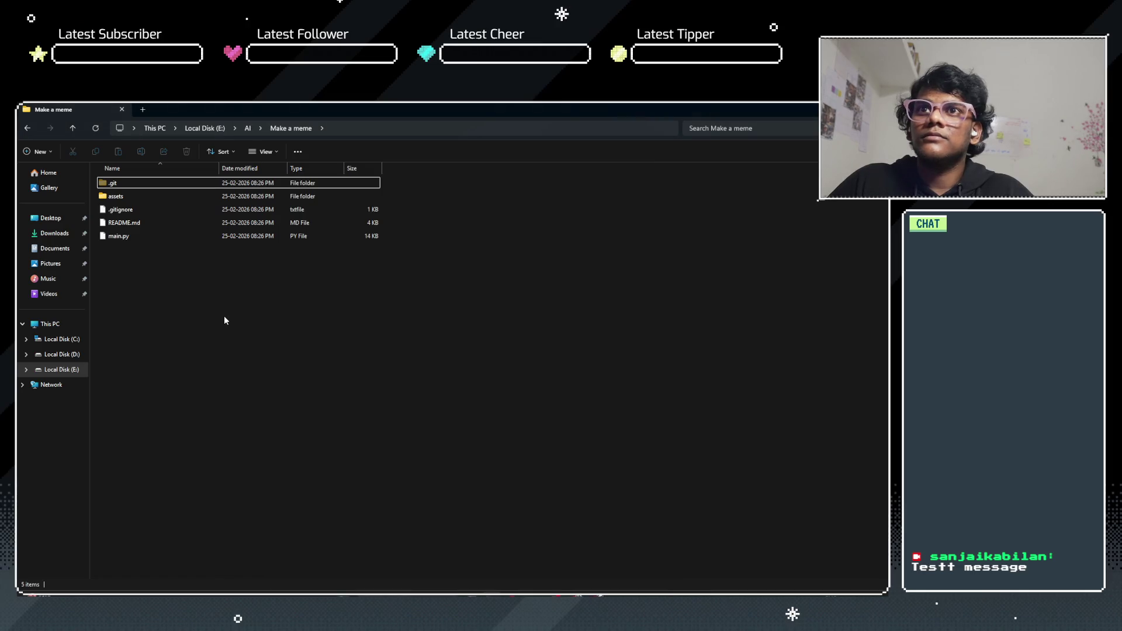
right_click(224, 318)
click(299, 427)
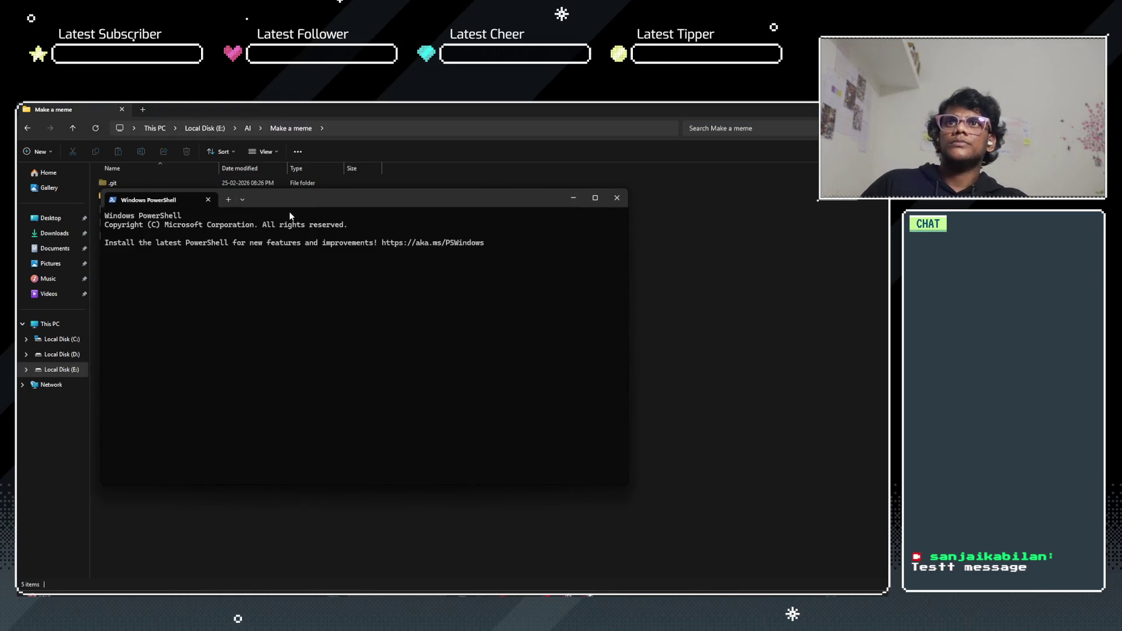
drag(292, 206, 517, 191)
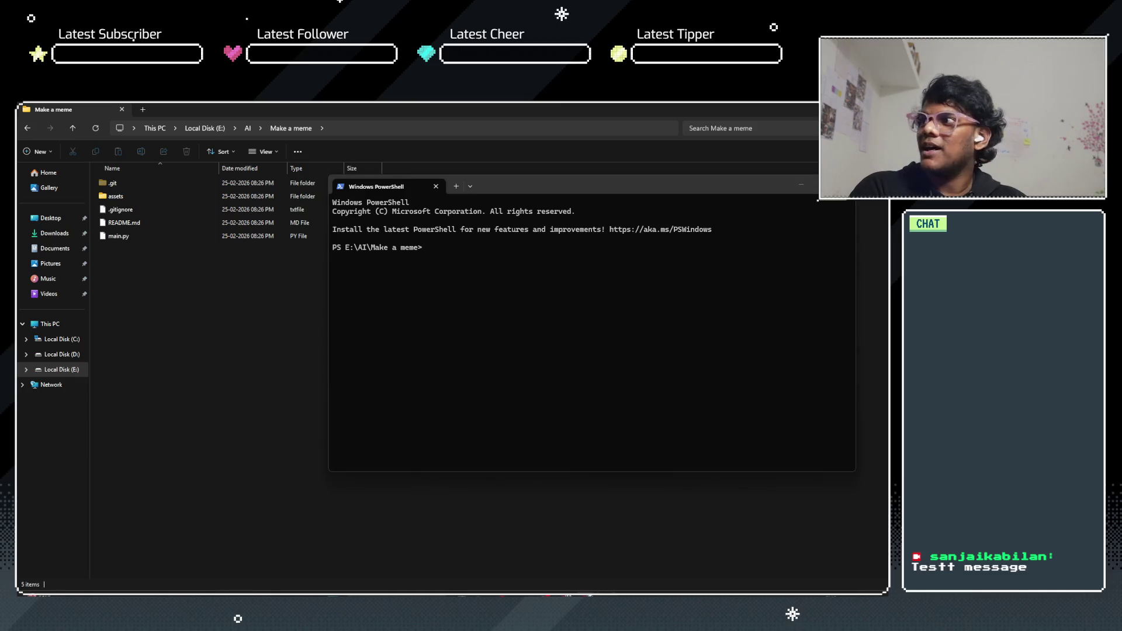
key(alt+Tab)
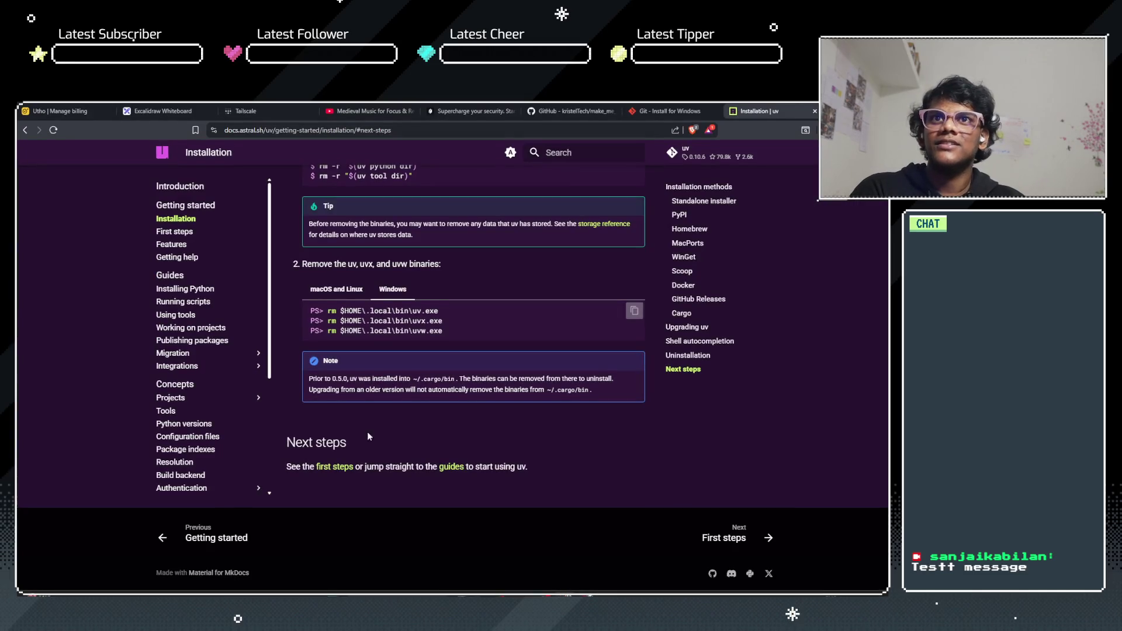
Step: Scroll the make_me_a_meme README to its Installation and Setup sections, then enter pip in the terminal
scroll(365, 413, up, 20)
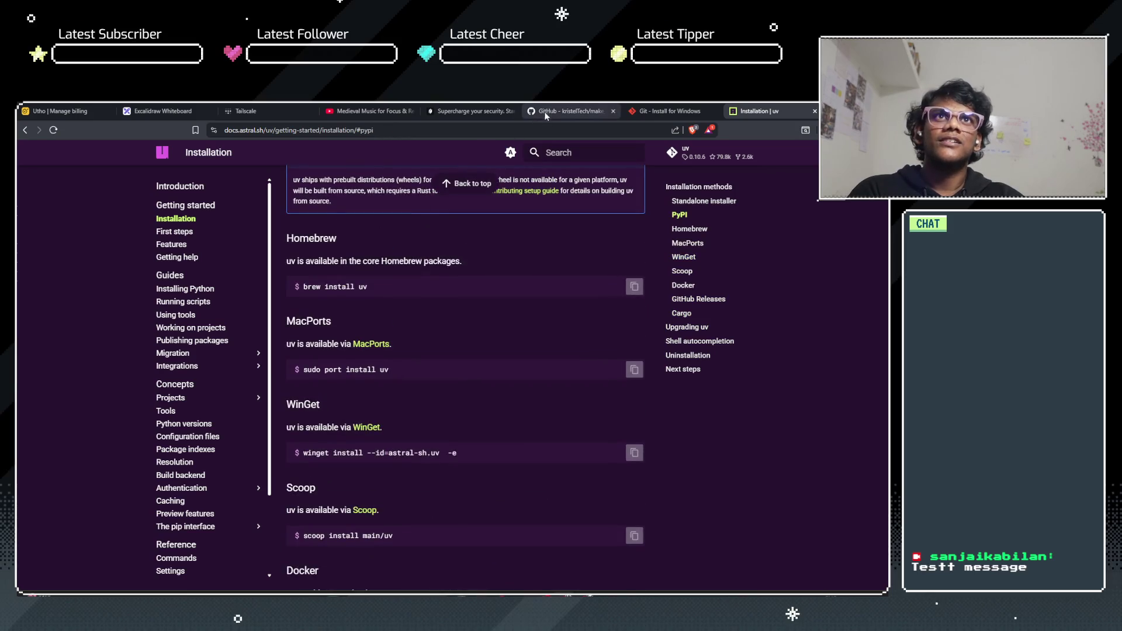
click(544, 113)
scroll(288, 342, down, 6)
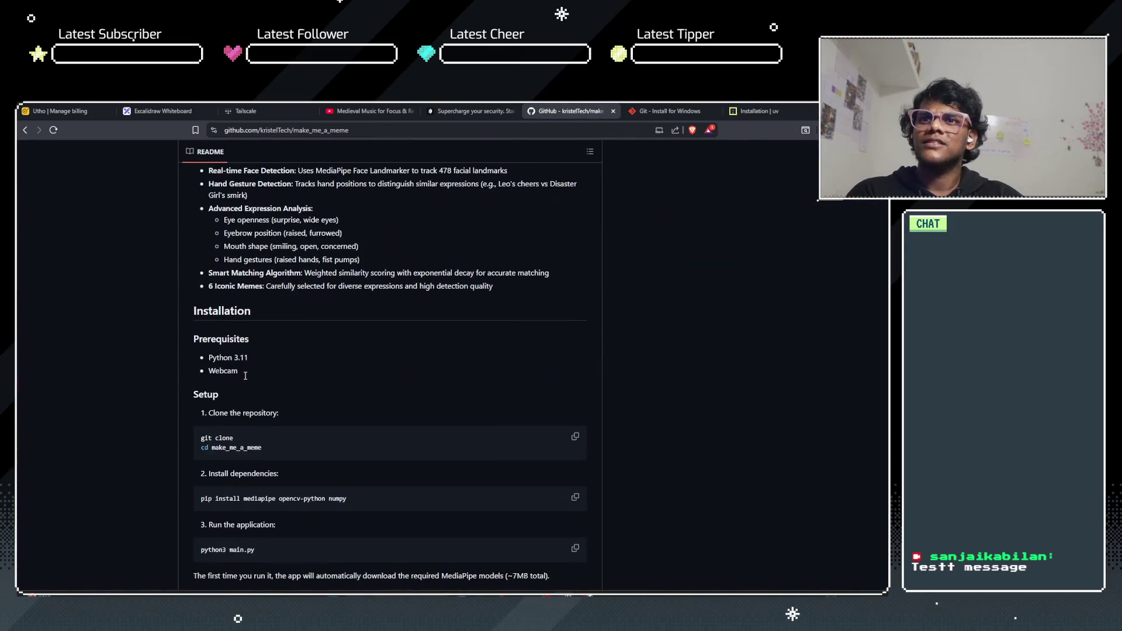
scroll(246, 379, down, 2)
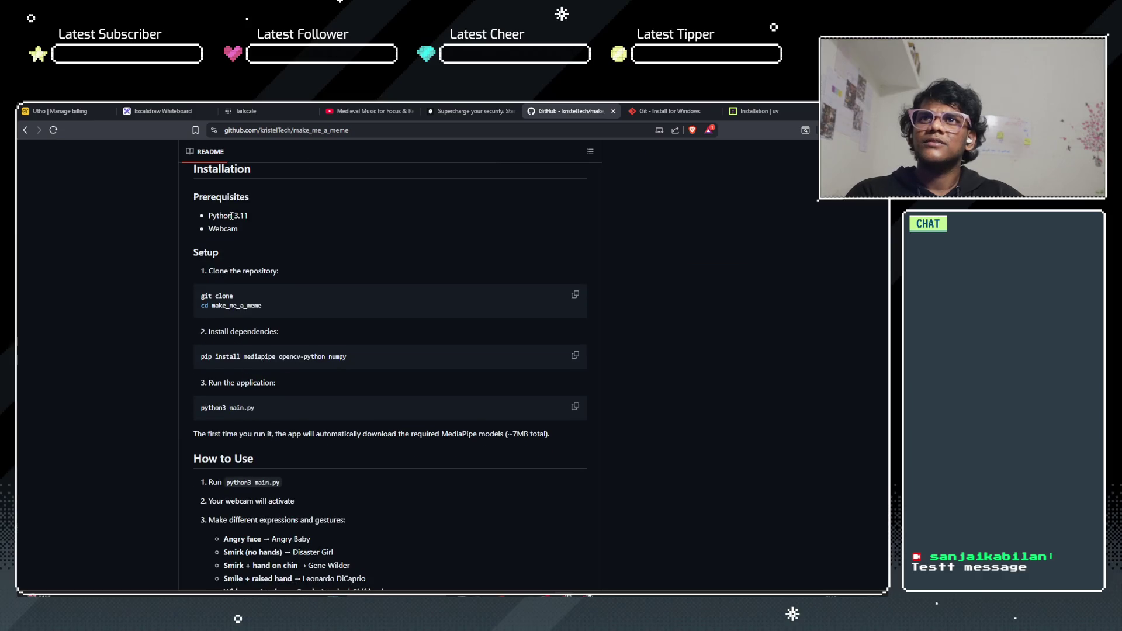
scroll(228, 245, down, 2)
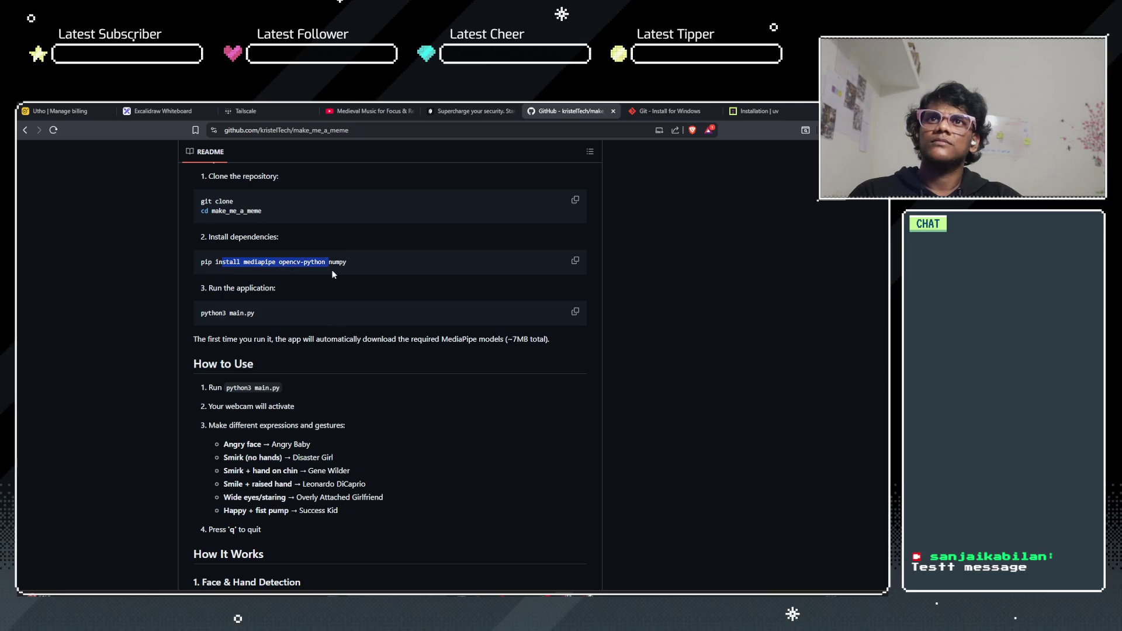
click(371, 284)
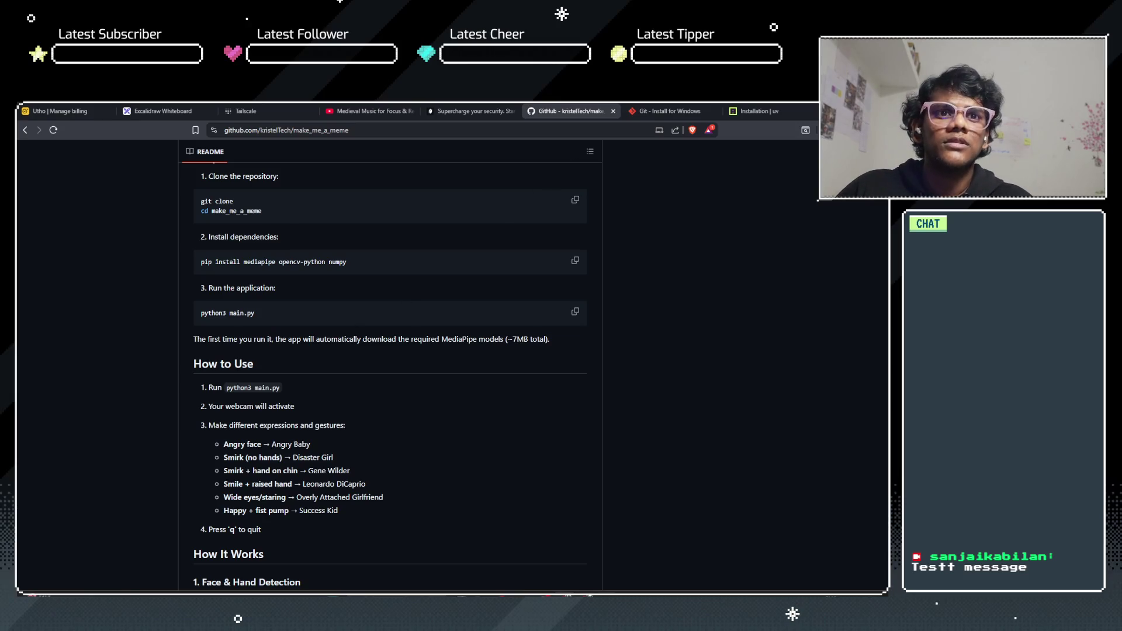
text(pip)
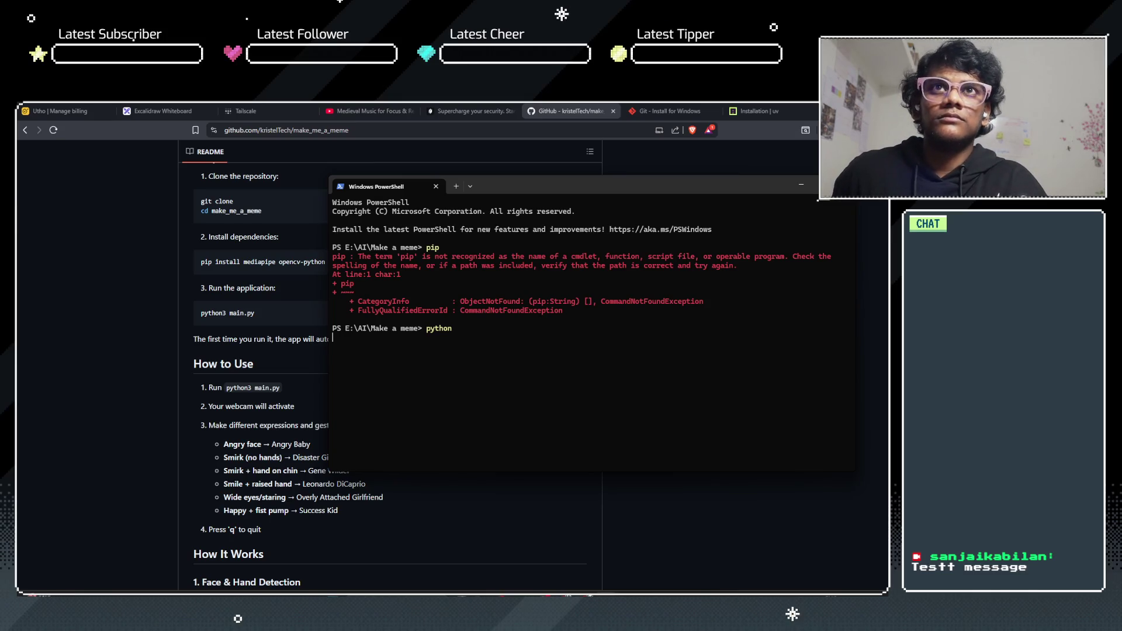
Step: Replace the failed pip session with a fresh PowerShell tab and open a new empty Brave tab
click(455, 187)
click(436, 186)
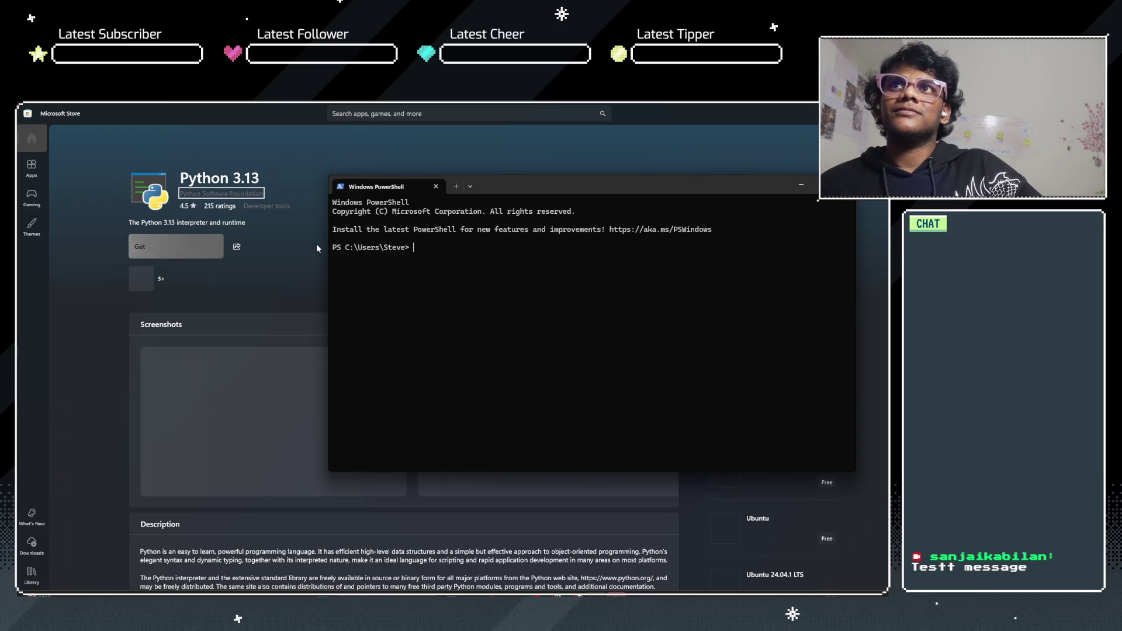
key(alt+Tab)
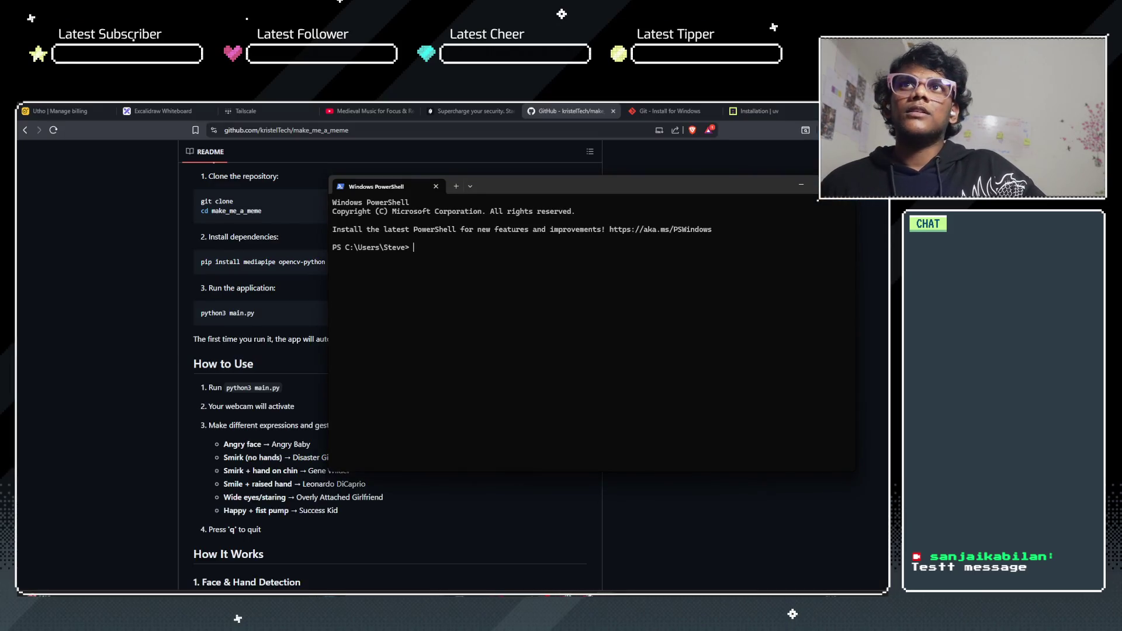
scroll(249, 283, up, 5)
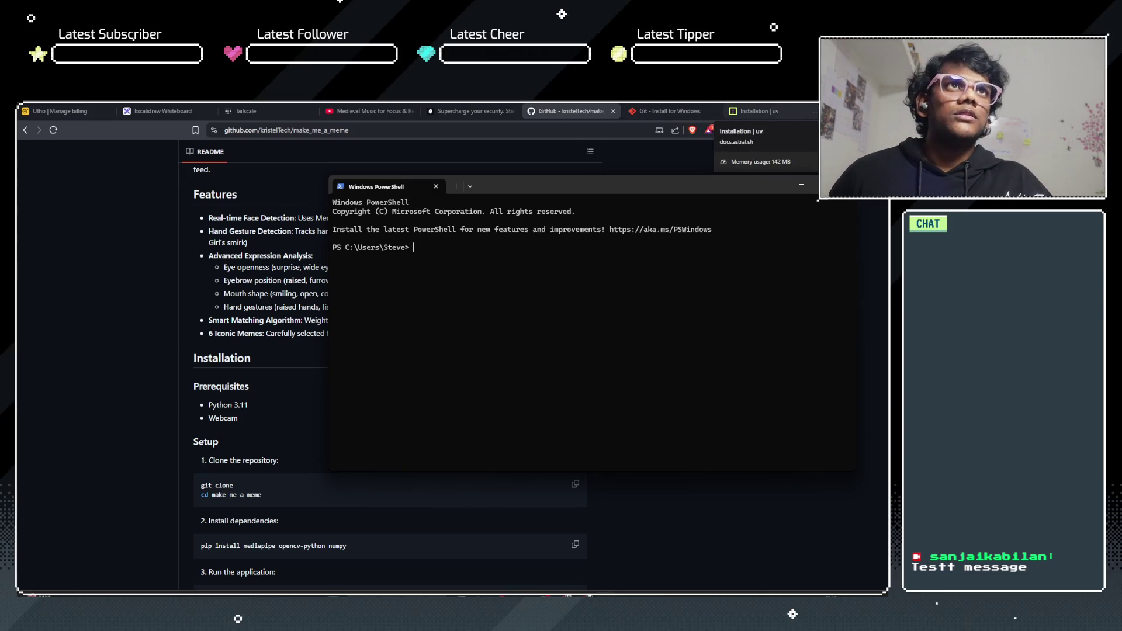
key(alt+Tab)
key(ctrl+t)
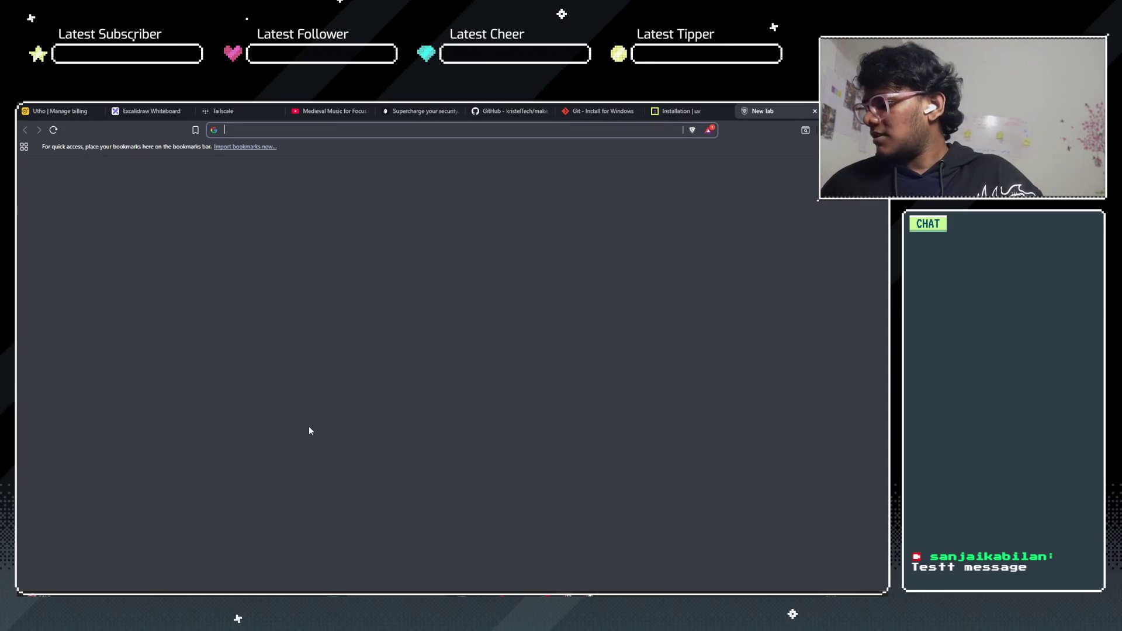
Step: Search 'python version manager' and read the expanded AI Overview
text(python)
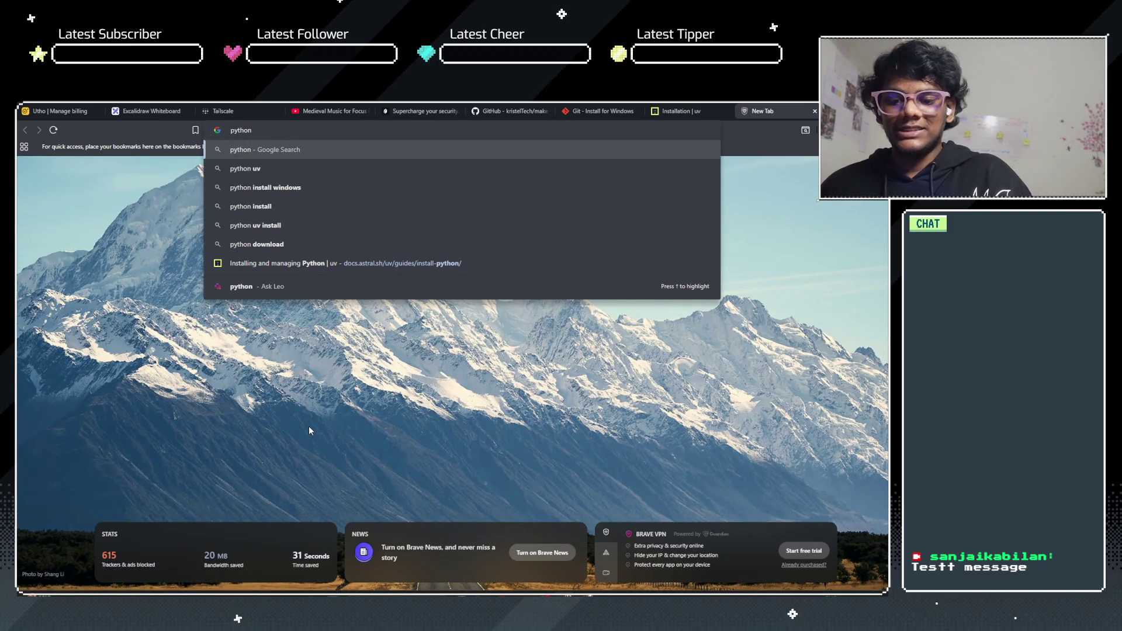
text( ver)
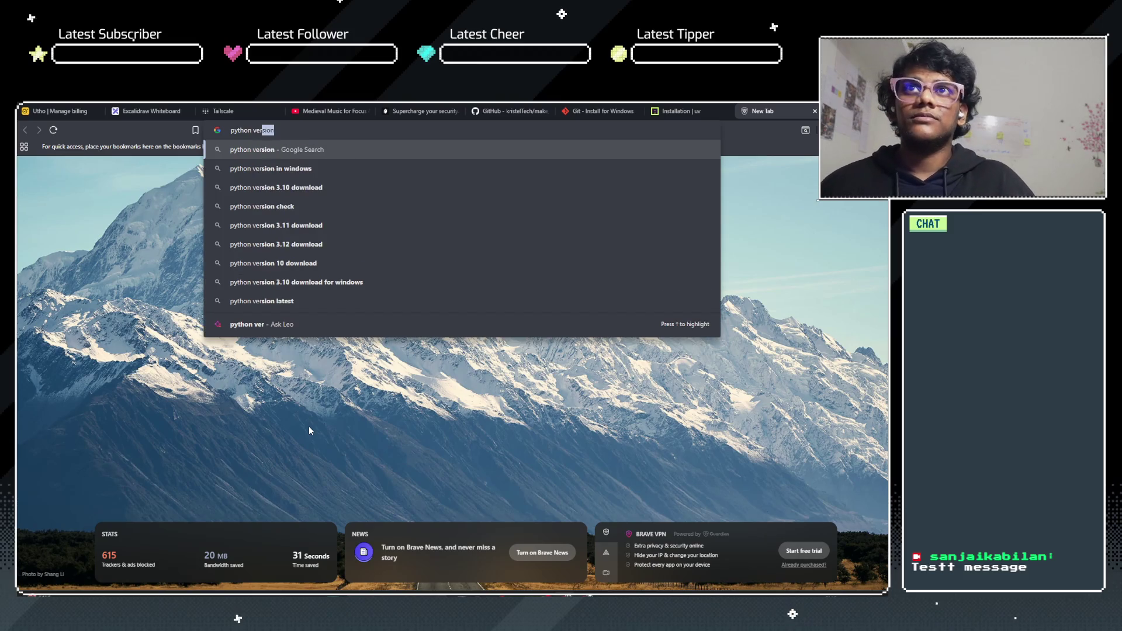
text(sio)
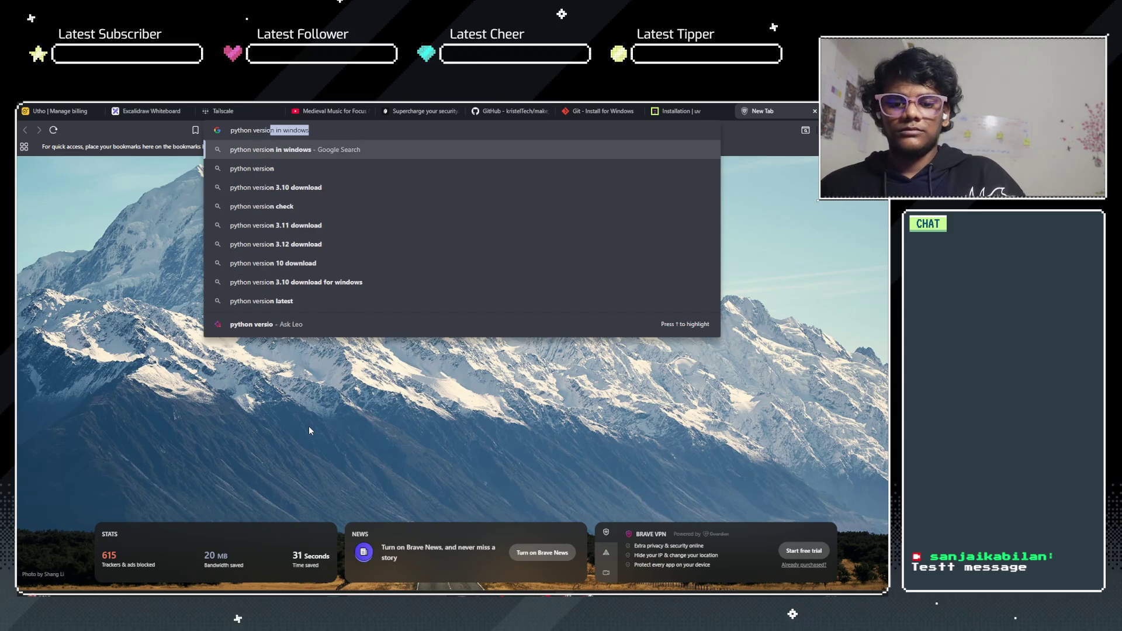
text(n manager)
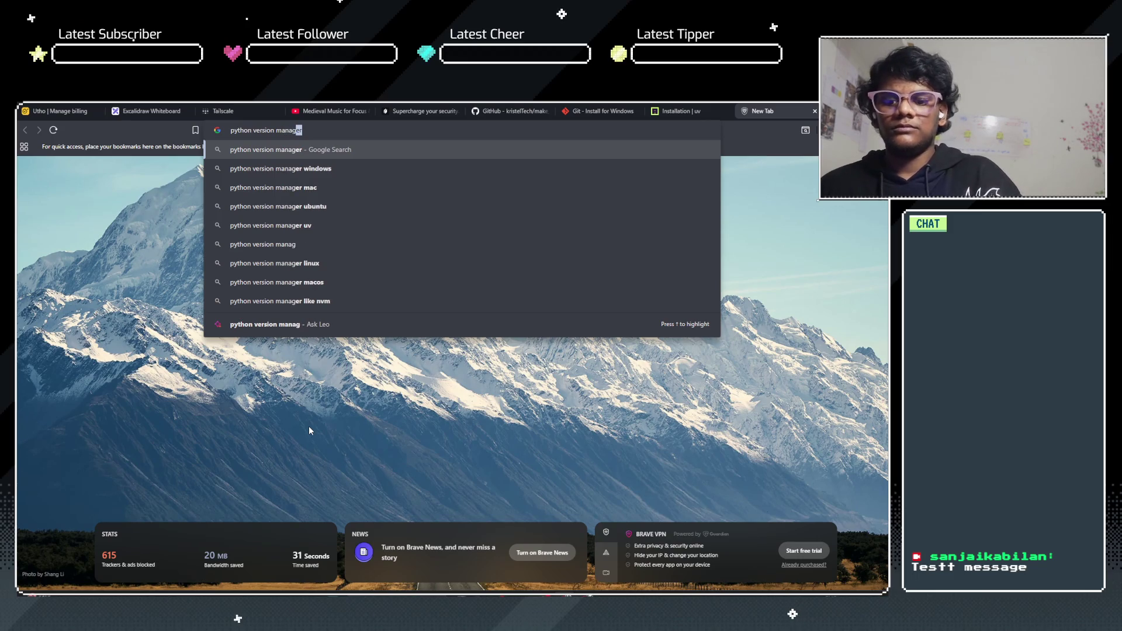
key(Return)
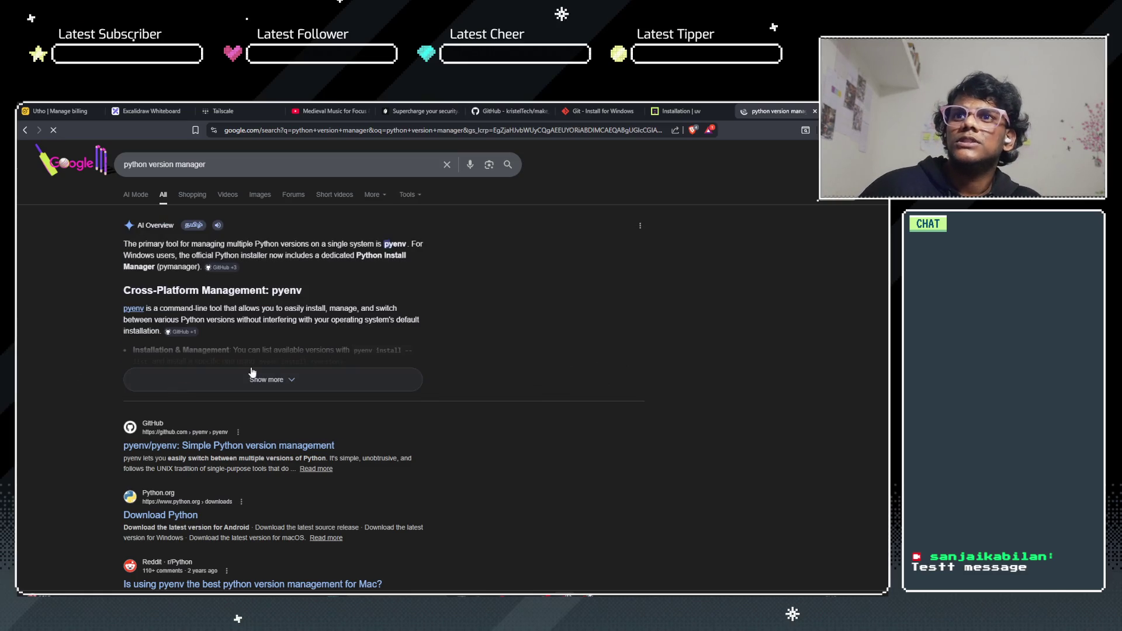
click(237, 385)
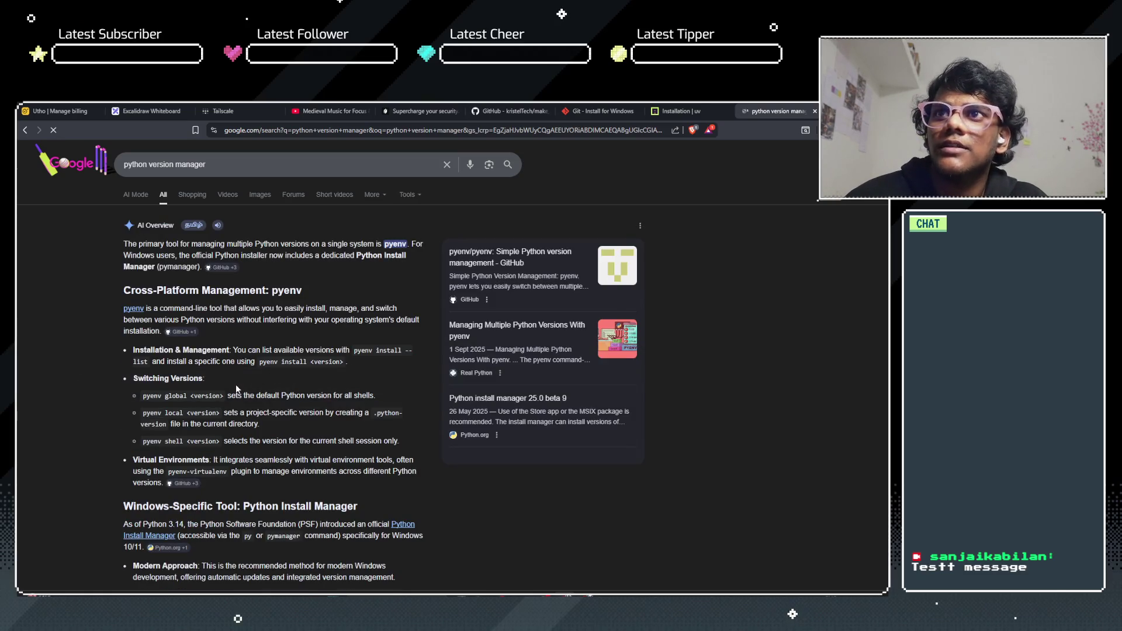
scroll(226, 400, down, 3)
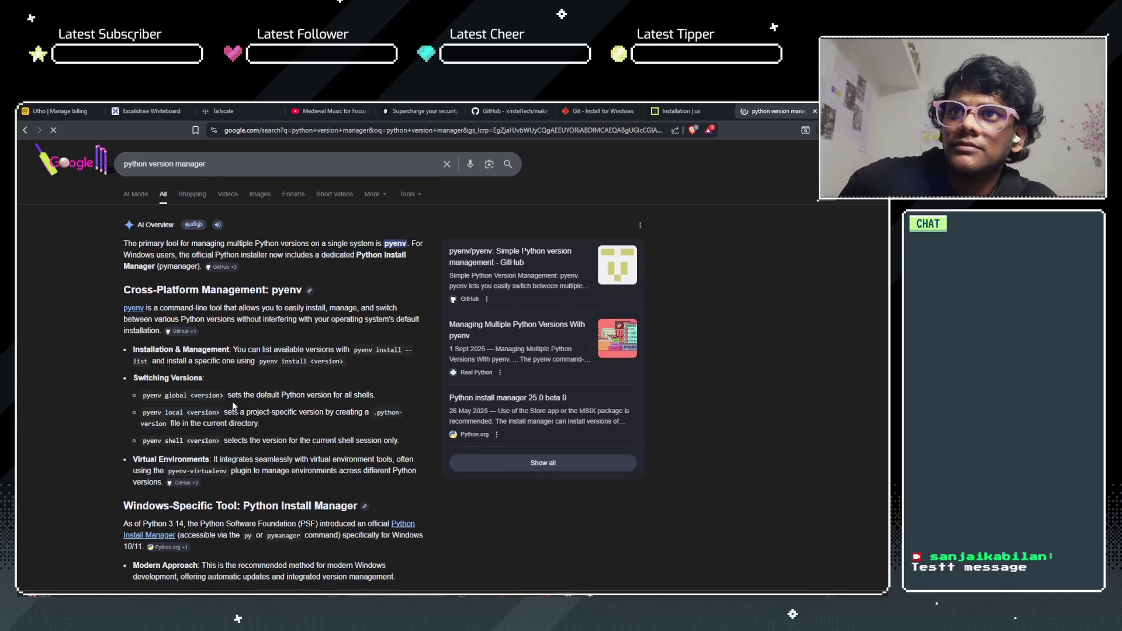
scroll(232, 401, down, 4)
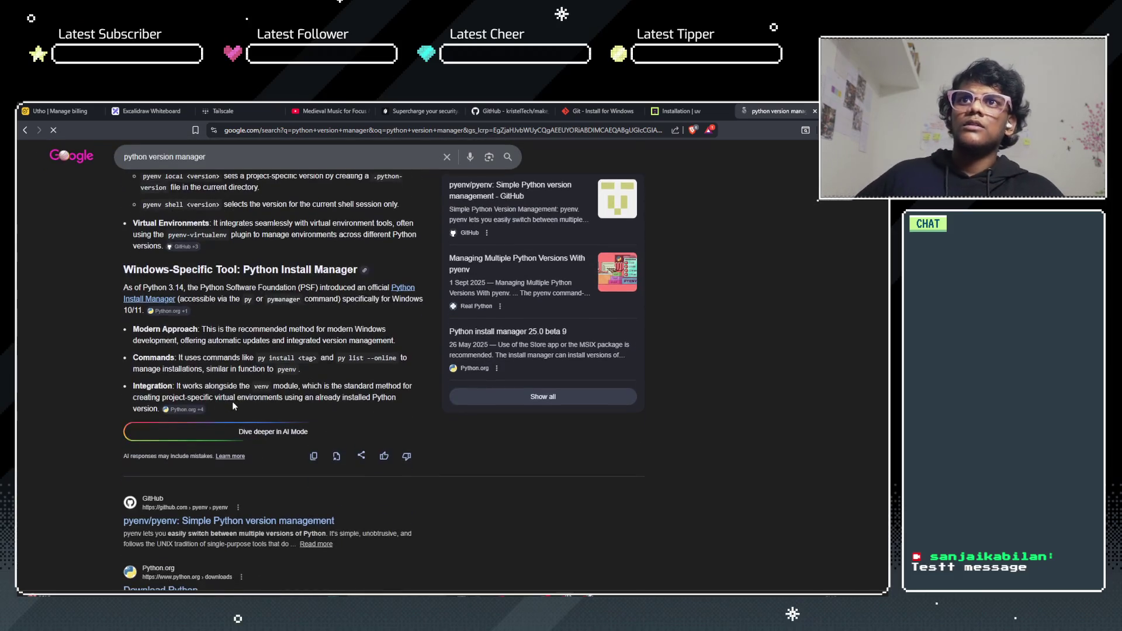
scroll(233, 401, down, 2)
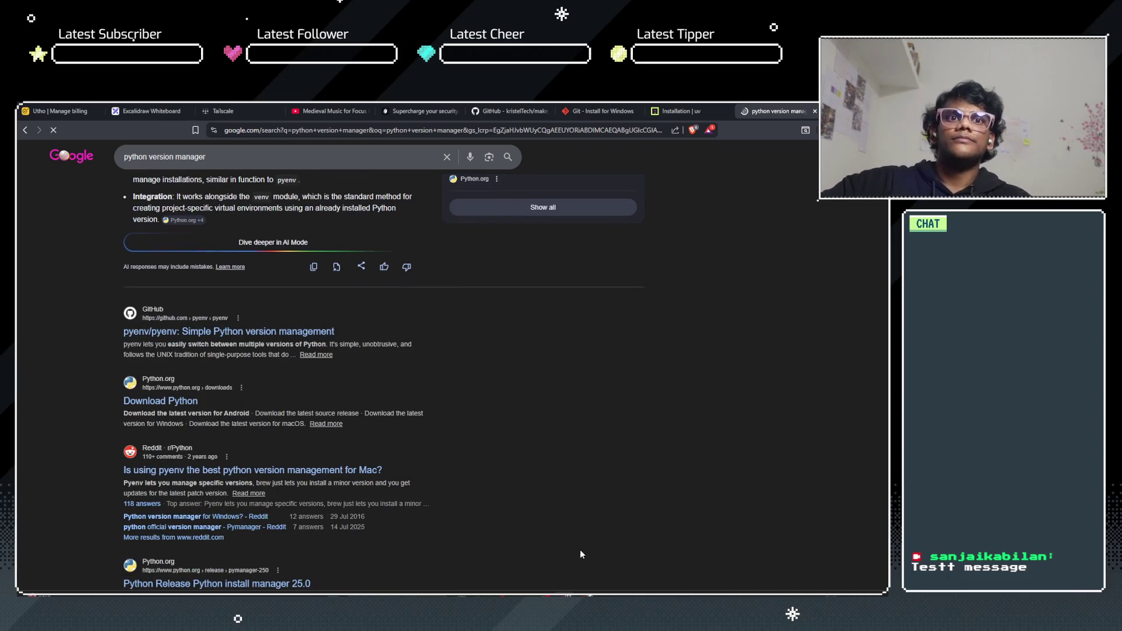
Step: Try python3 in PowerShell, which opens the Store, then close it and the search tab to return to uv Installation docs
key(super+1)
text(python3)
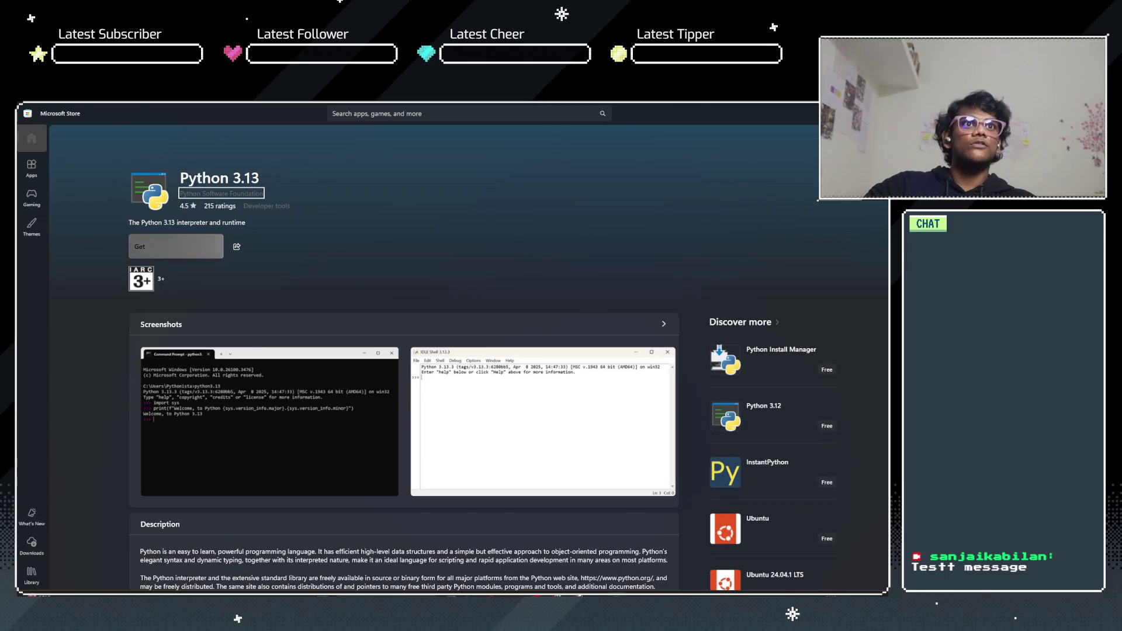
key(alt+Tab)
click(800, 184)
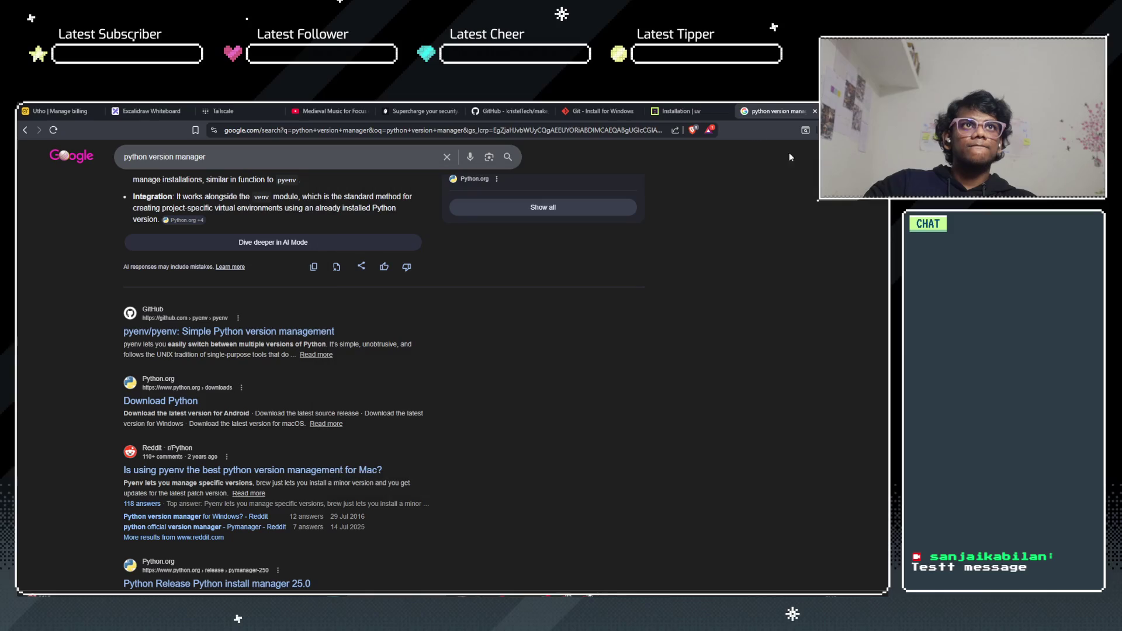
click(813, 111)
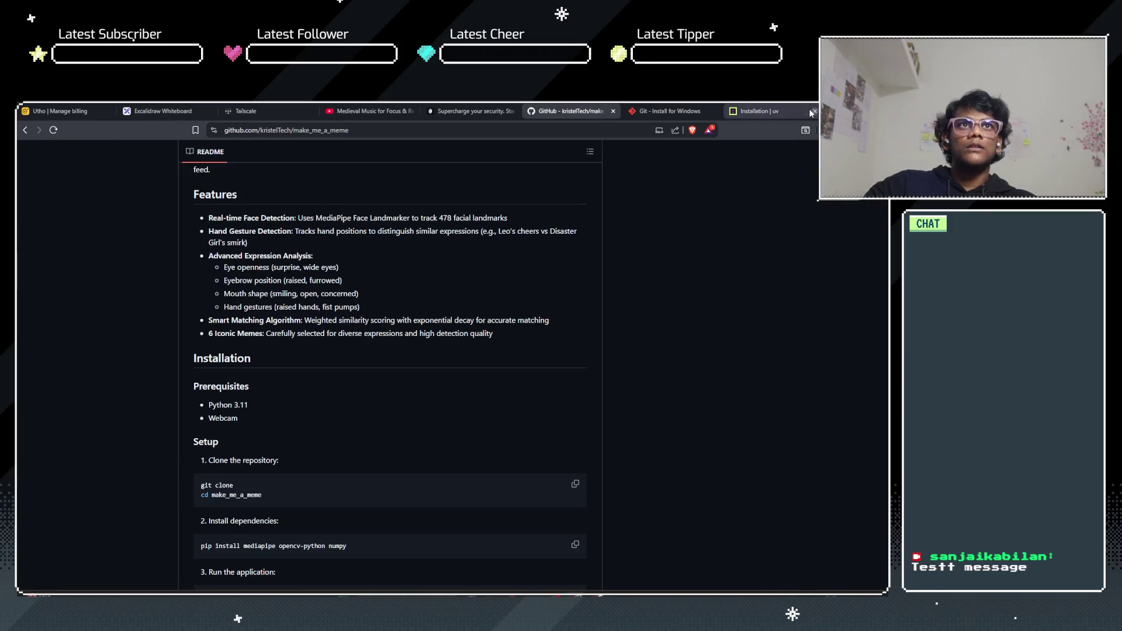
scroll(640, 196, up, 7)
click(745, 108)
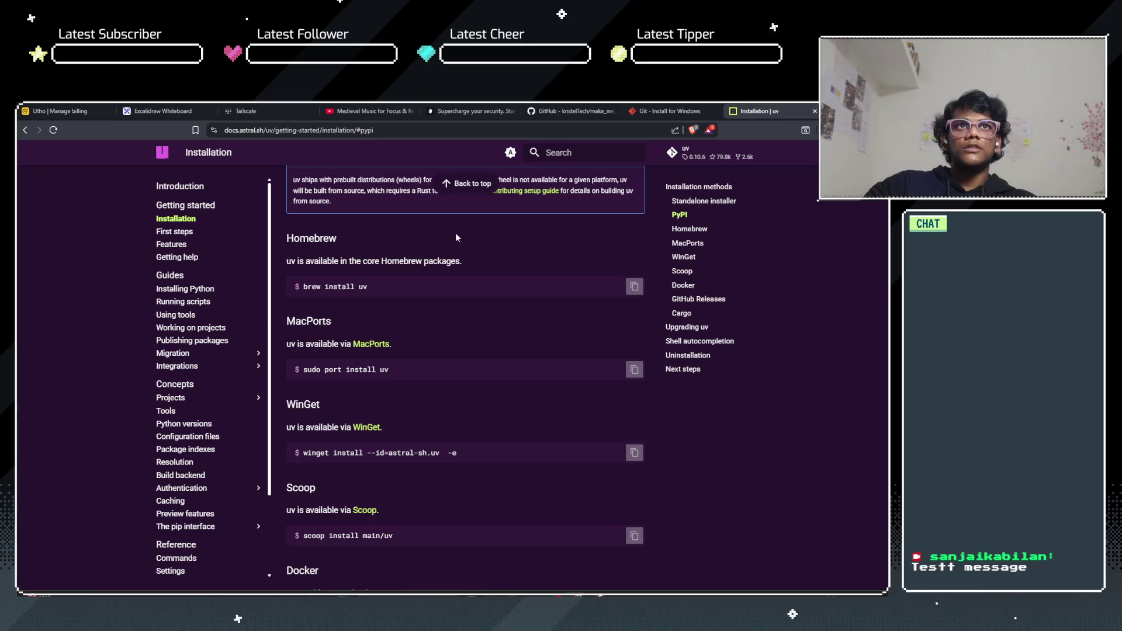
Step: Open uv's Installing Python guide and read its intro about installing and managing Python
scroll(203, 294, up, 3)
click(204, 293)
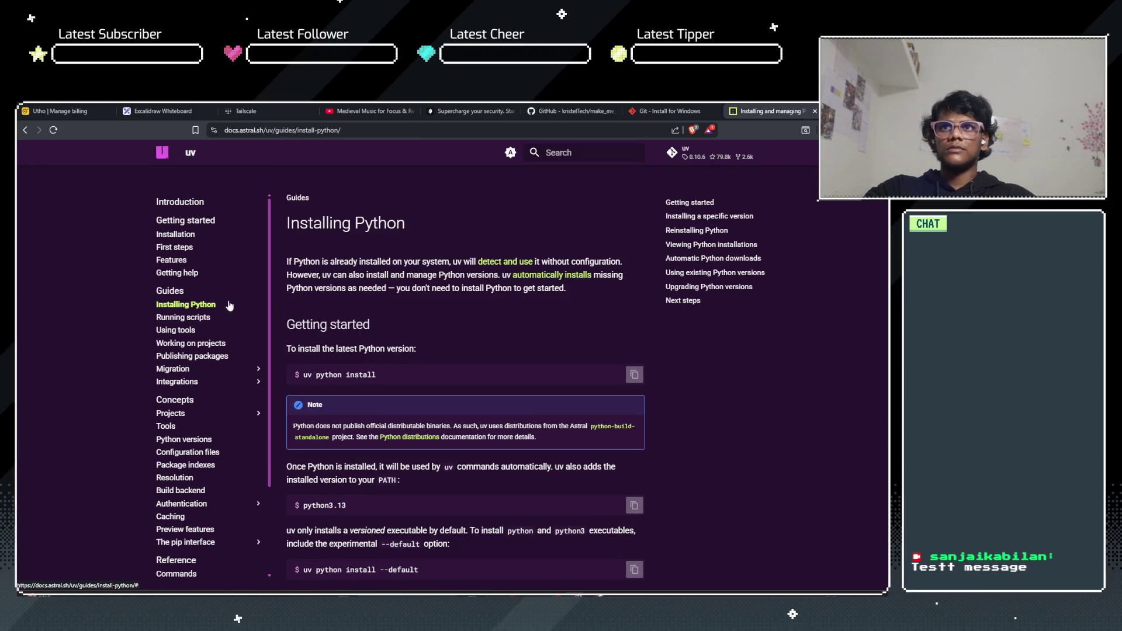
scroll(380, 370, down, 3)
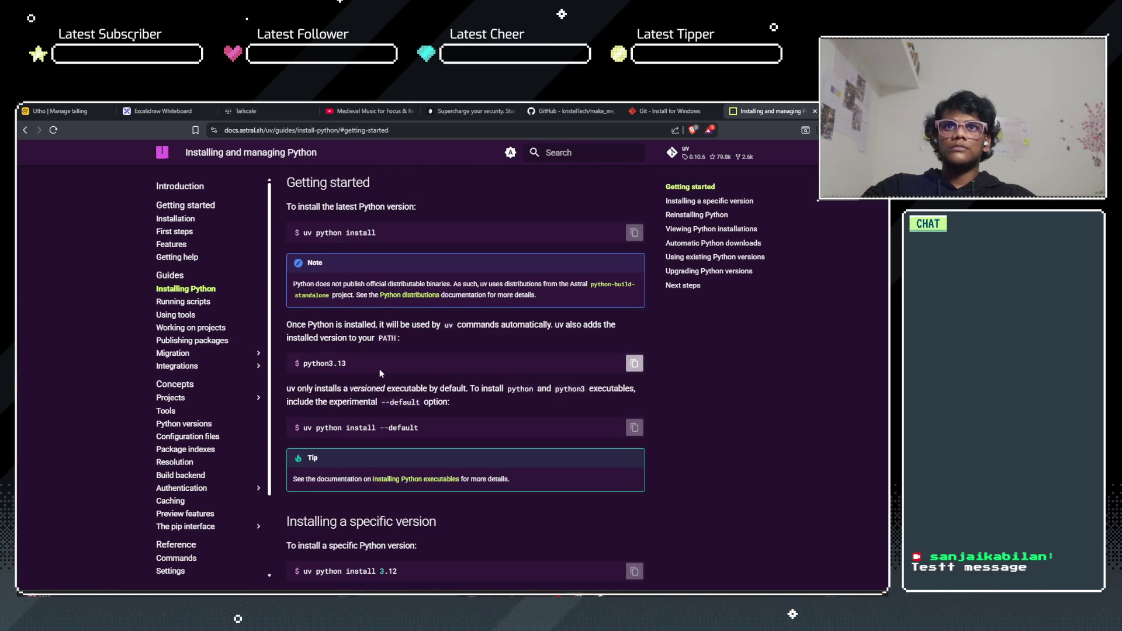
scroll(379, 369, up, 2)
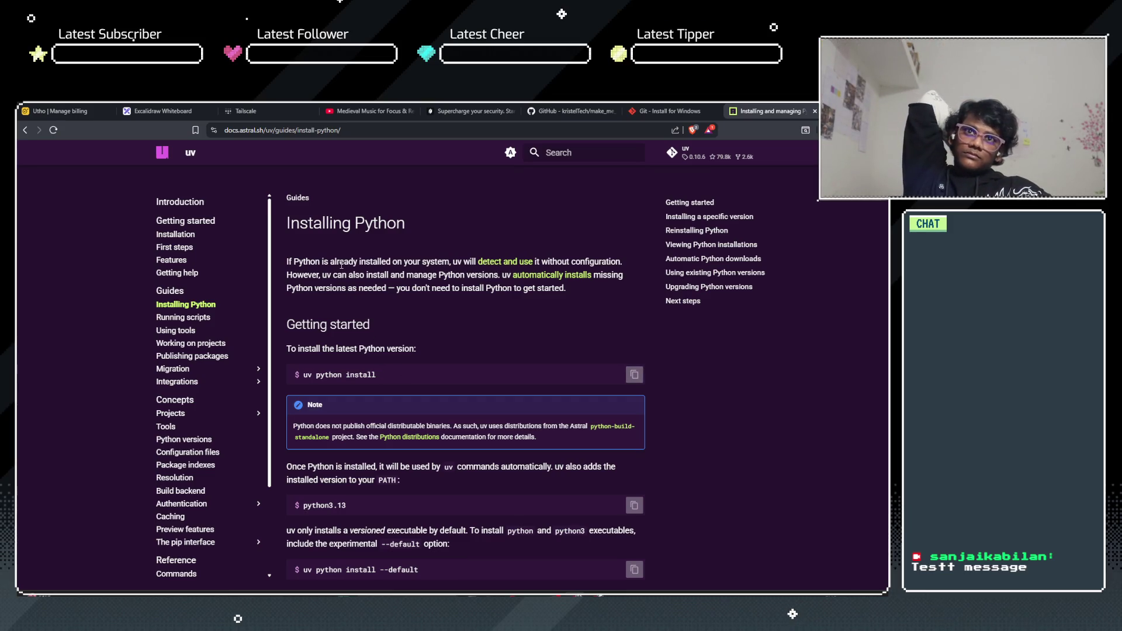
drag(286, 261, 426, 275)
click(405, 284)
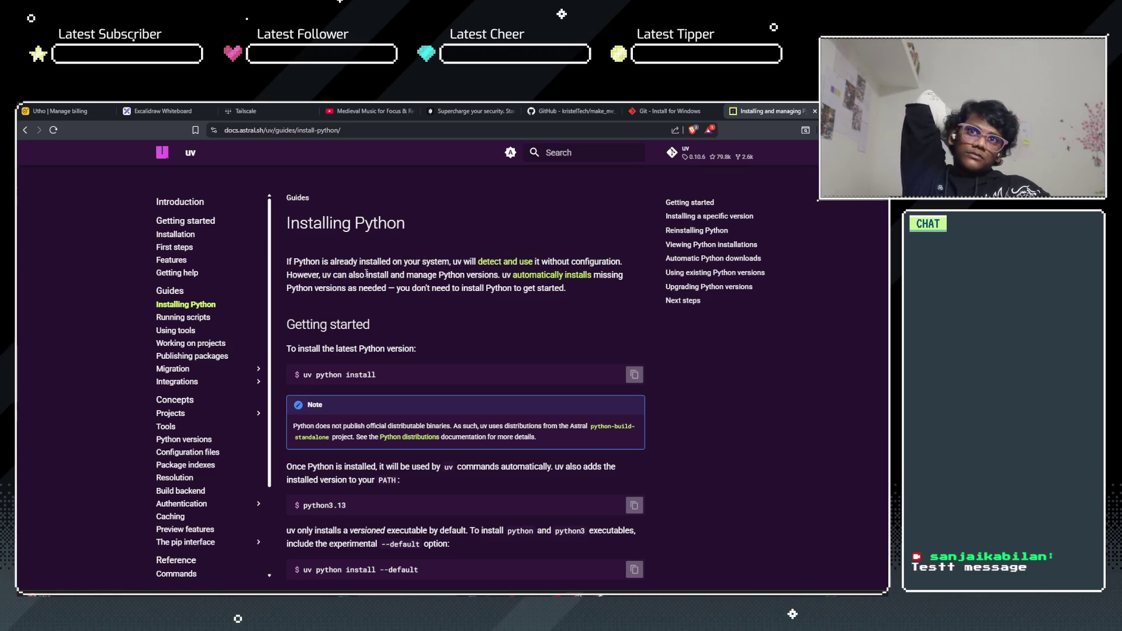
drag(366, 275, 464, 275)
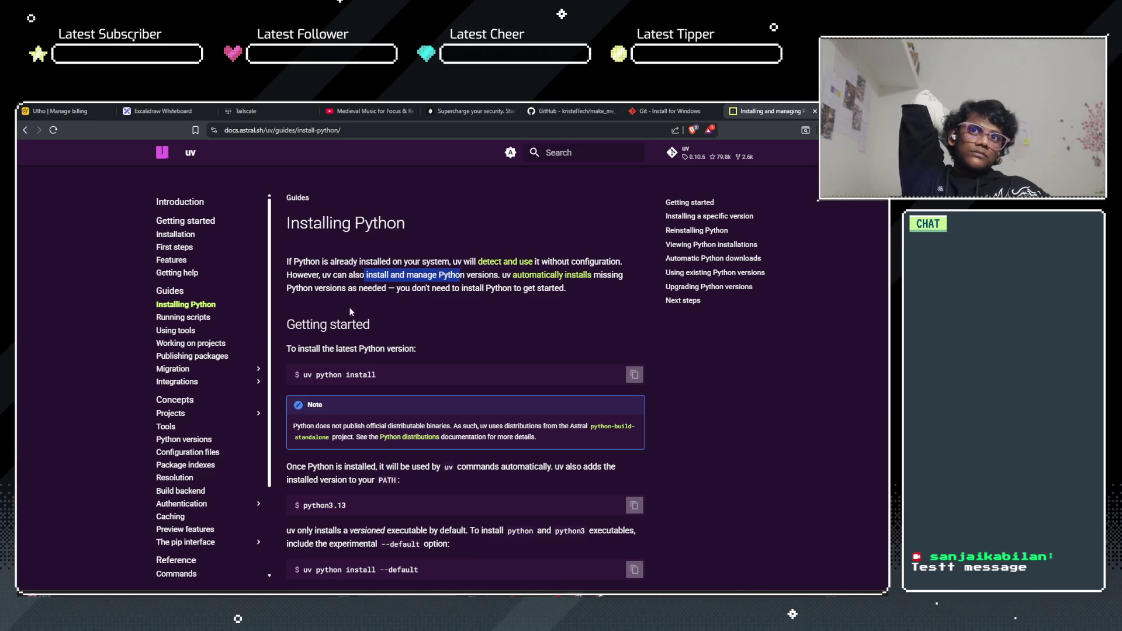
click(416, 286)
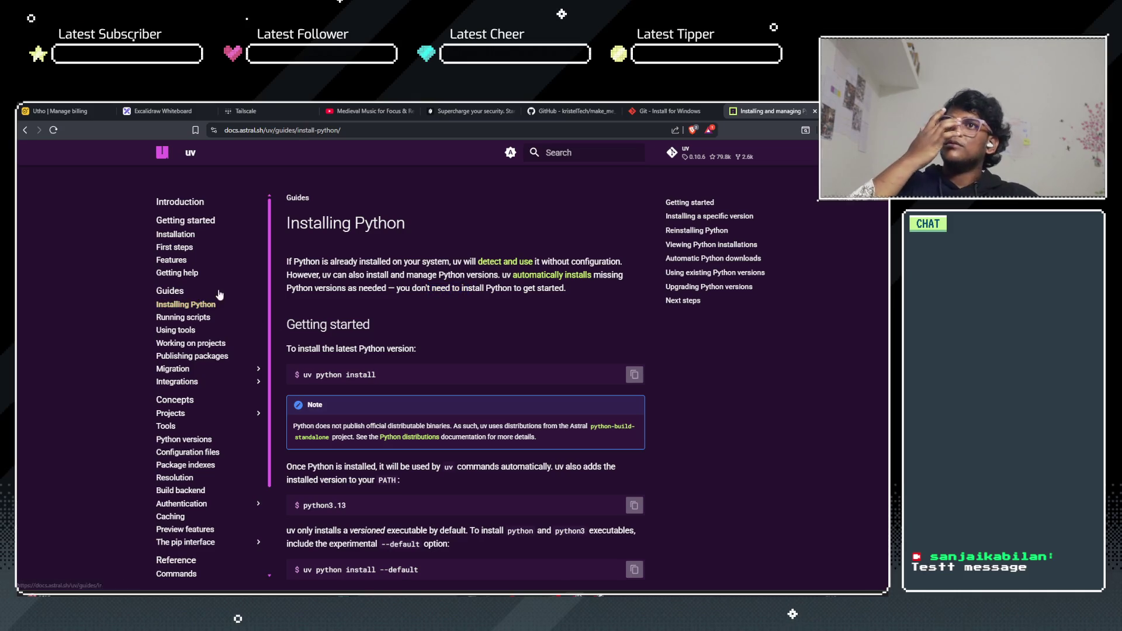
click(175, 234)
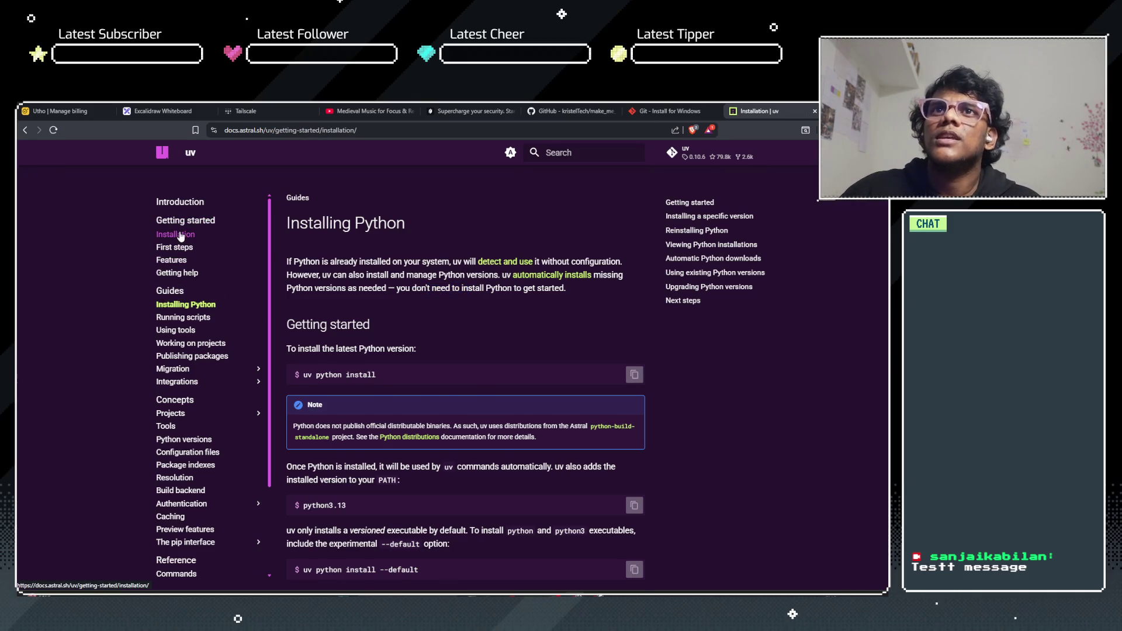
Step: Copy the Windows PowerShell standalone installer command from the uv Installation page
scroll(397, 295, down, 4)
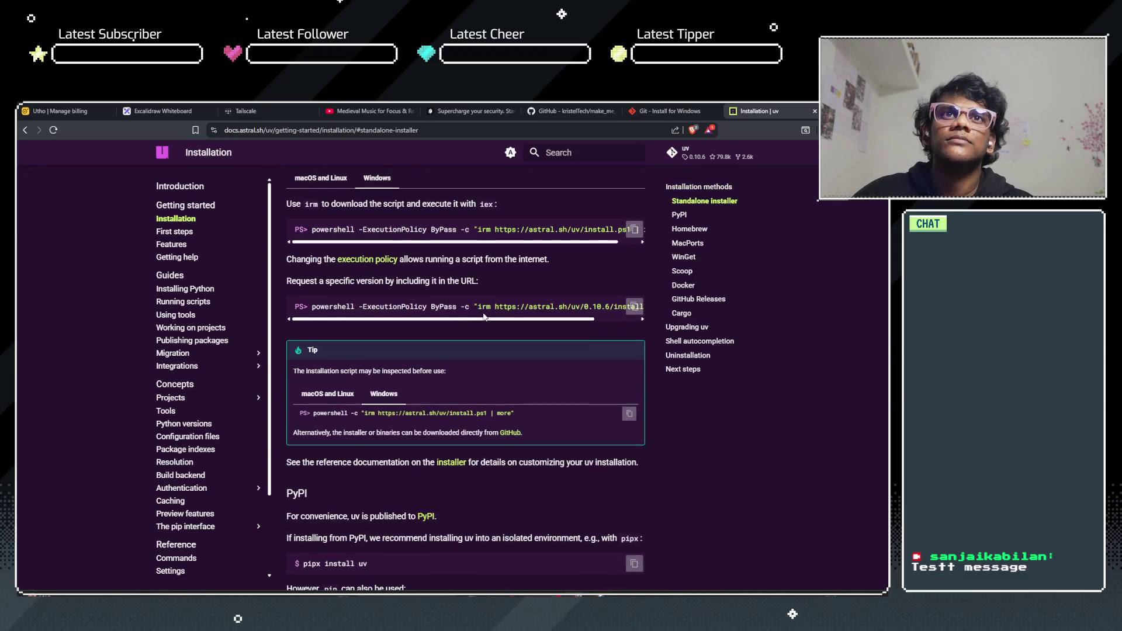
click(632, 309)
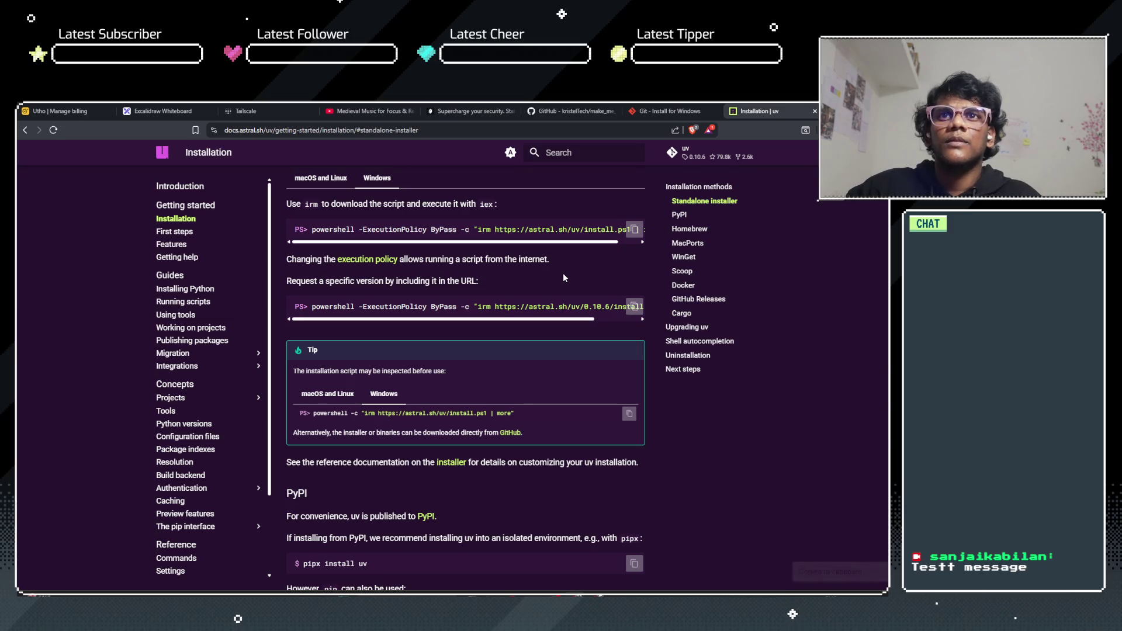
scroll(563, 273, up, 1)
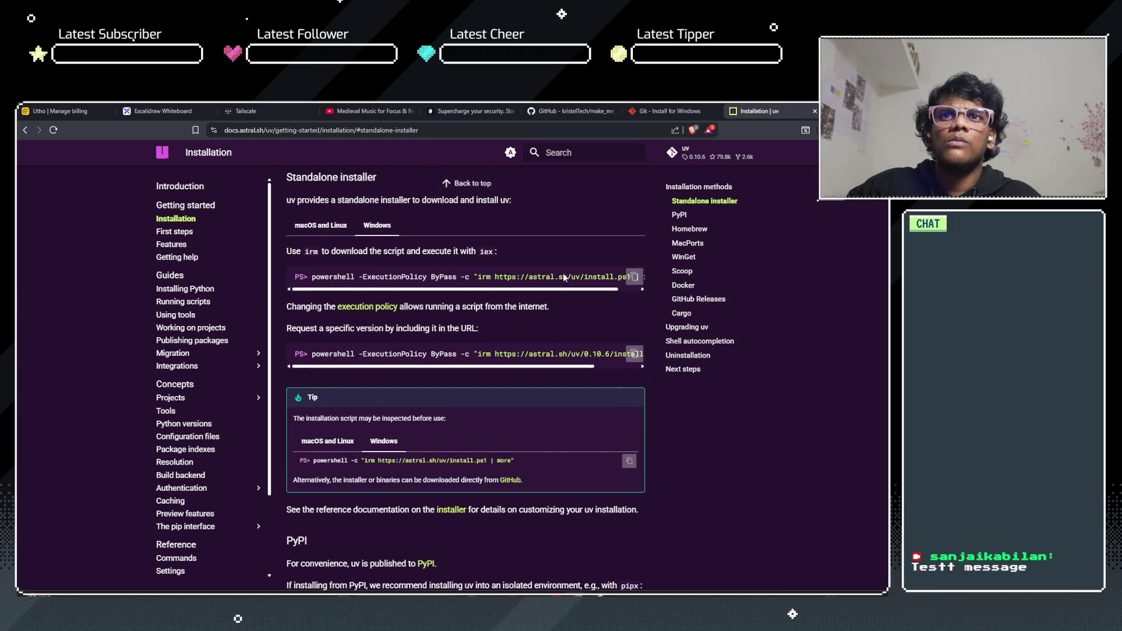
click(636, 277)
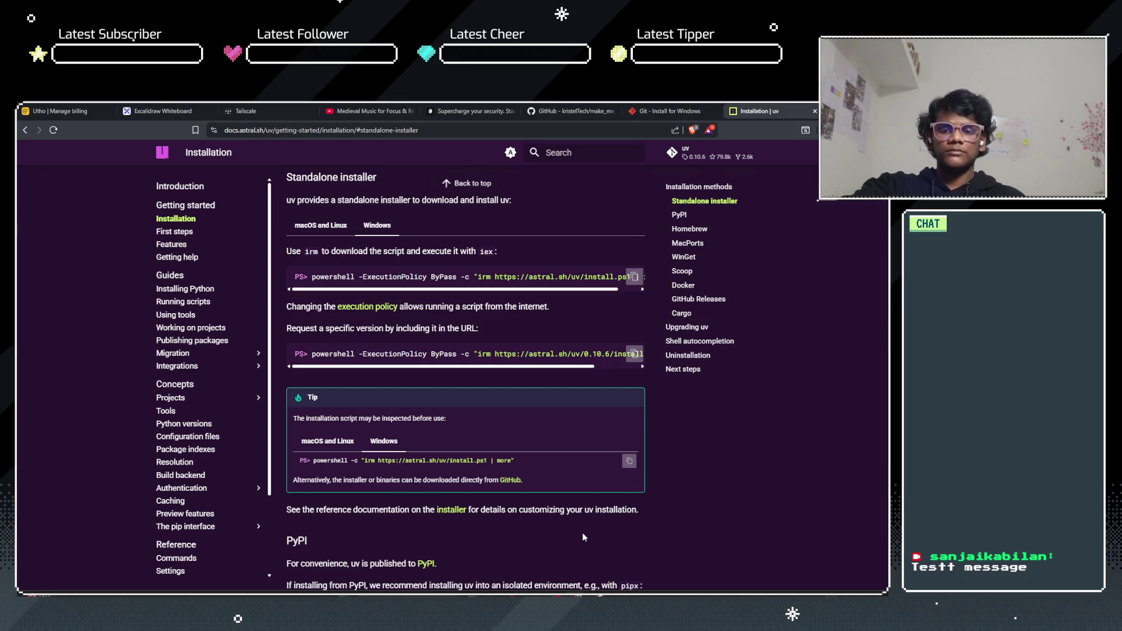
key(super)
Step: Launch Terminal and run the pasted uv installer, which installs uv 0.10.6 into .local\bin
text(term)
key(Return)
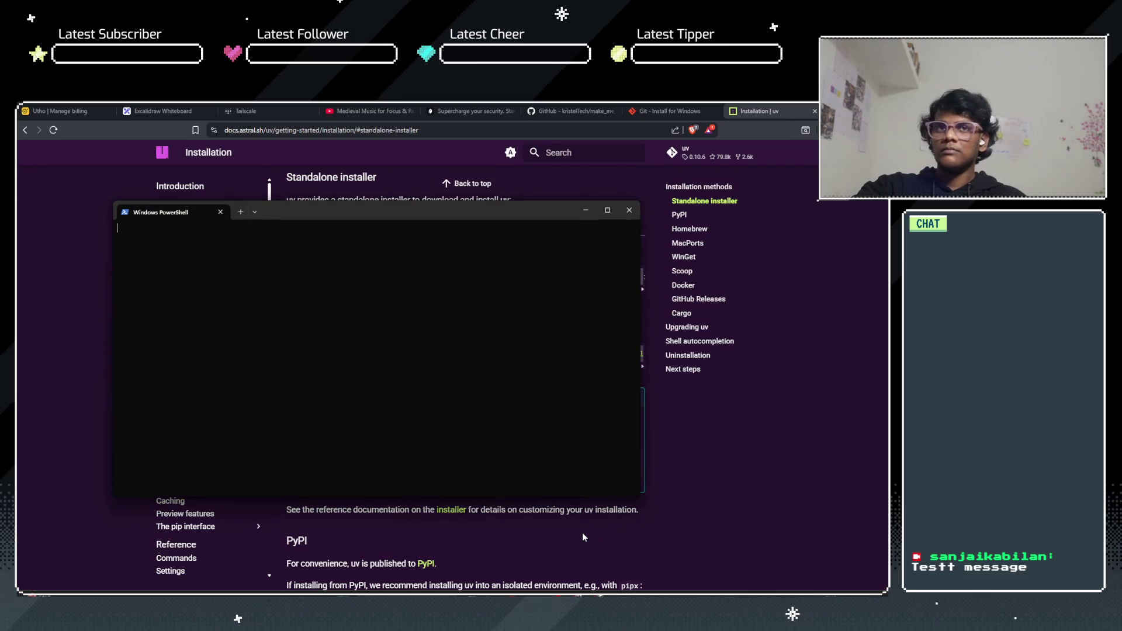
key(ctrl+v)
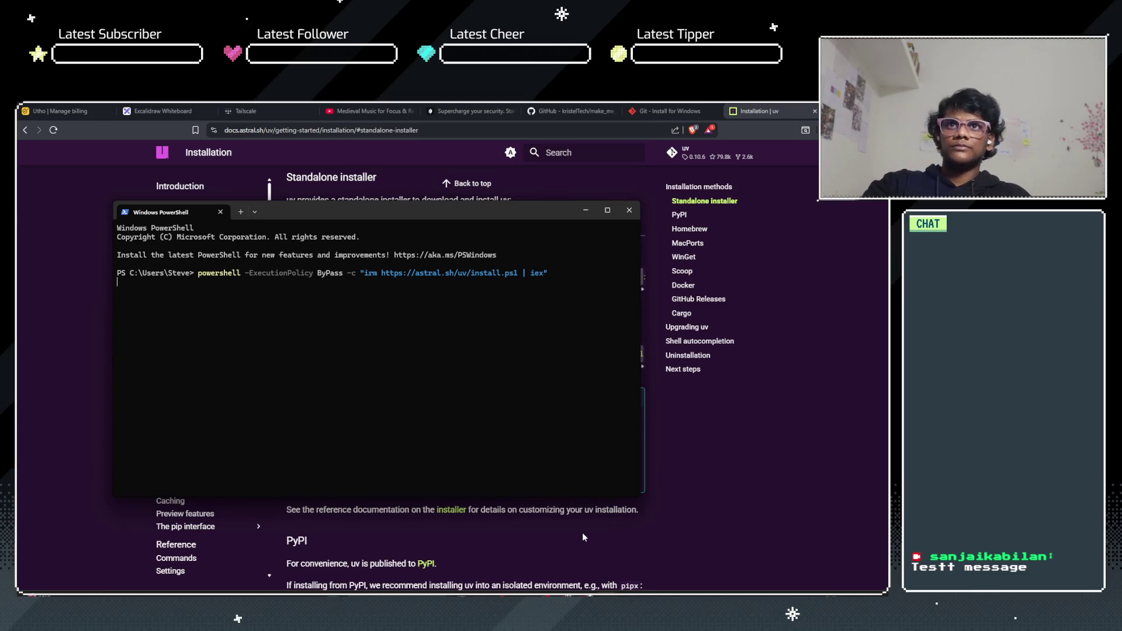
key(Return)
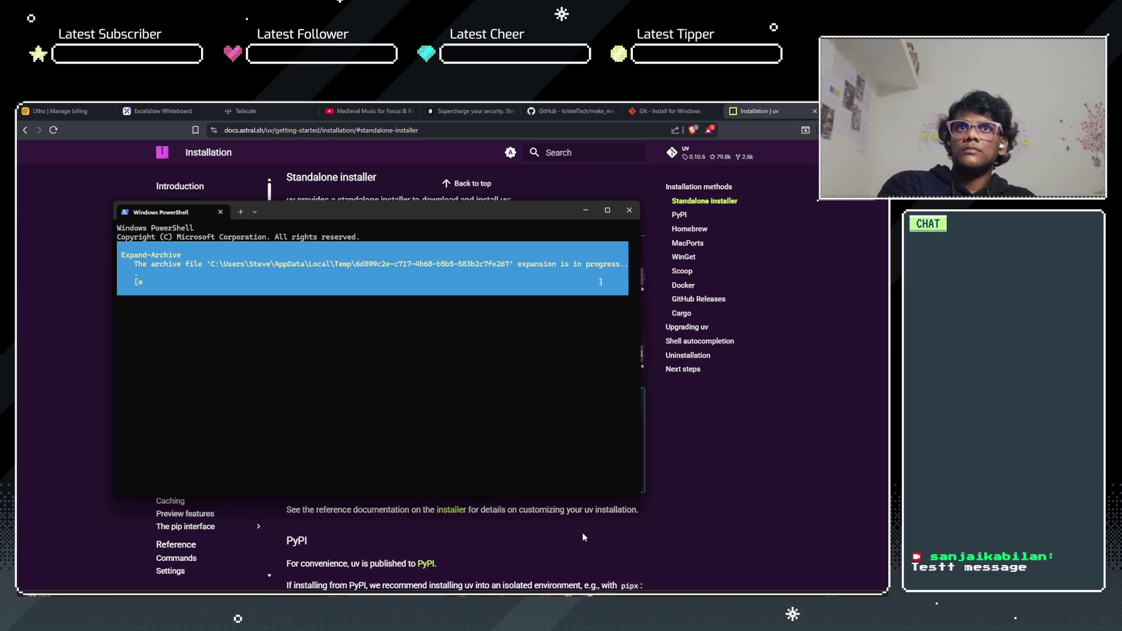
scroll(583, 533, up, 5)
text(uv)
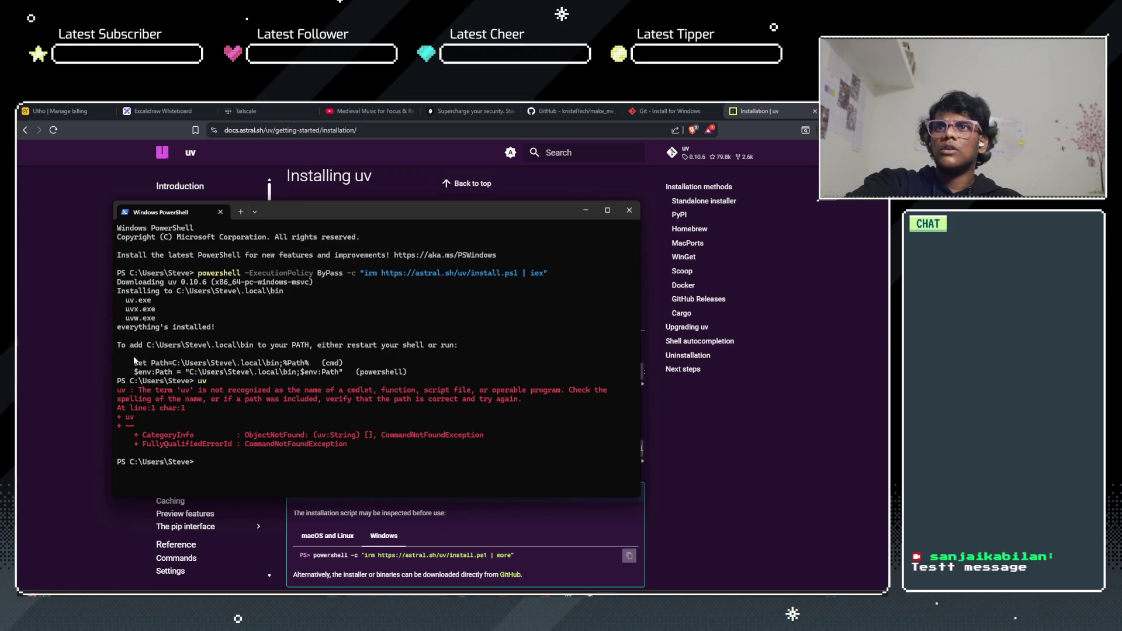
click(238, 212)
text(uv)
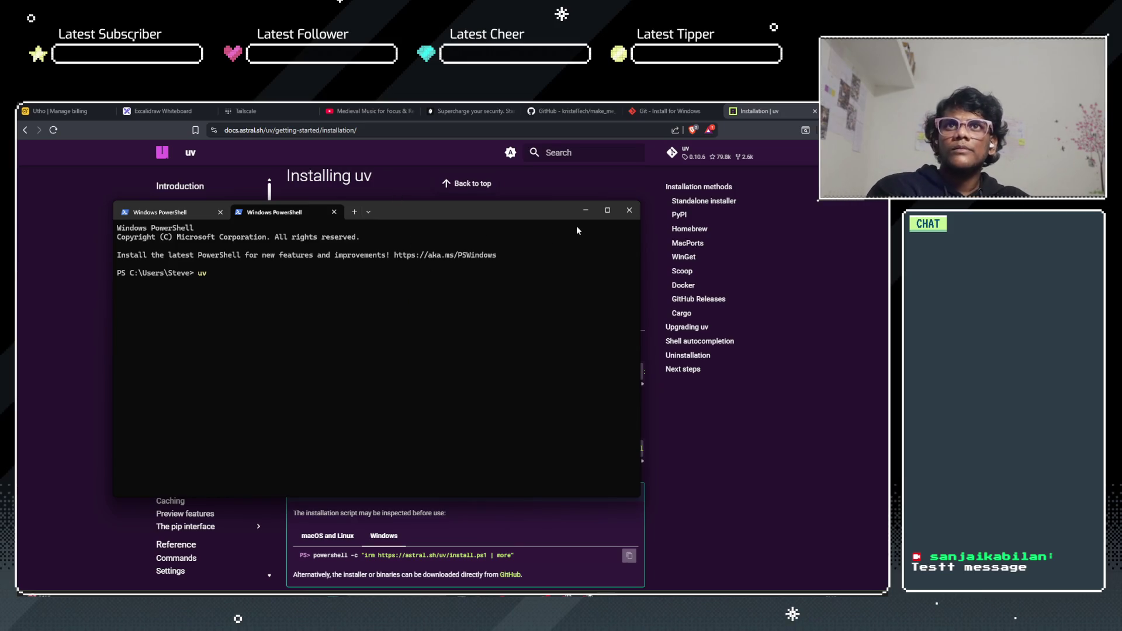
Step: Run uv in the new tab, close the old failed tab, and minimize the terminal
key(Return)
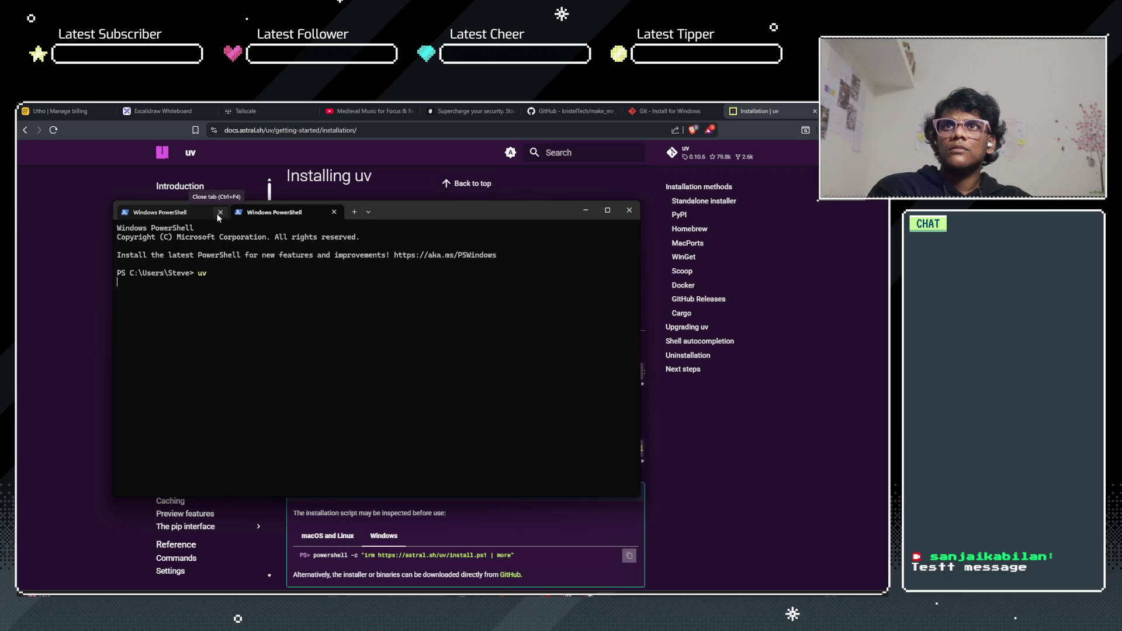
click(218, 214)
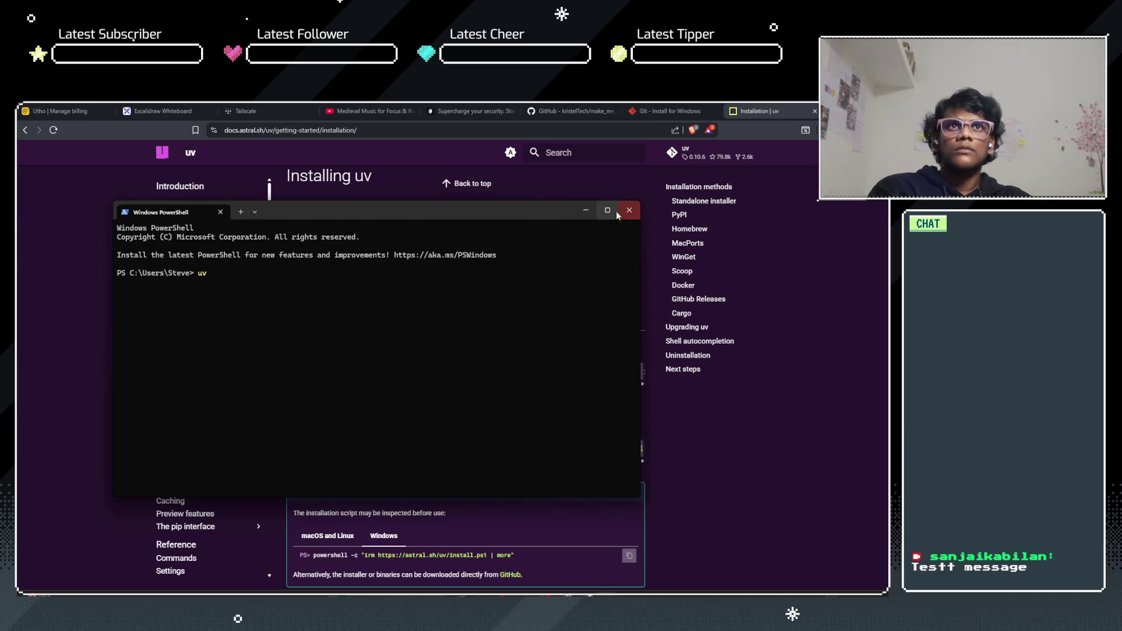
click(586, 212)
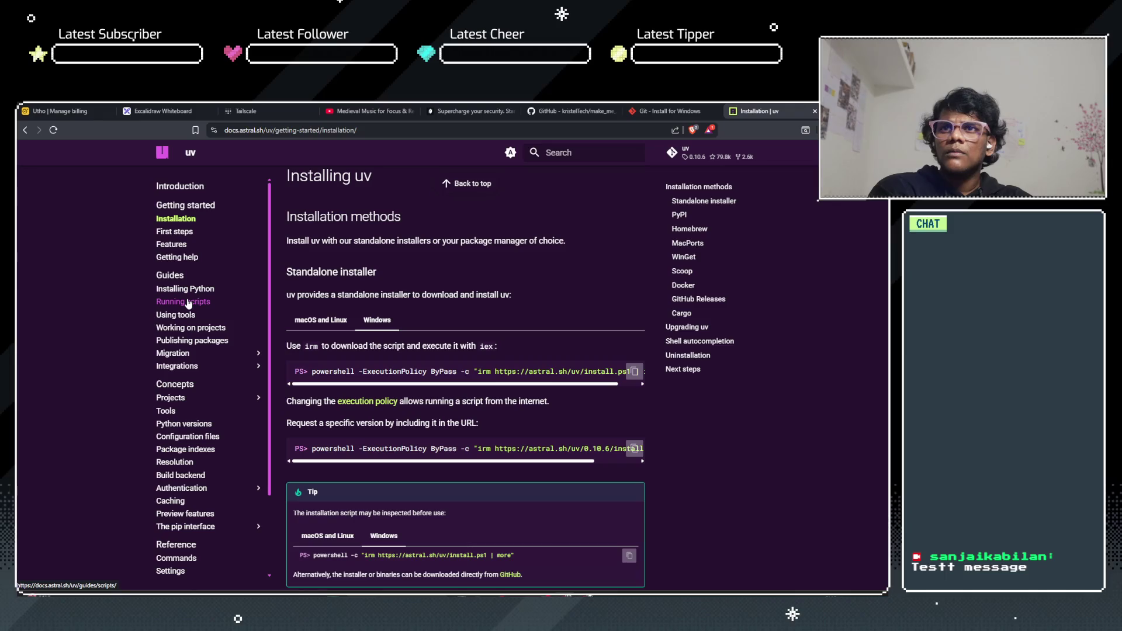
Step: In the uv docs, read the First steps page, then open the Guides overview
scroll(188, 303, down, 3)
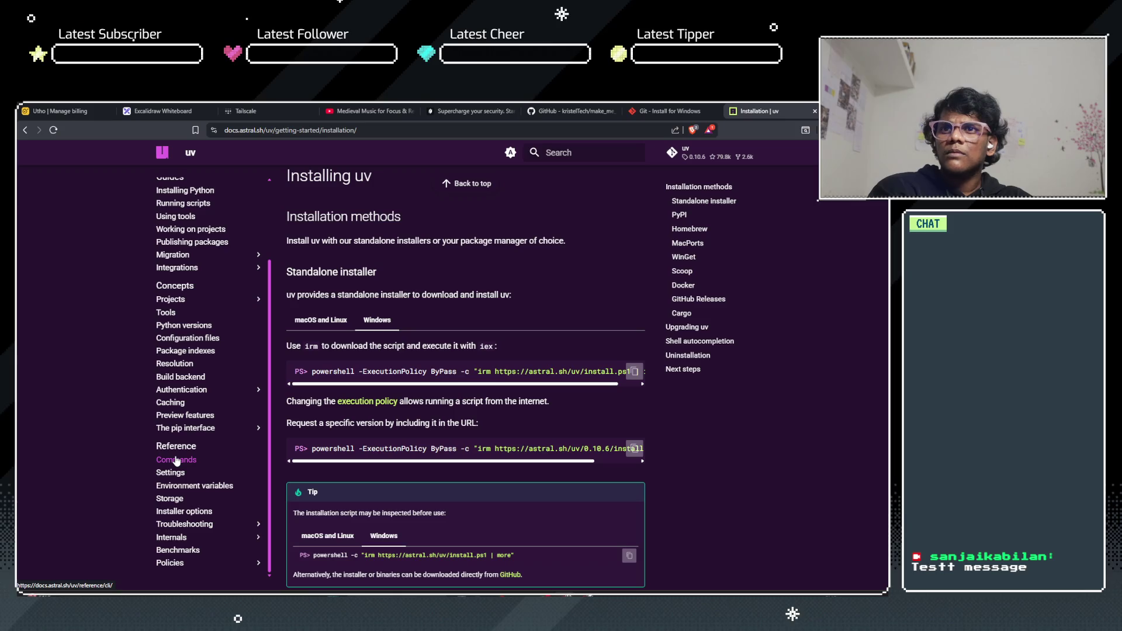
scroll(177, 470, up, 3)
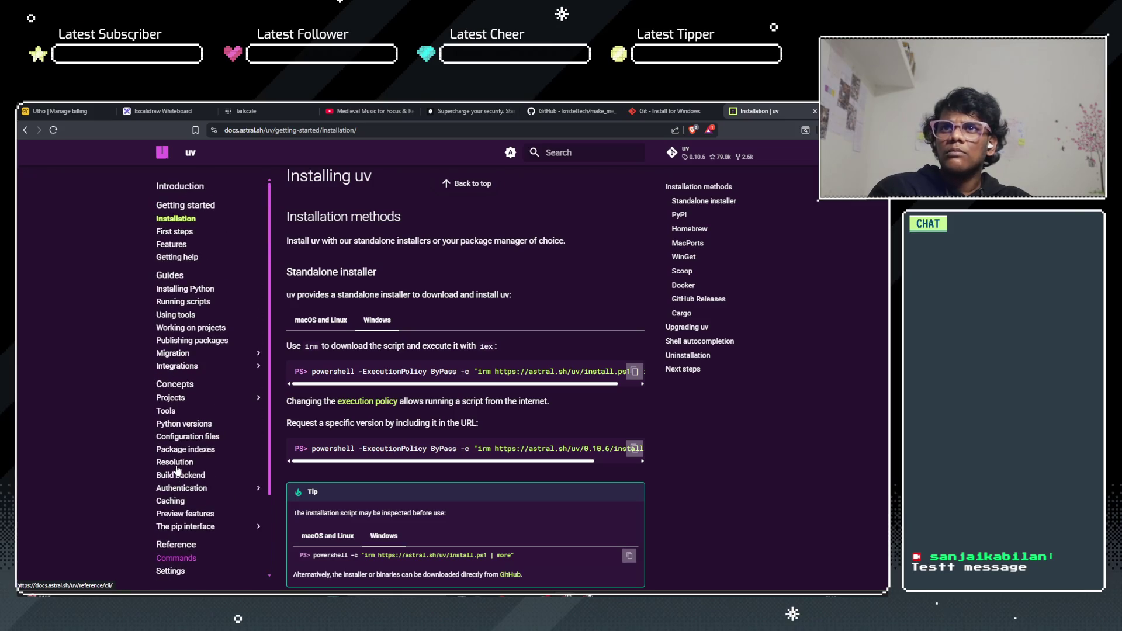
click(176, 247)
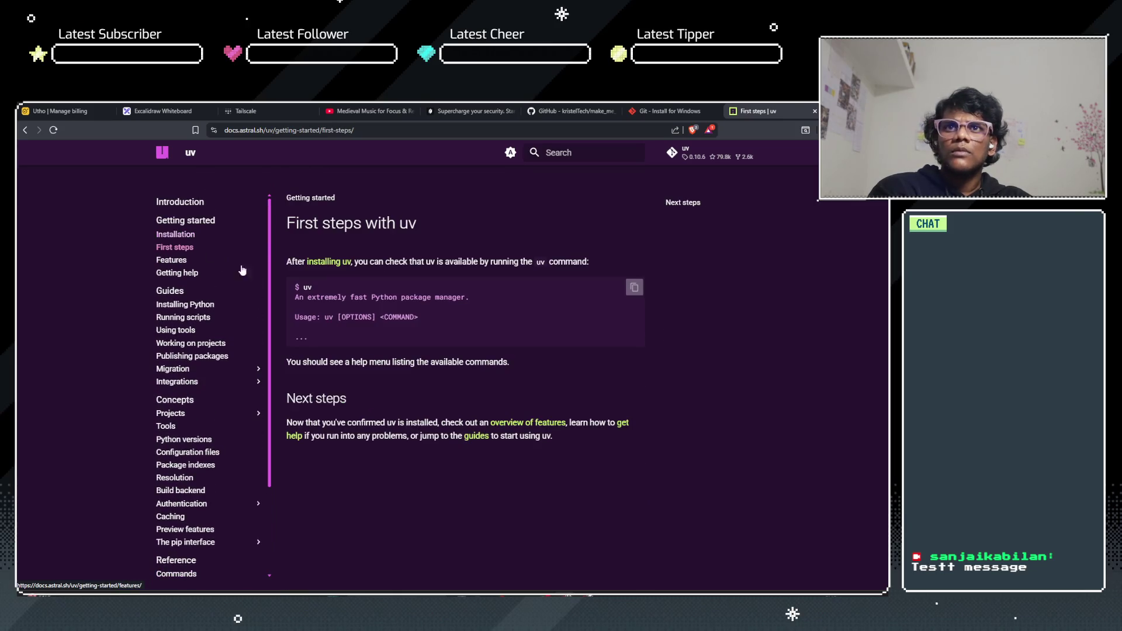
drag(388, 261, 533, 263)
click(556, 265)
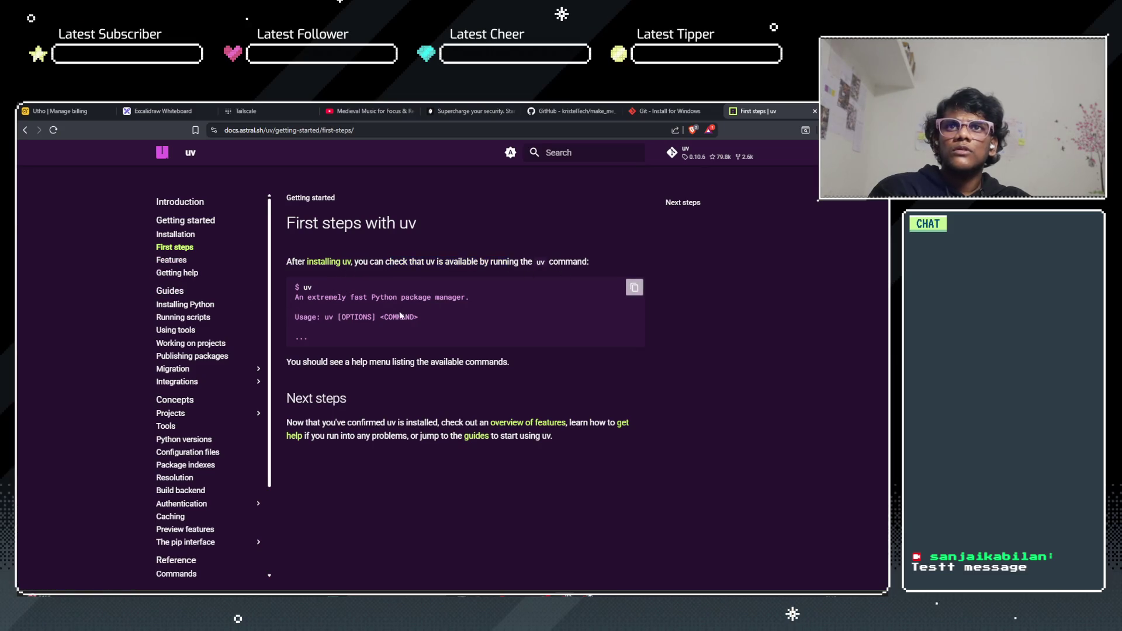
scroll(399, 311, down, 2)
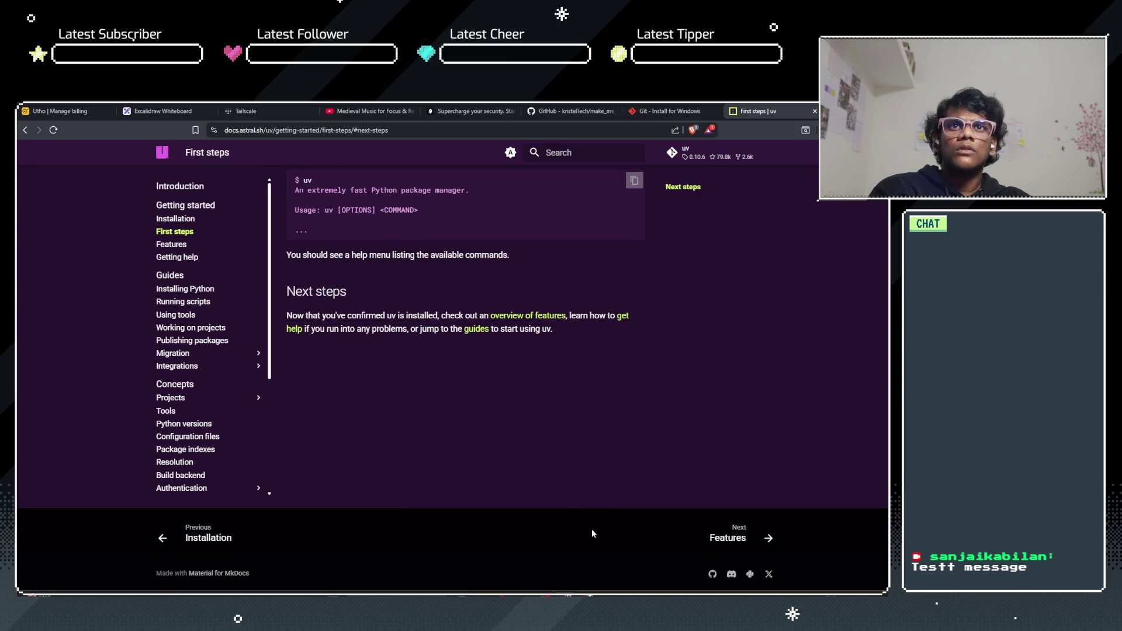
click(475, 329)
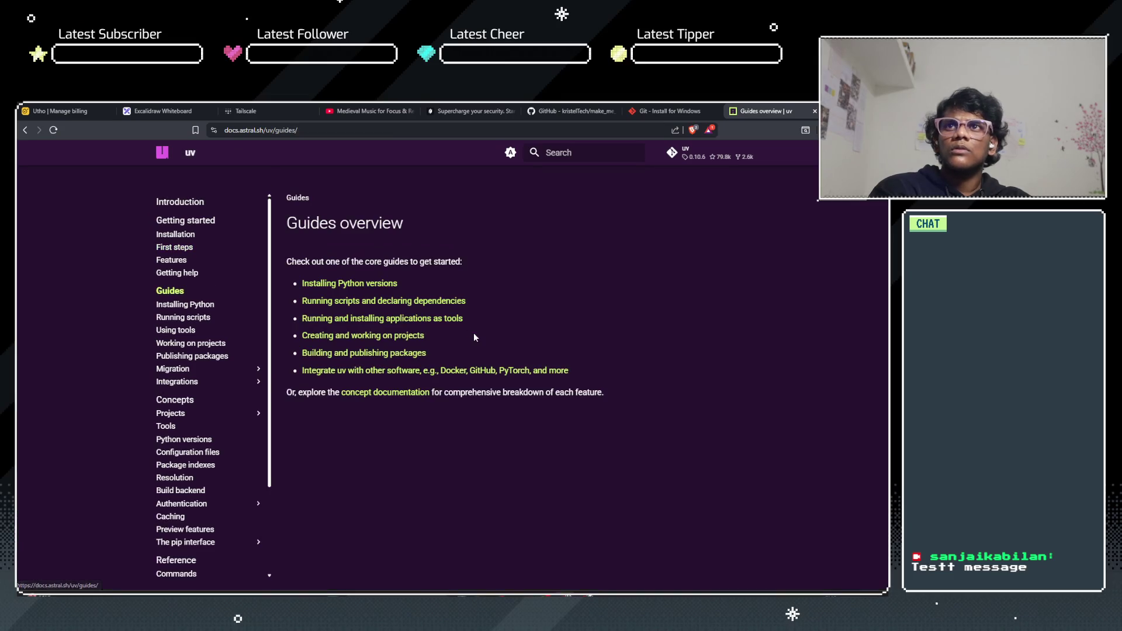
Step: Bring the PowerShell window with uv's help output forward and move it aside to uncover the docs
key(alt+Tab)
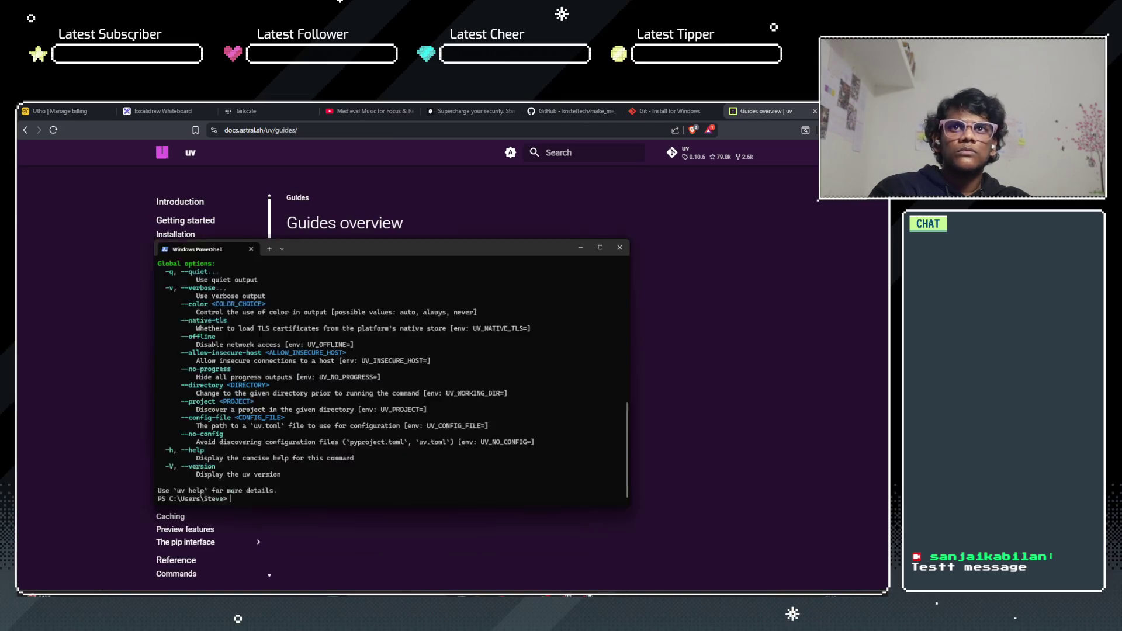
scroll(235, 358, up, 5)
scroll(234, 360, up, 9)
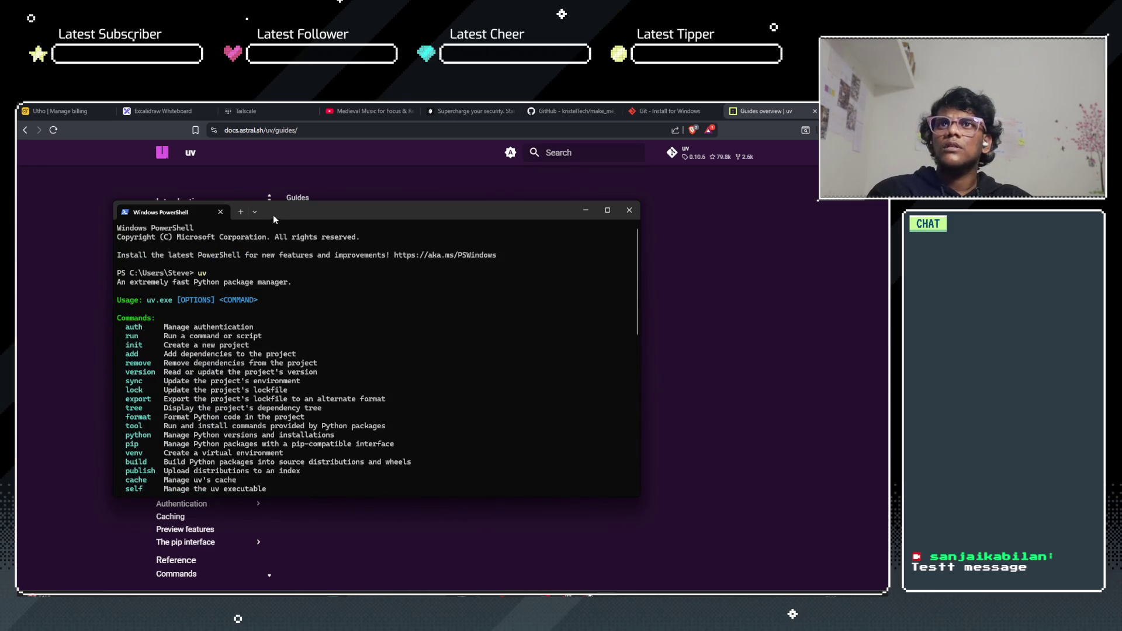
drag(272, 215, 507, 217)
scroll(507, 324, down, 5)
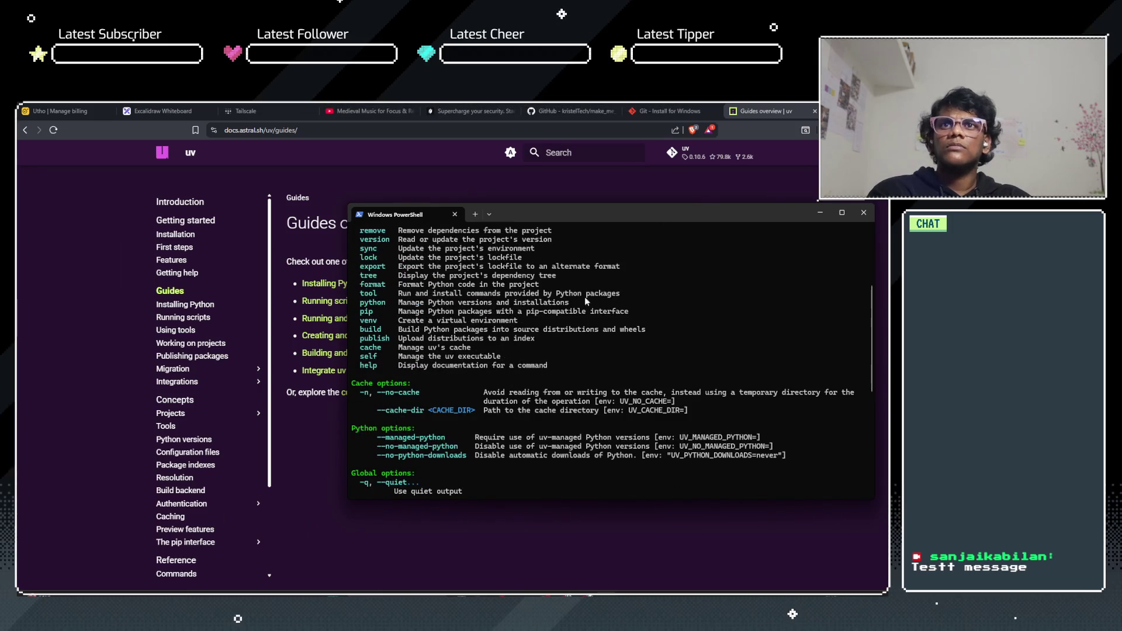
Step: Close PowerShell, open the Installing Python guide at Getting started, and switch to the Make a meme folder
click(819, 213)
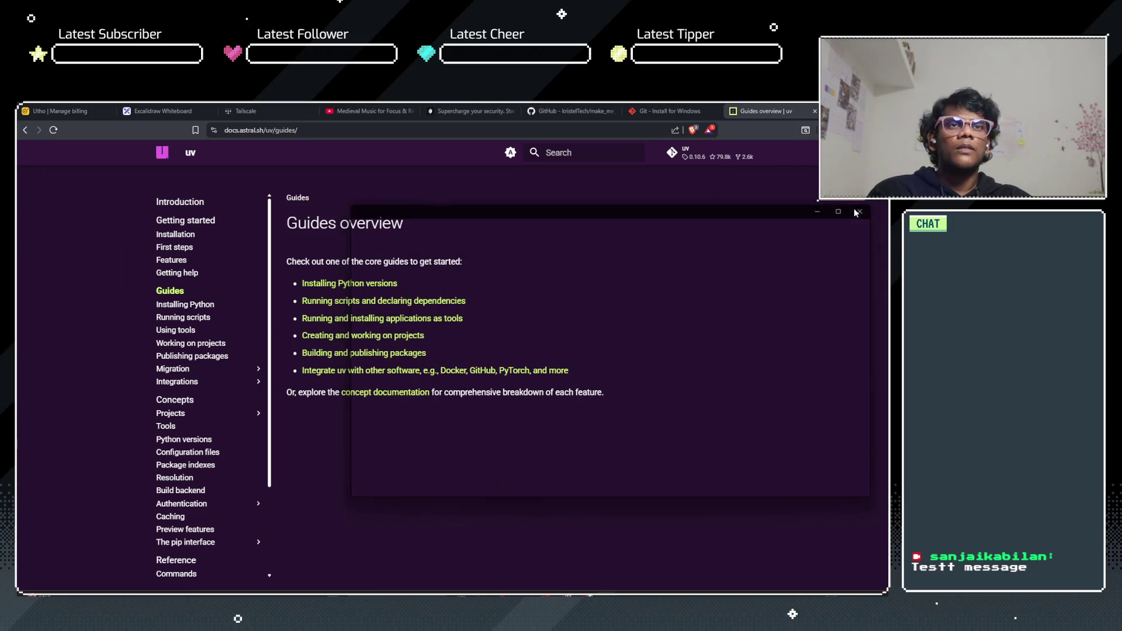
click(350, 284)
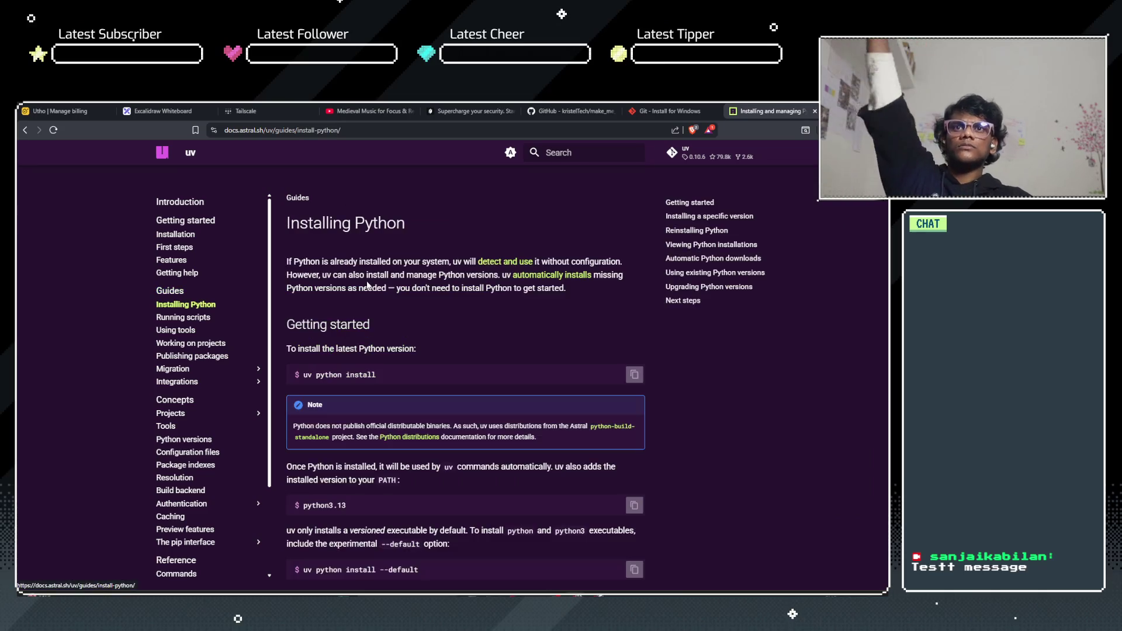
click(384, 319)
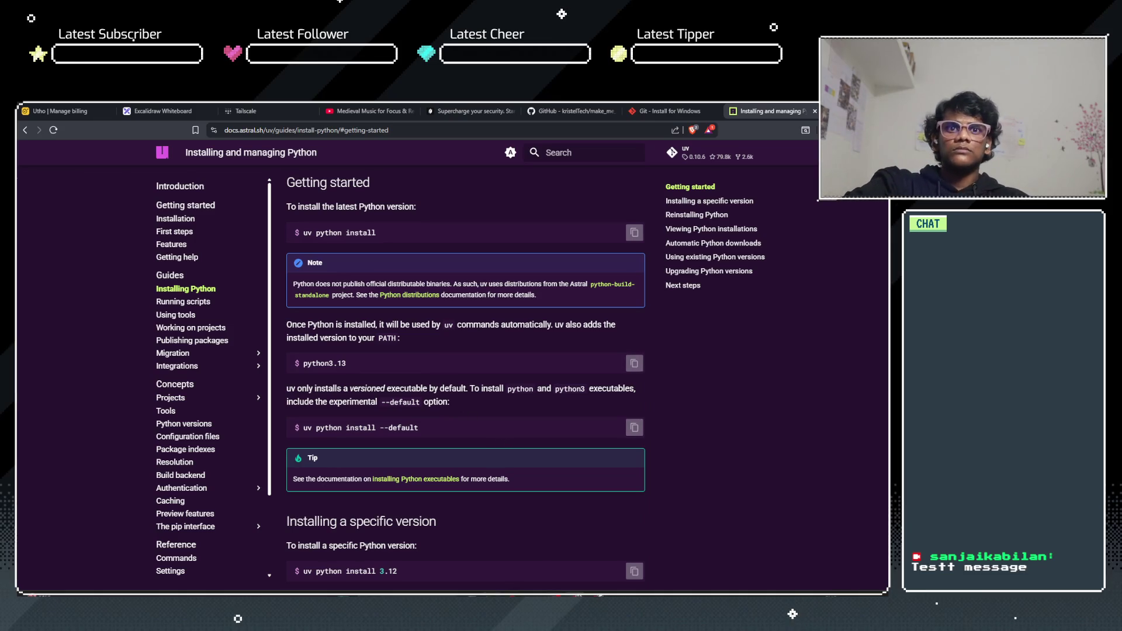
key(alt+Tab)
click(153, 253)
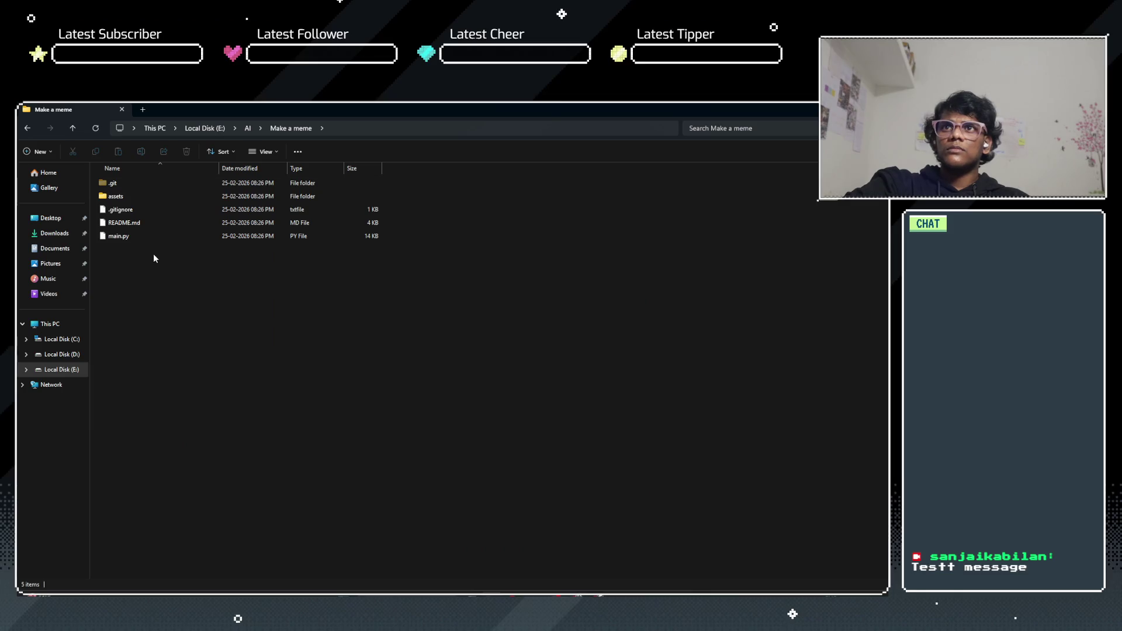
Step: Open a terminal in the Make a meme folder and start uv python install 3.11
right_click(153, 253)
click(219, 365)
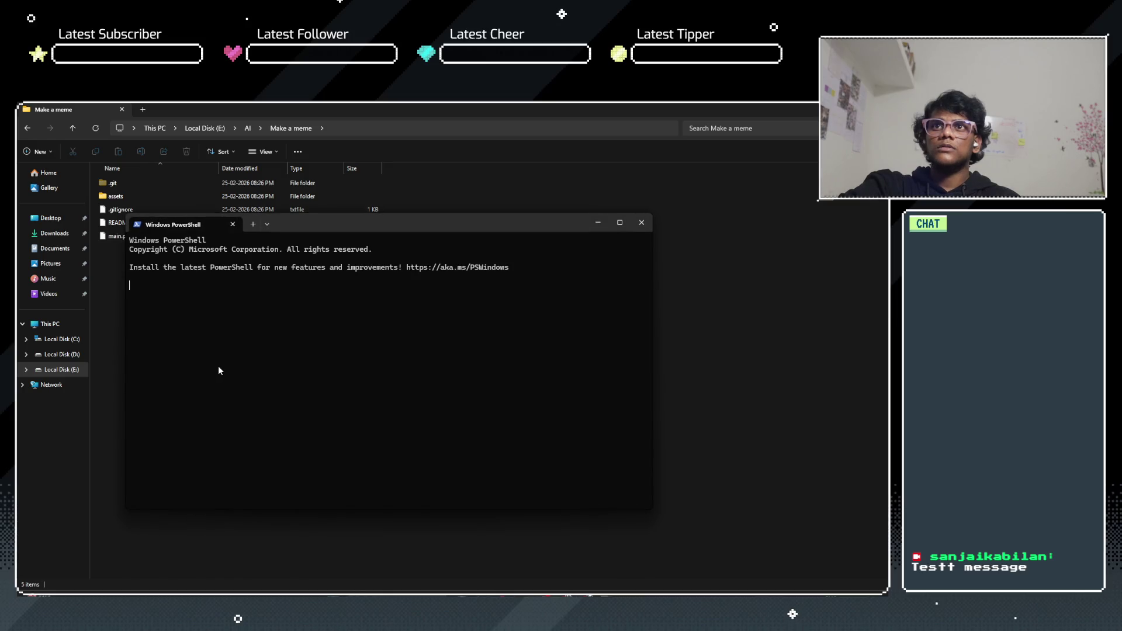
text(uv python install)
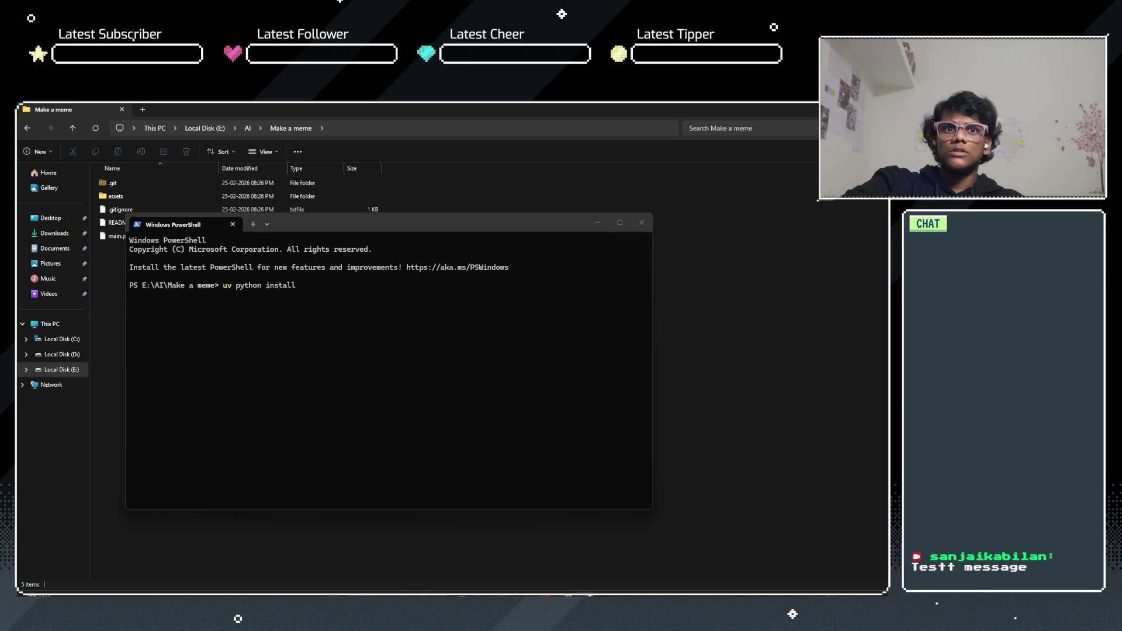
Step: Read the Installing Python docs on installing a specific version while the download runs
mouse_move(563, 587)
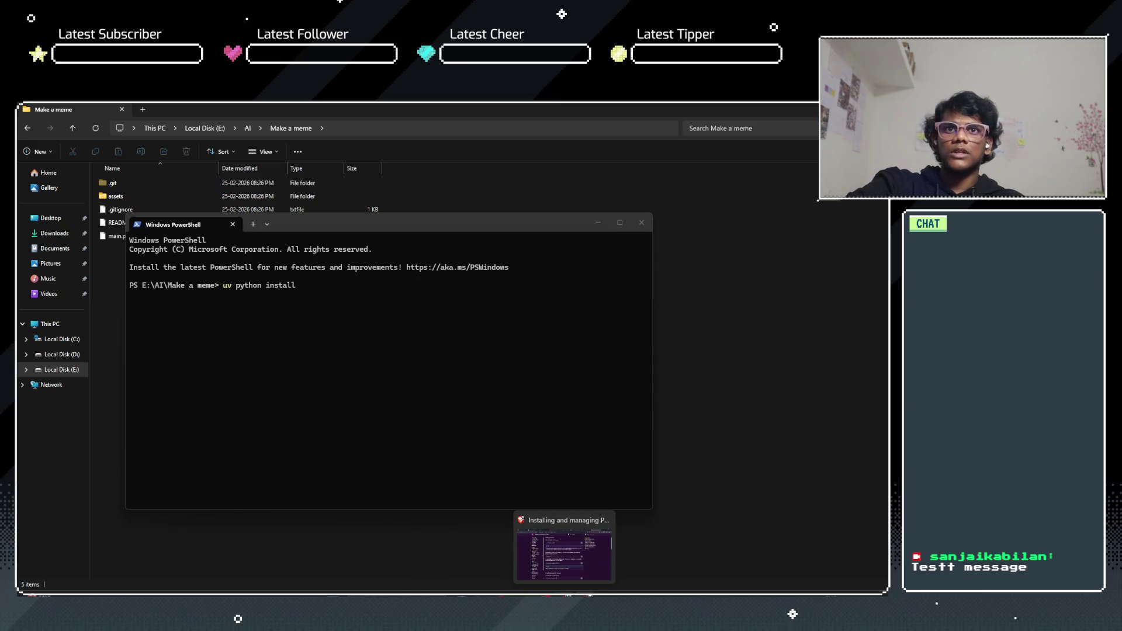
click(577, 556)
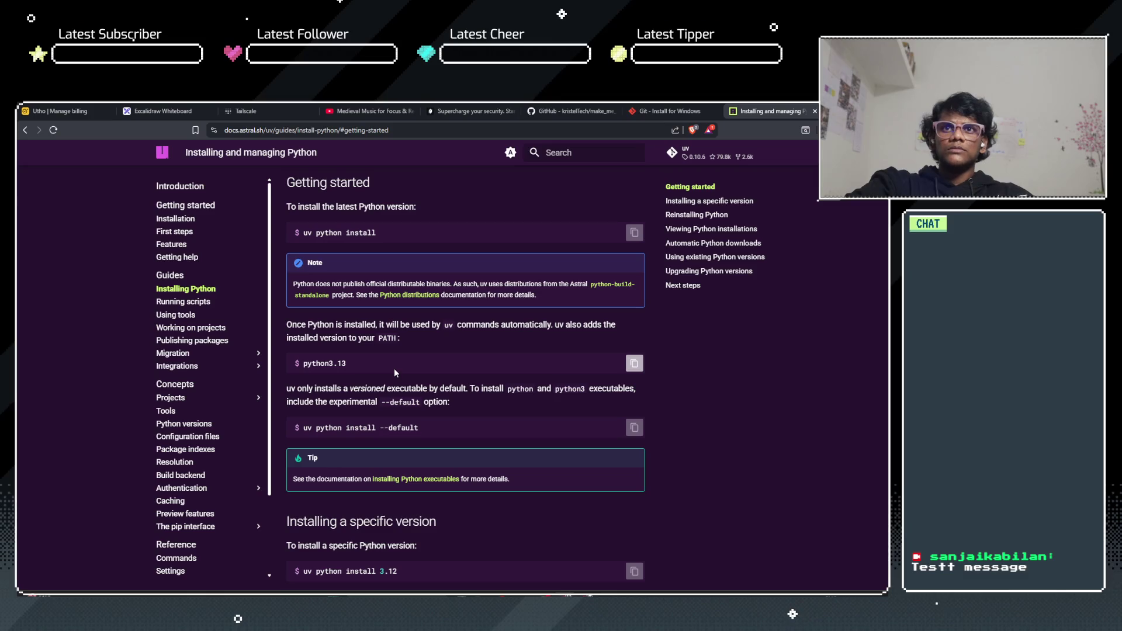
drag(344, 328, 490, 329)
click(392, 328)
click(475, 336)
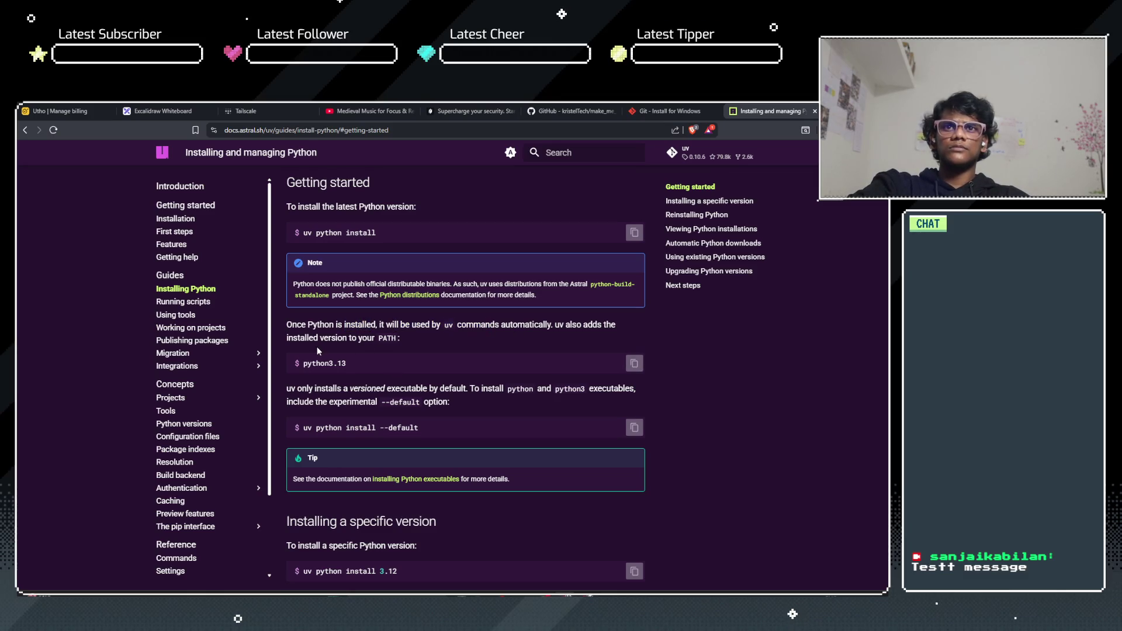
click(390, 366)
scroll(390, 367, down, 3)
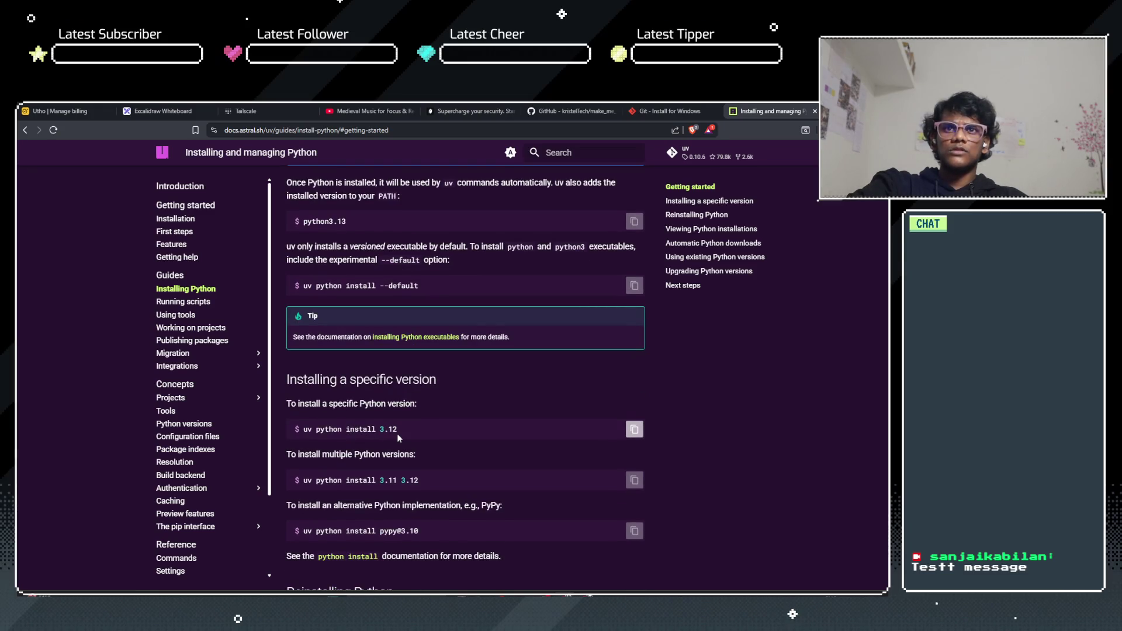
key(alt+Tab)
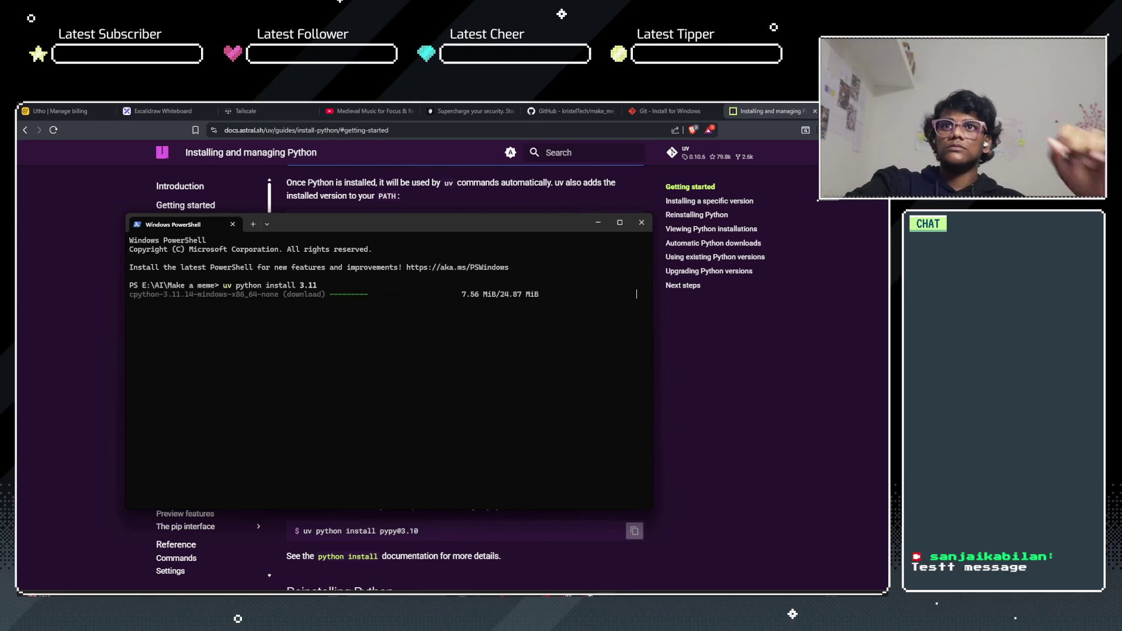
Step: Read the docs on specific Python versions until uv reports Python 3.11.14 installed
click(827, 371)
scroll(377, 412, down, 6)
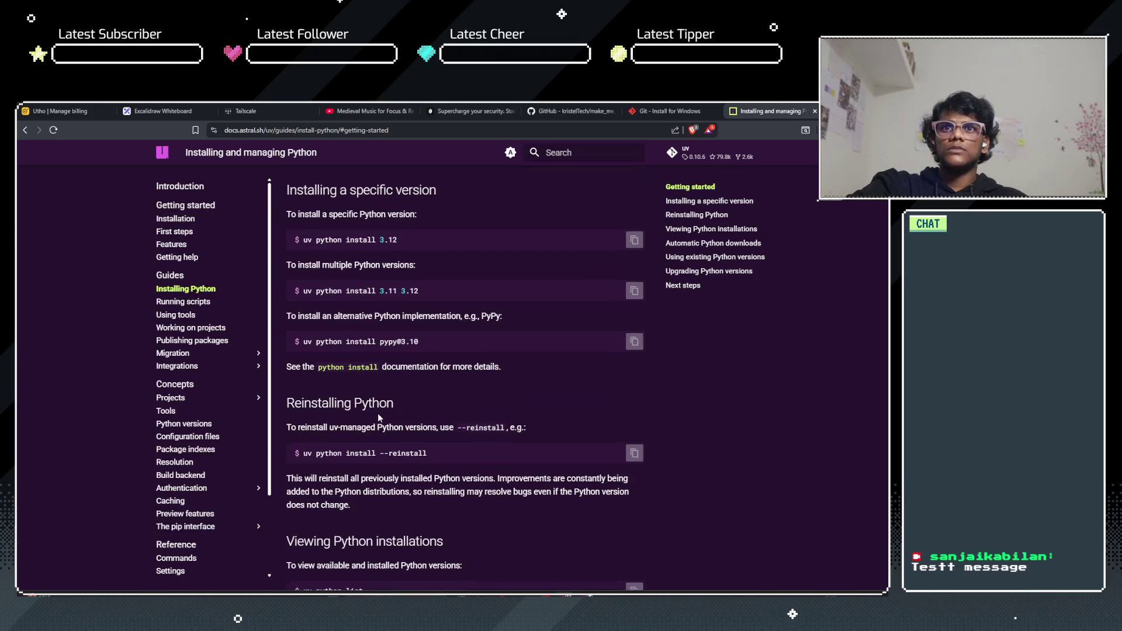
scroll(378, 414, down, 6)
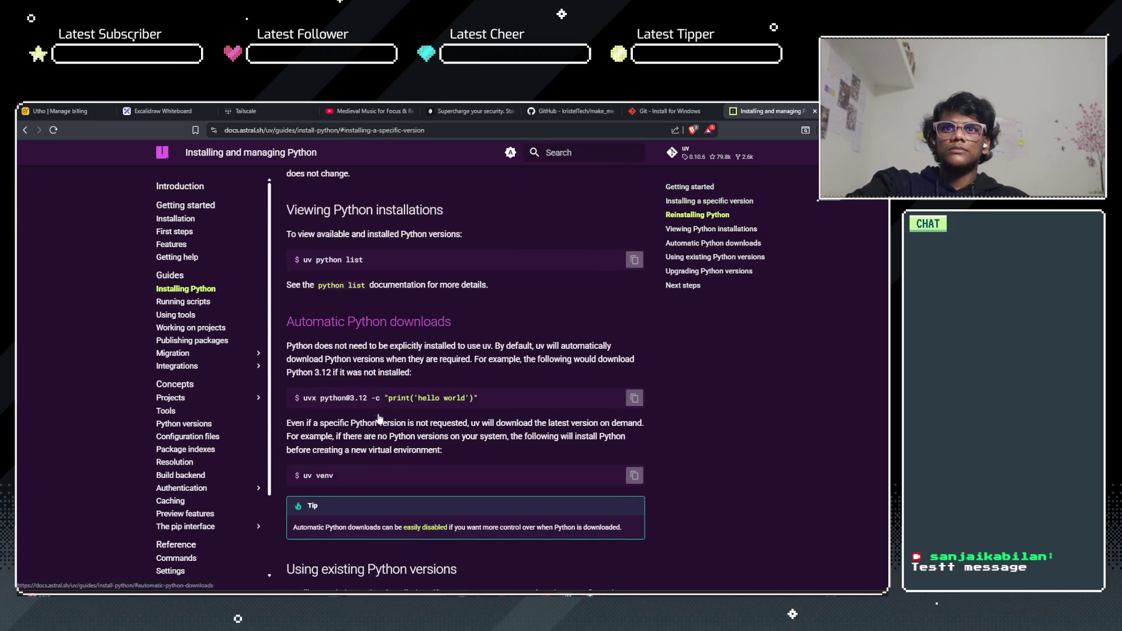
scroll(379, 413, up, 3)
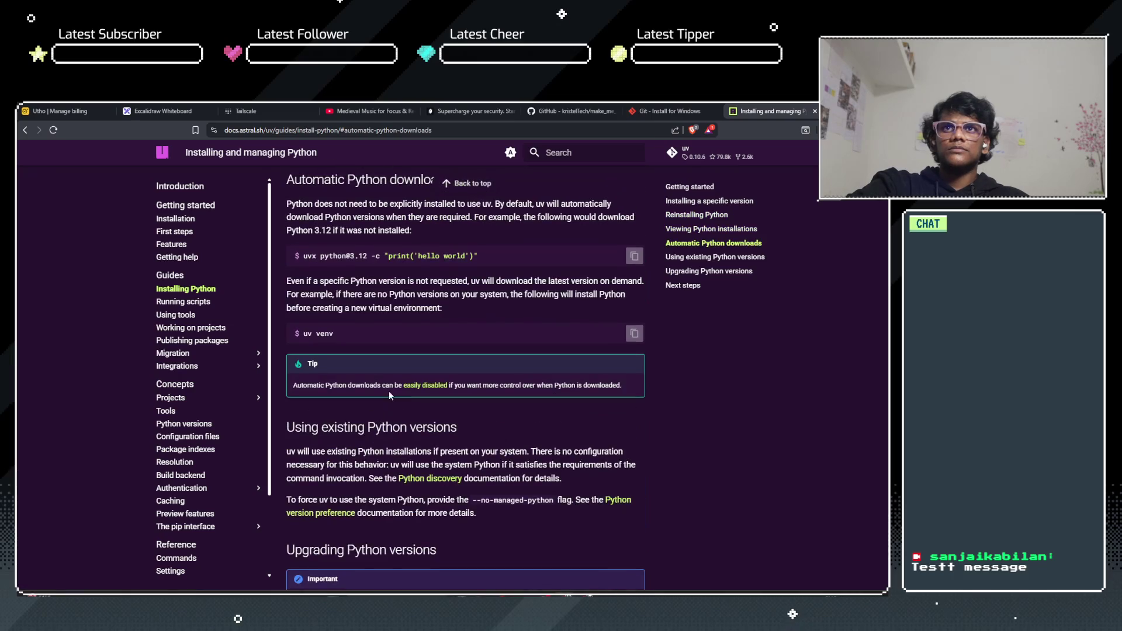
drag(334, 329, 393, 328)
click(413, 352)
scroll(413, 352, down, 5)
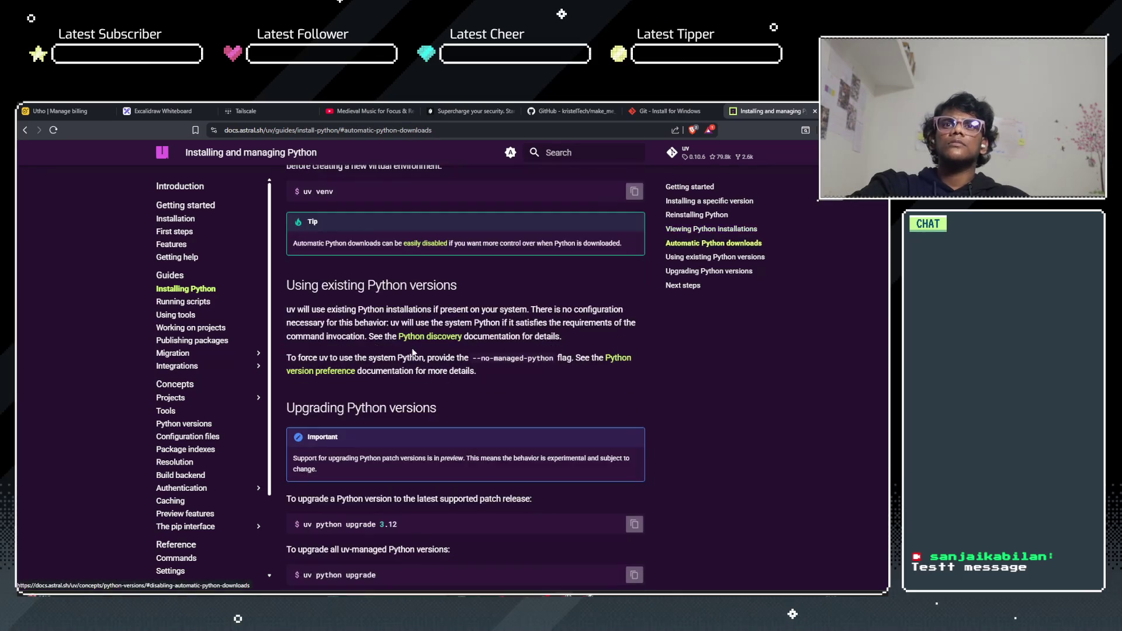
scroll(412, 352, down, 2)
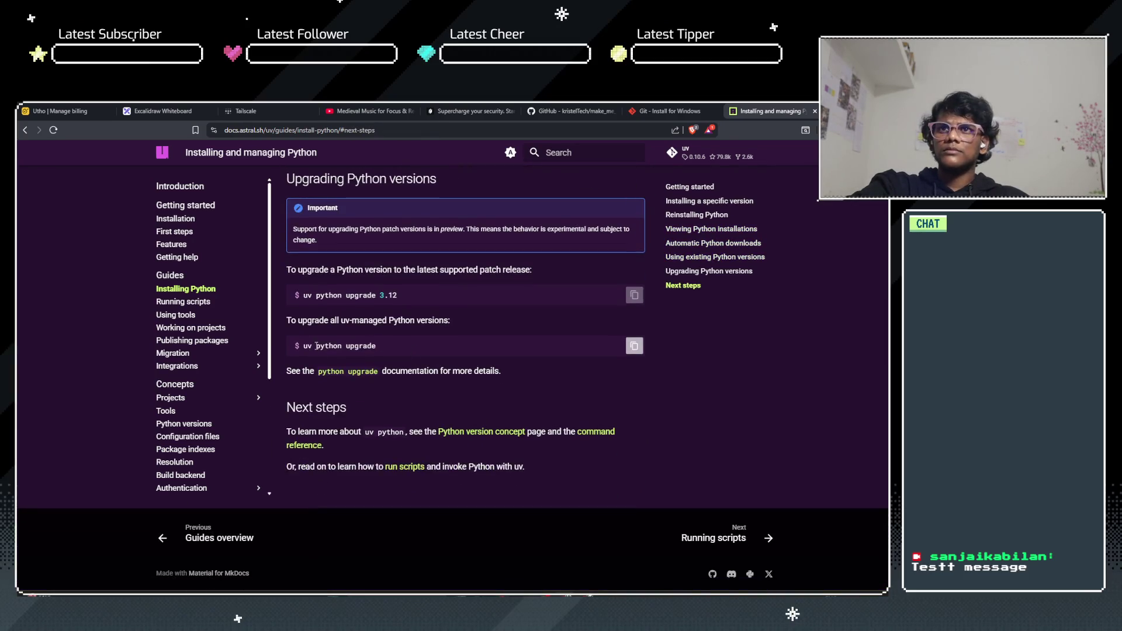
scroll(377, 350, up, 3)
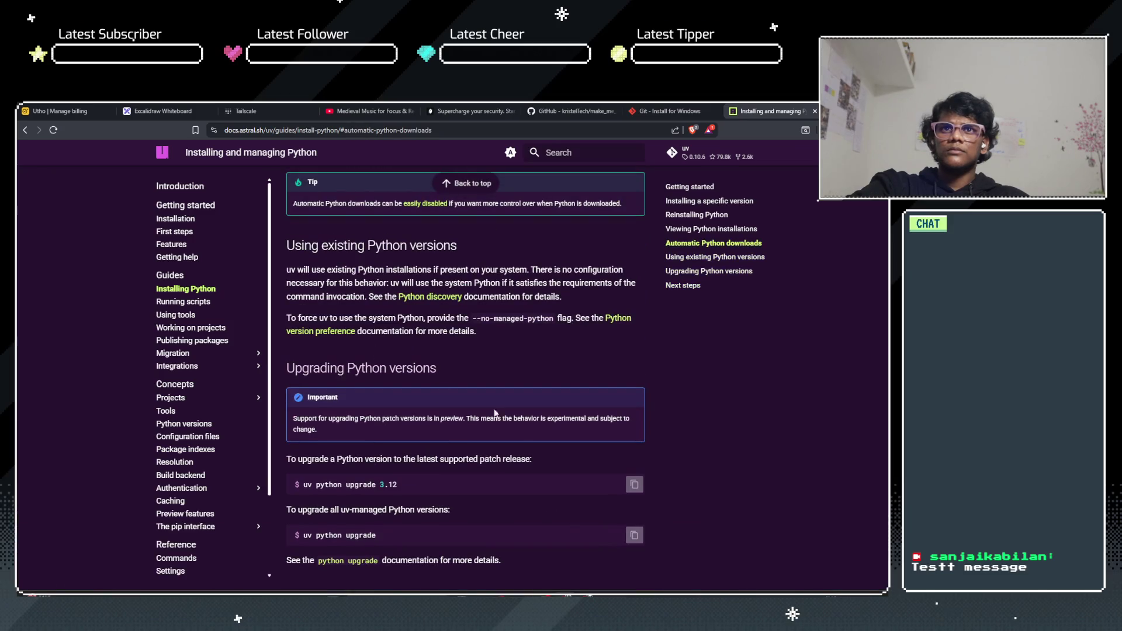
key(alt+Tab)
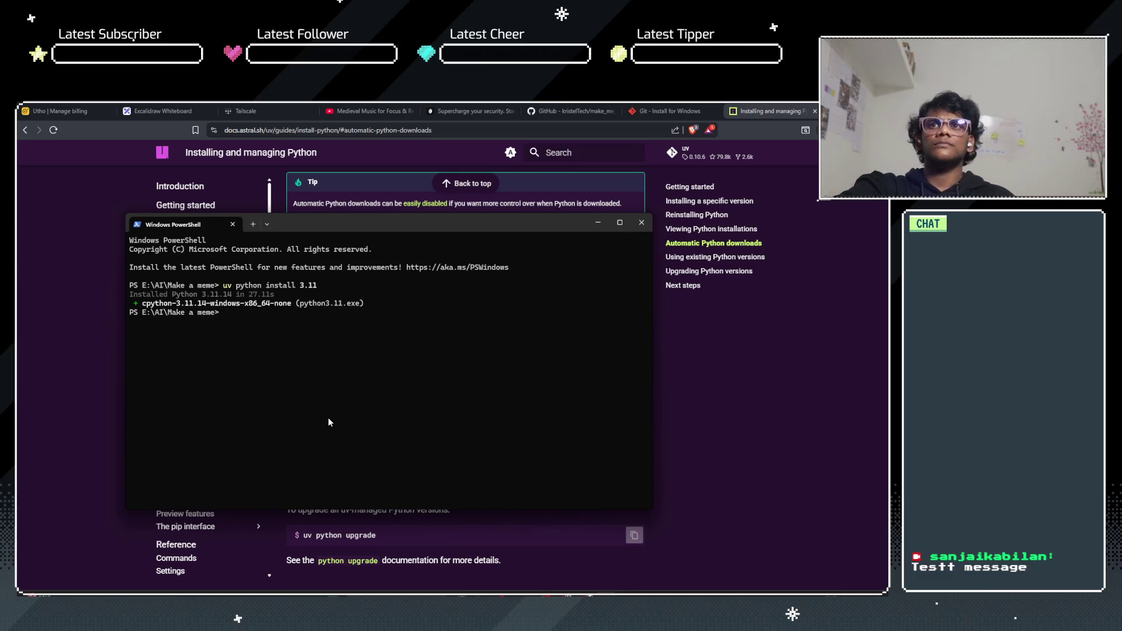
Step: Run python to test the 3.11 install, then read the docs on specific Python versions
text(python)
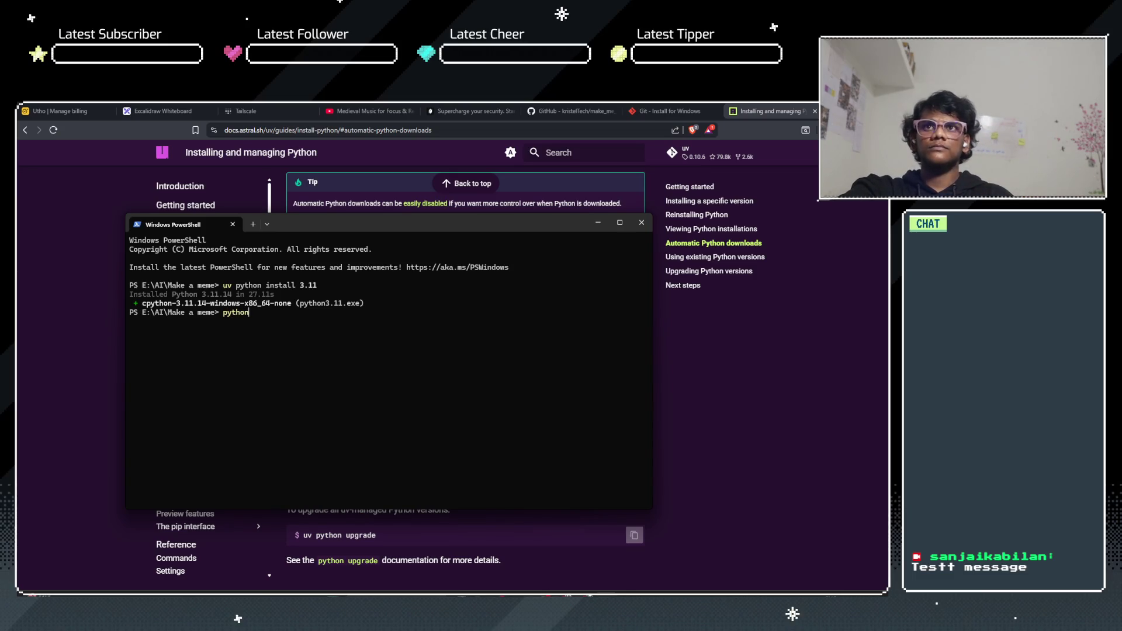
key(Return)
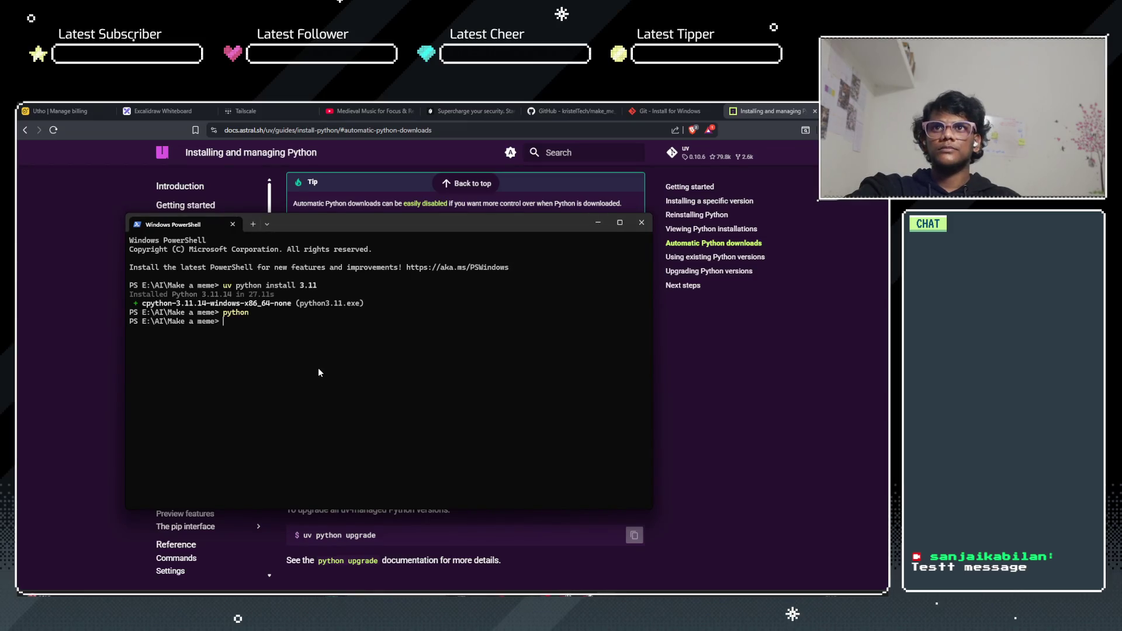
click(596, 222)
scroll(477, 393, down, 3)
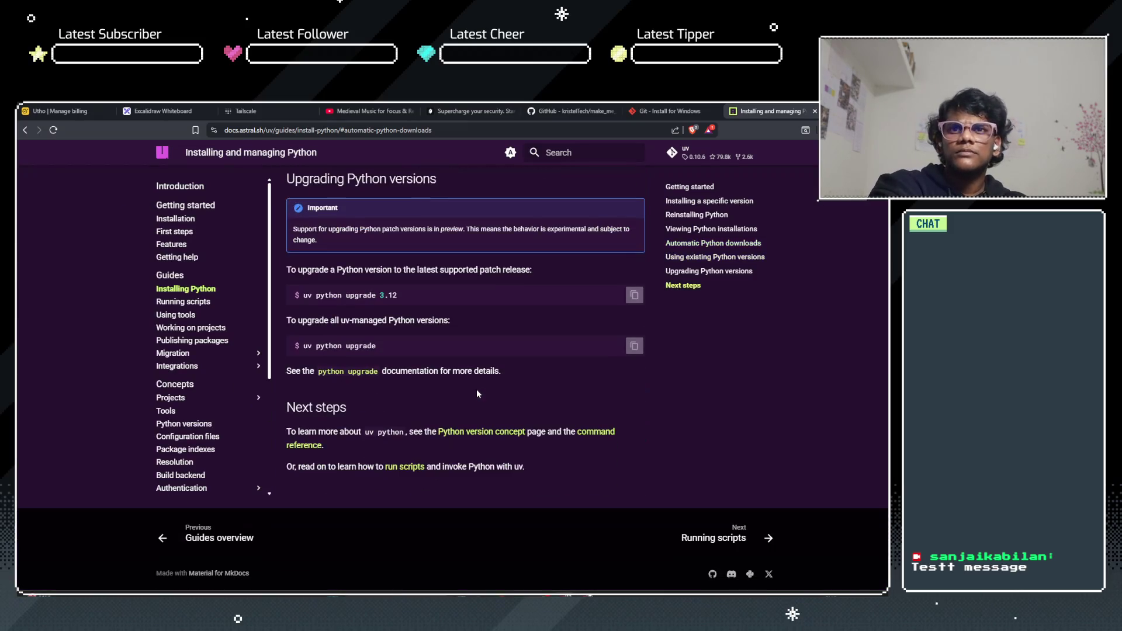
scroll(430, 385, up, 8)
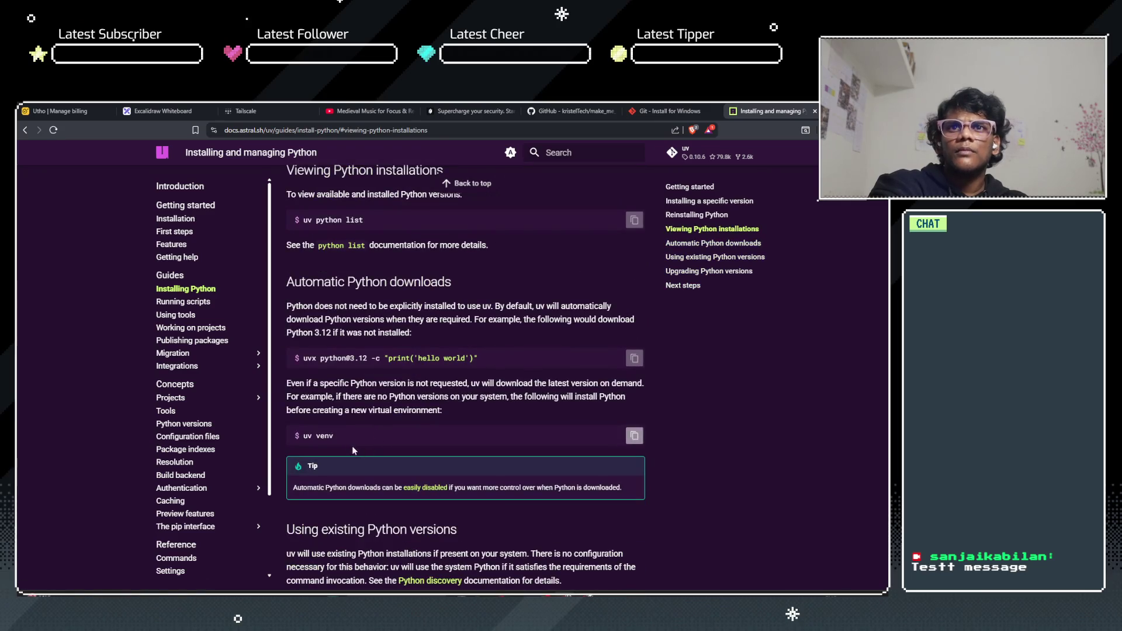
drag(328, 384, 453, 384)
click(452, 385)
Step: Copy the uv venv command from the docs and paste it at the Make a meme prompt
drag(349, 412, 450, 411)
click(450, 412)
drag(350, 396, 450, 397)
click(494, 416)
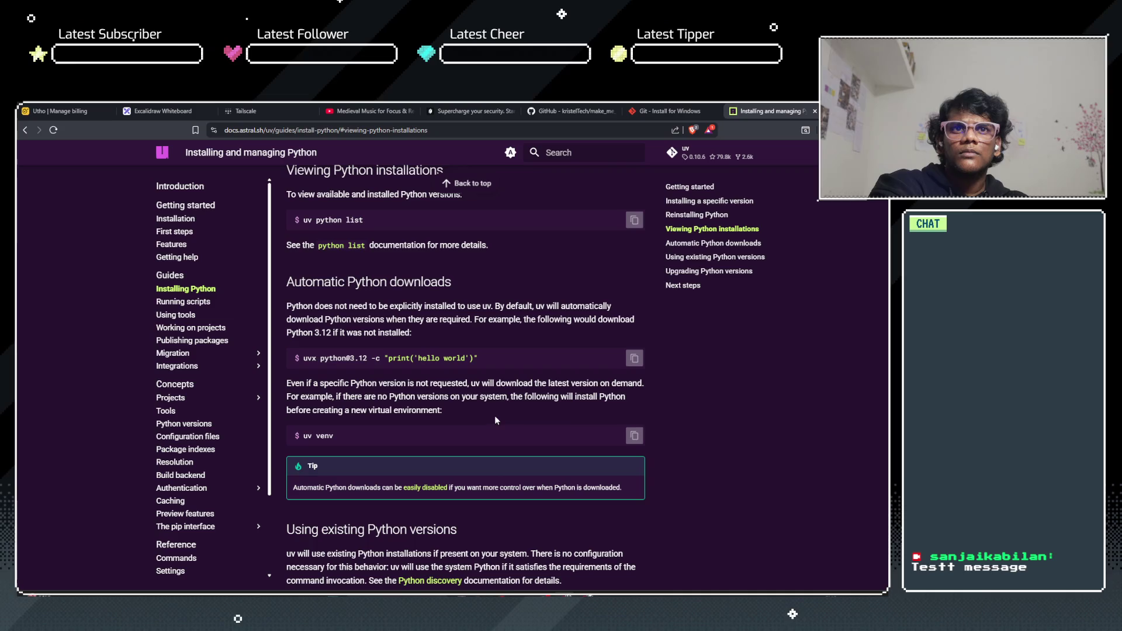
click(633, 437)
key(alt+Tab)
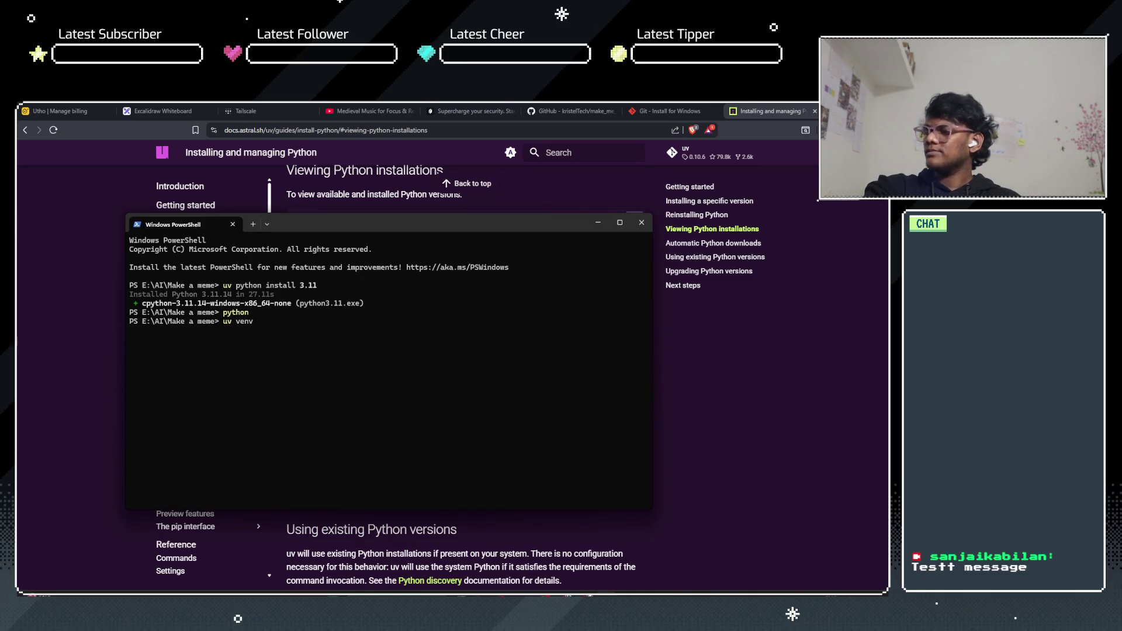
Step: Run uv venv to create .venv with CPython 3.11.14, then review the uv docs page
key(Return)
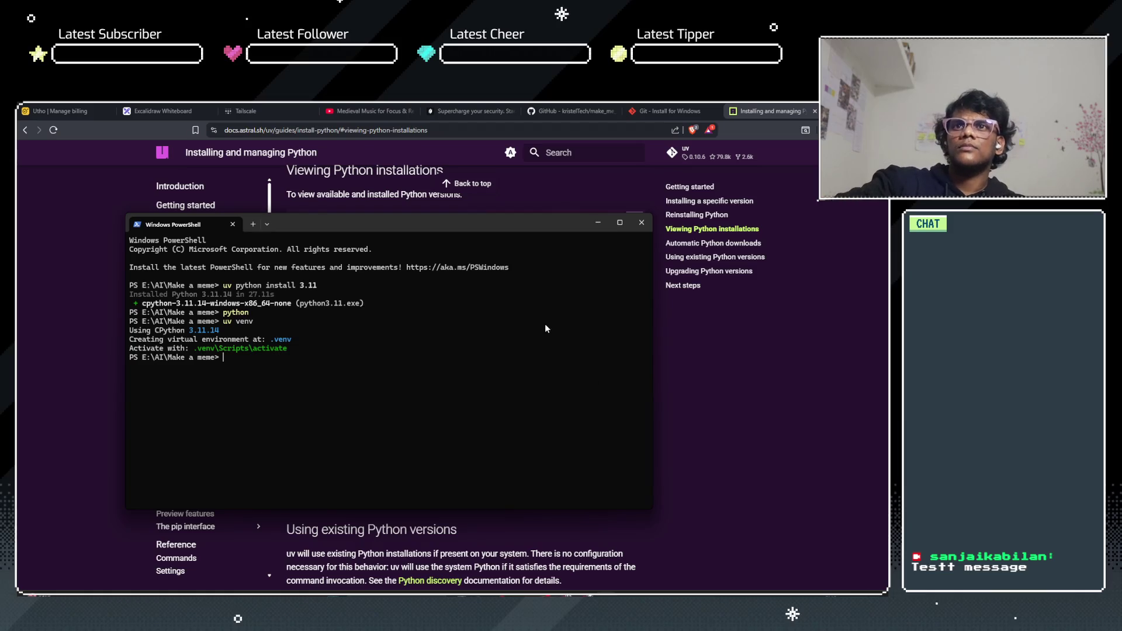
click(596, 225)
scroll(370, 343, down, 3)
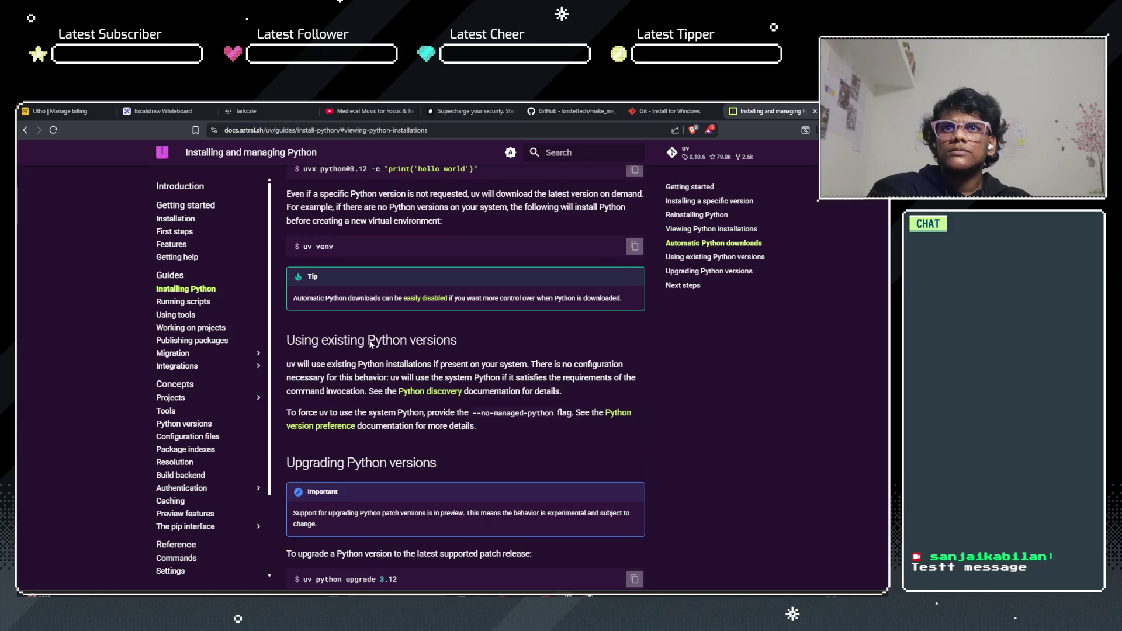
scroll(370, 344, up, 2)
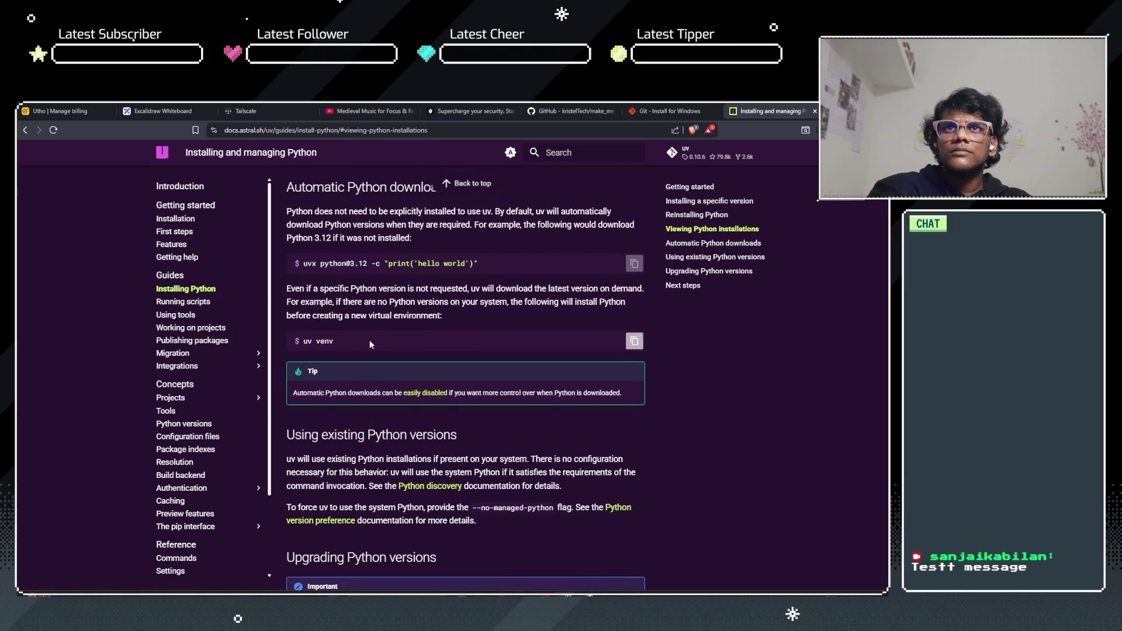
scroll(370, 343, down, 1)
scroll(371, 344, down, 2)
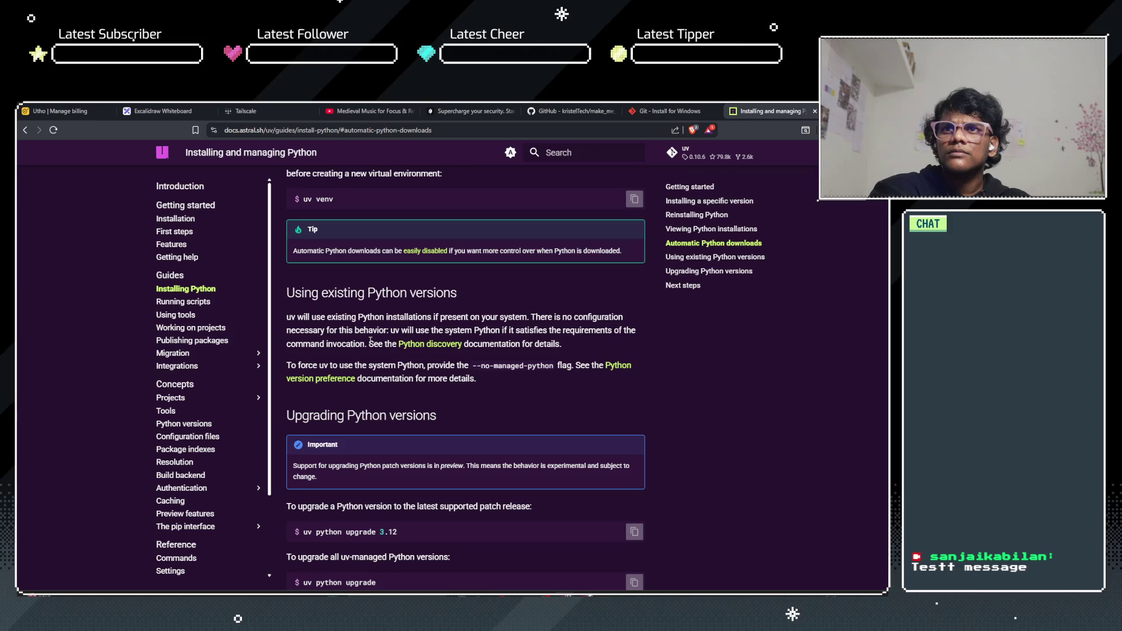
scroll(370, 340, down, 2)
scroll(207, 329, down, 2)
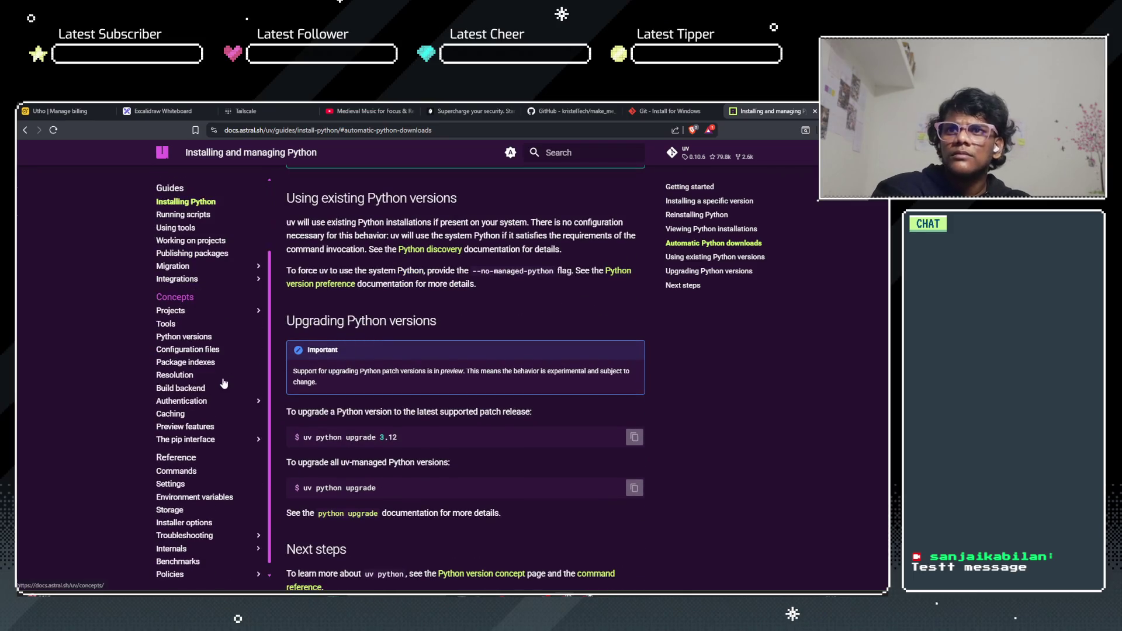
scroll(208, 389, down, 2)
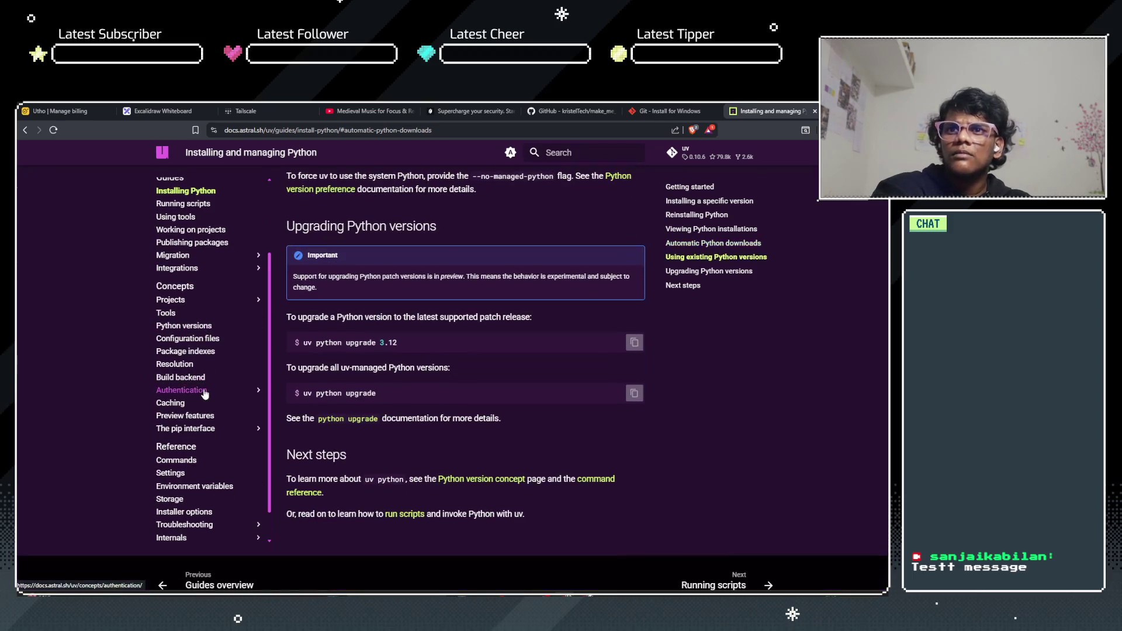
scroll(207, 431, up, 2)
scroll(705, 175, up, 10)
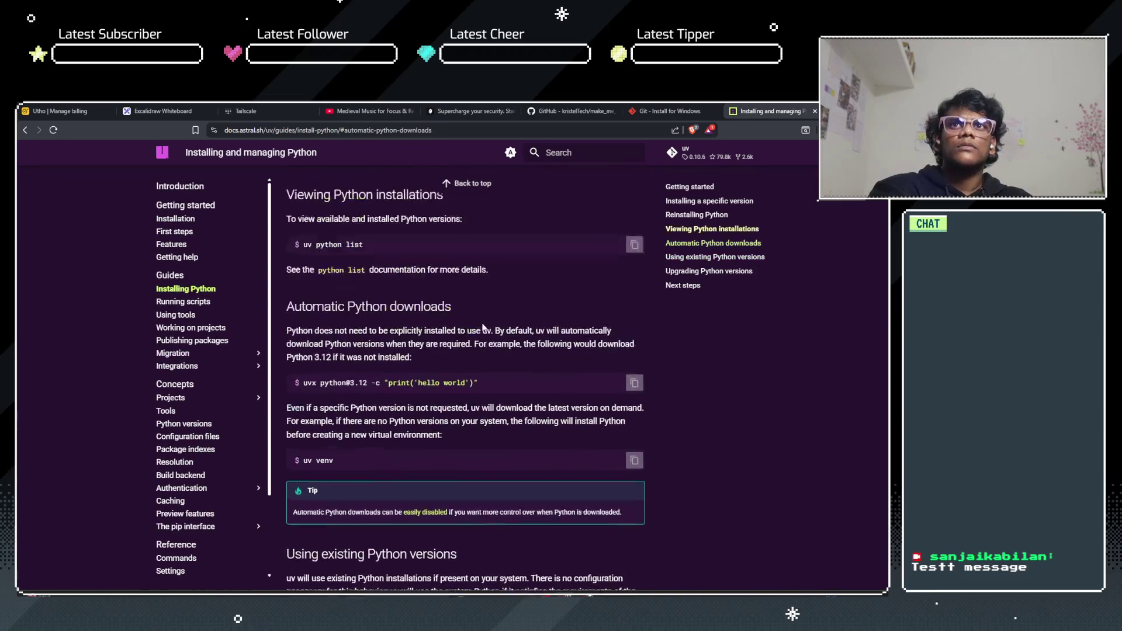
key(ctrl+t)
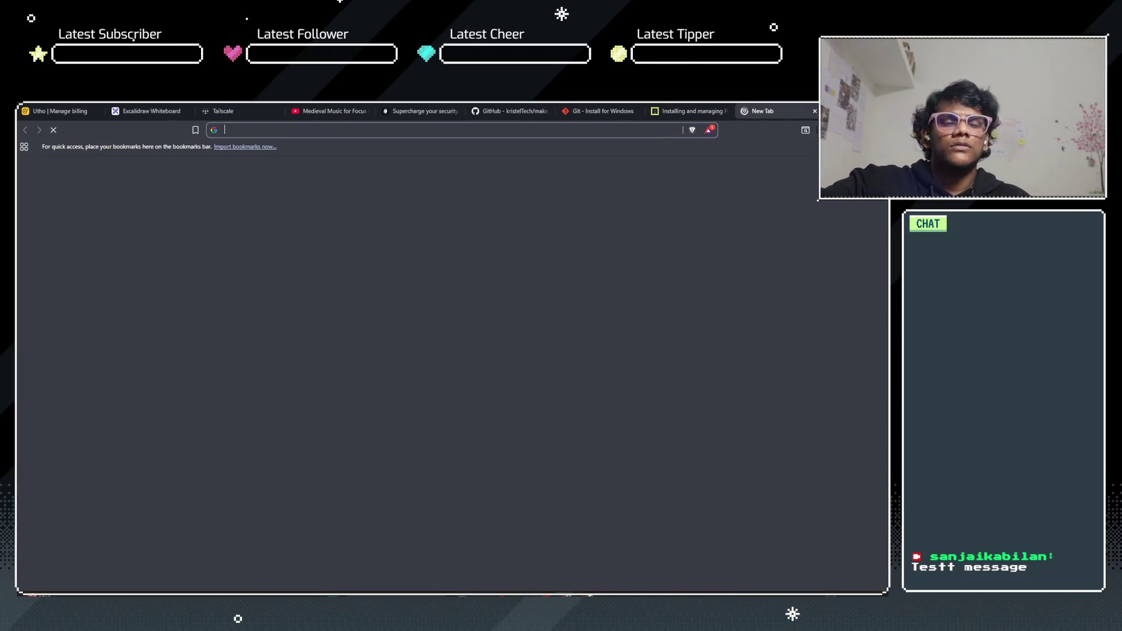
Step: Search Google for 'uv virtual environment' and expand the AI Overview listing uv venv commands
text(uv virtual)
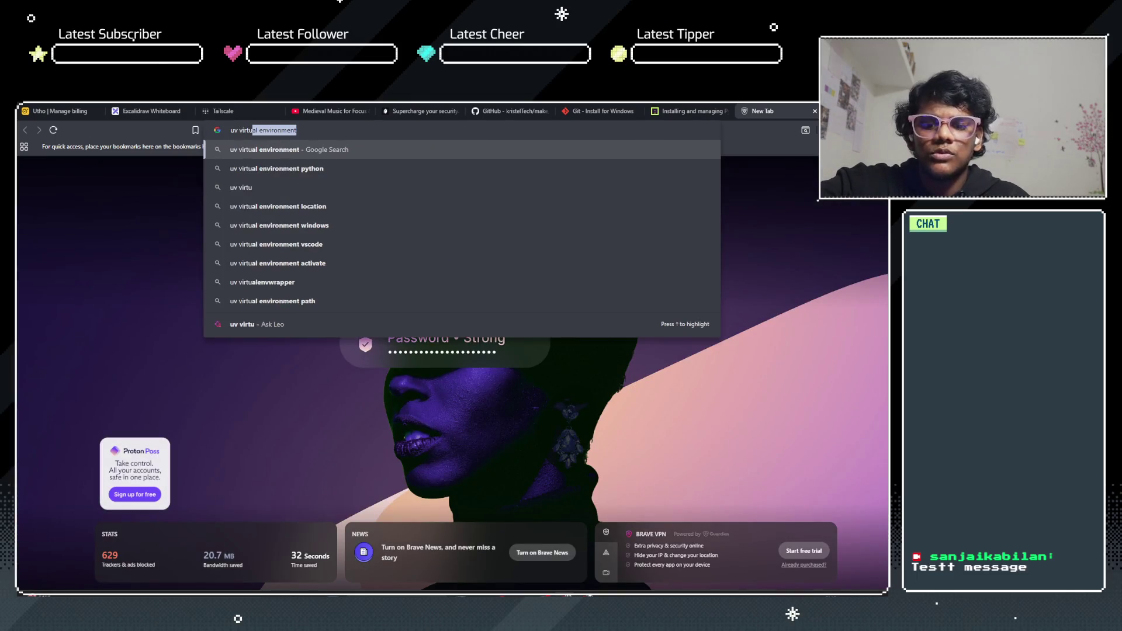
key(Return)
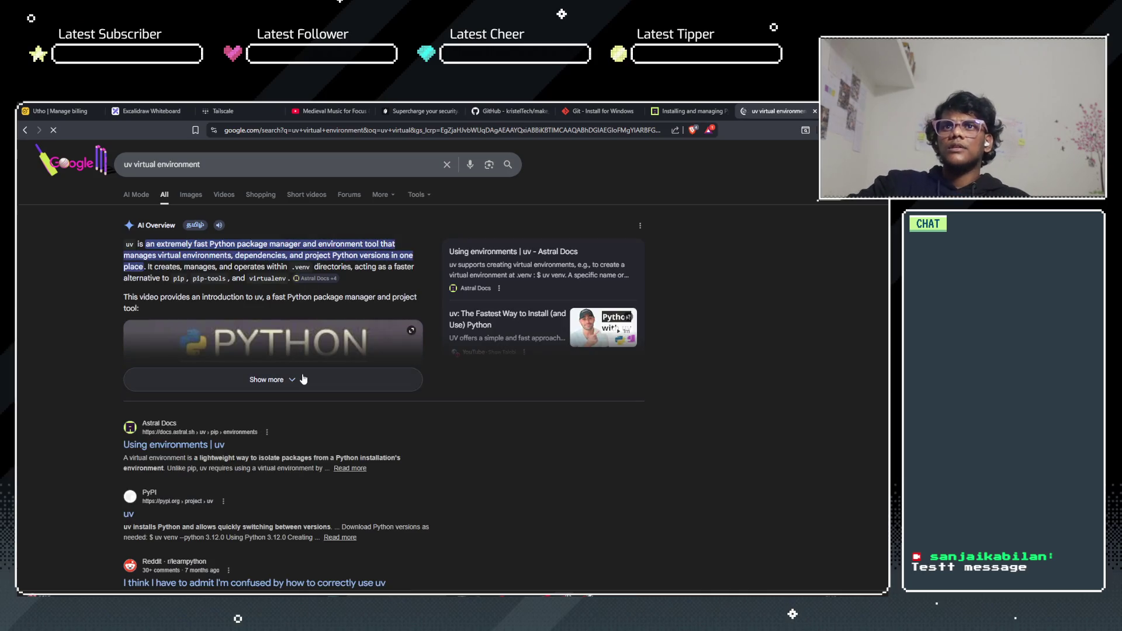
click(292, 380)
scroll(114, 345, down, 3)
scroll(115, 345, down, 2)
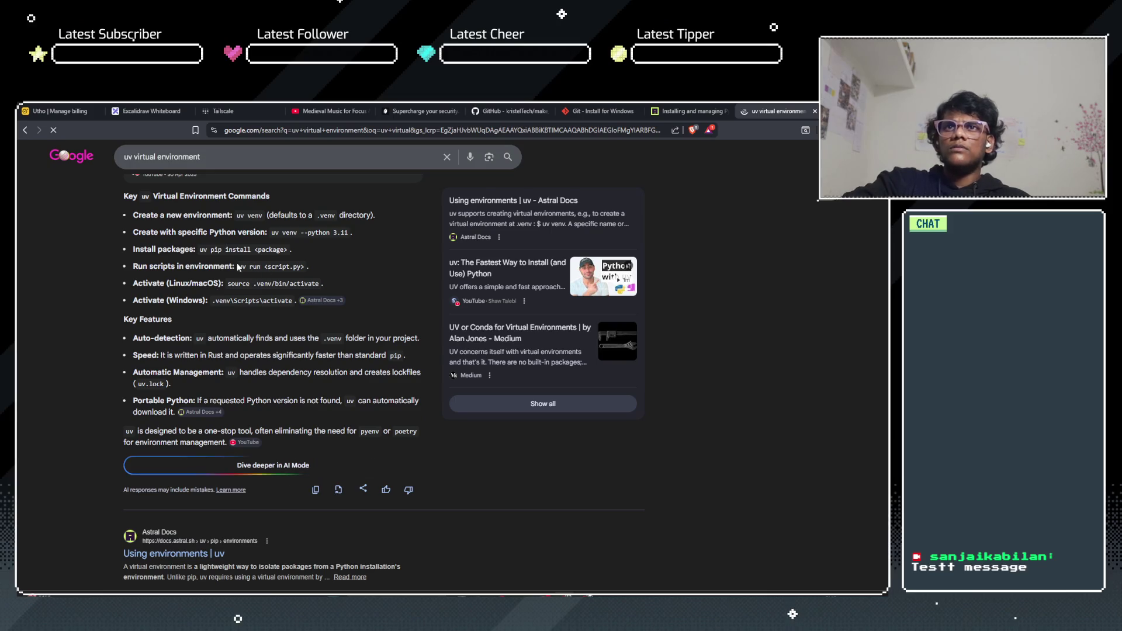
drag(237, 215, 250, 213)
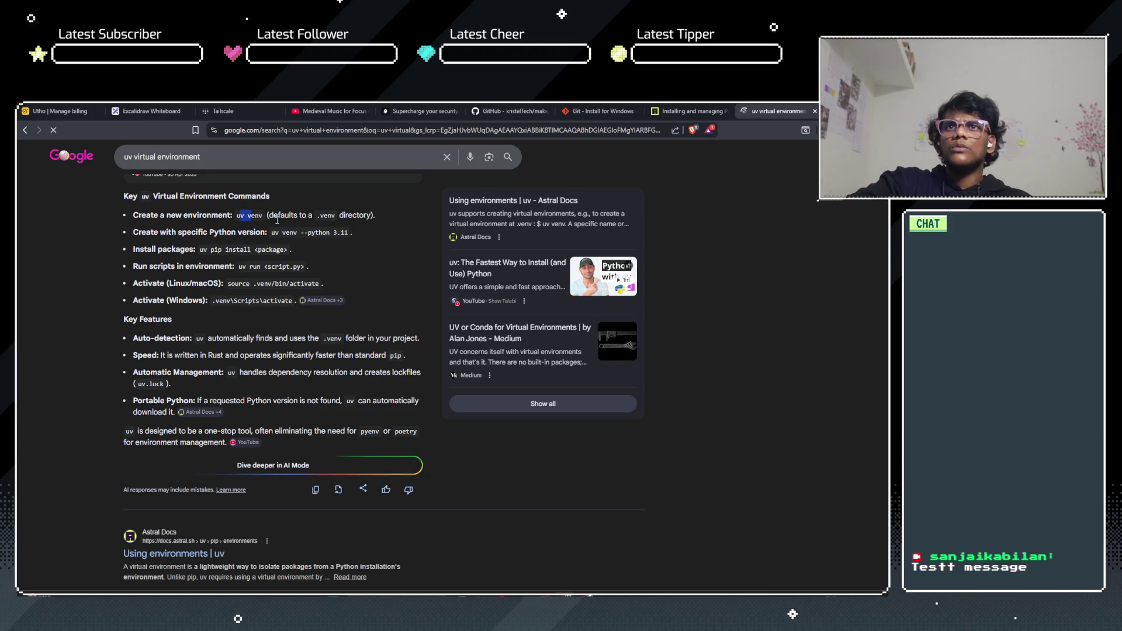
click(227, 242)
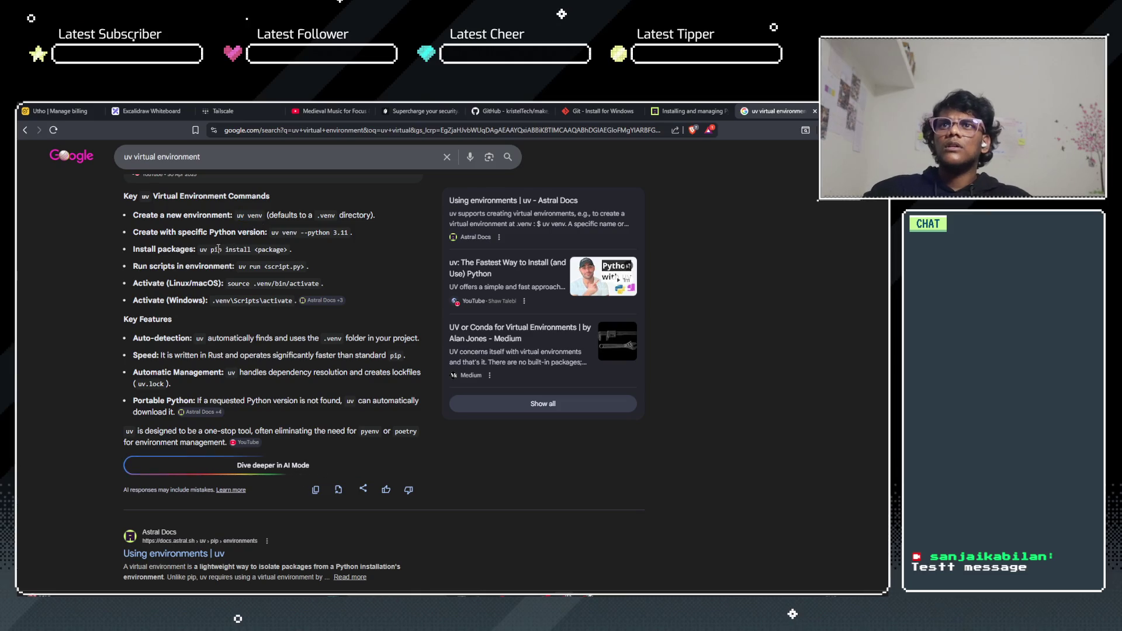